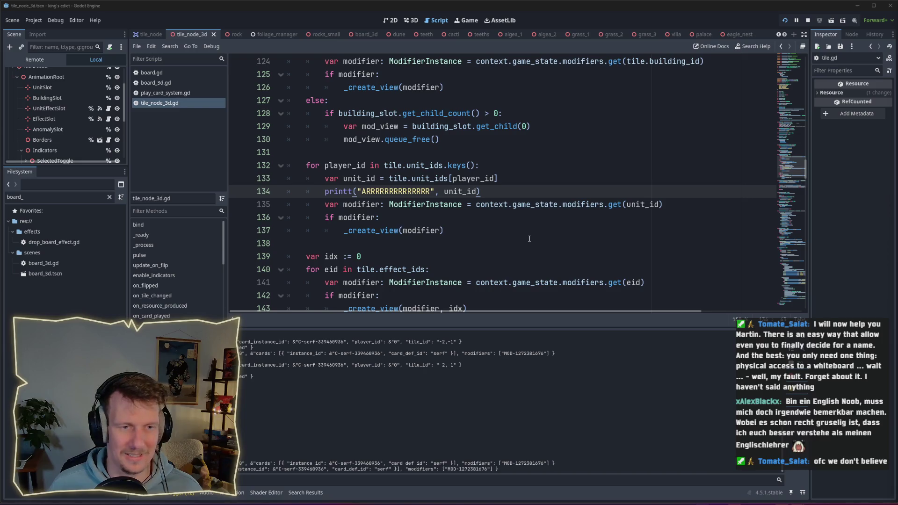
Step: Select the printt debug line 134, then stop and relaunch the King's Edict game
left_click(524, 236)
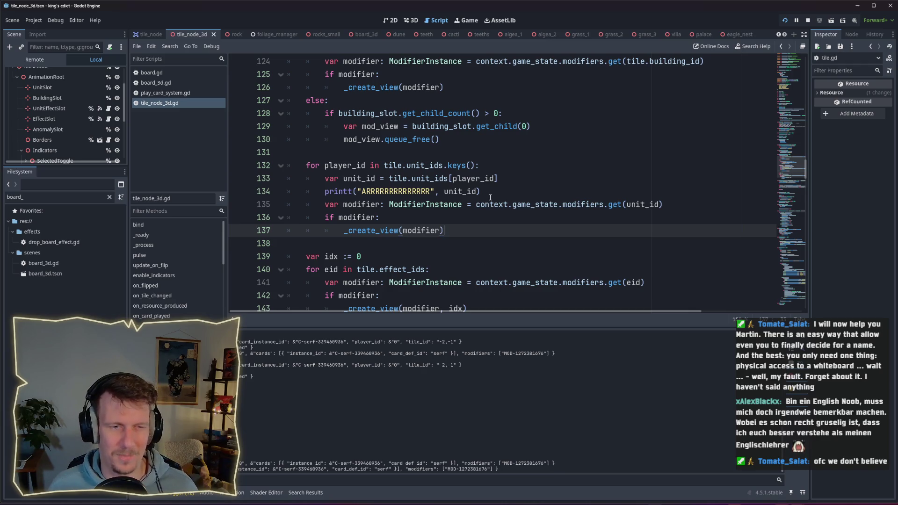
left_click_drag(489, 193, 327, 195)
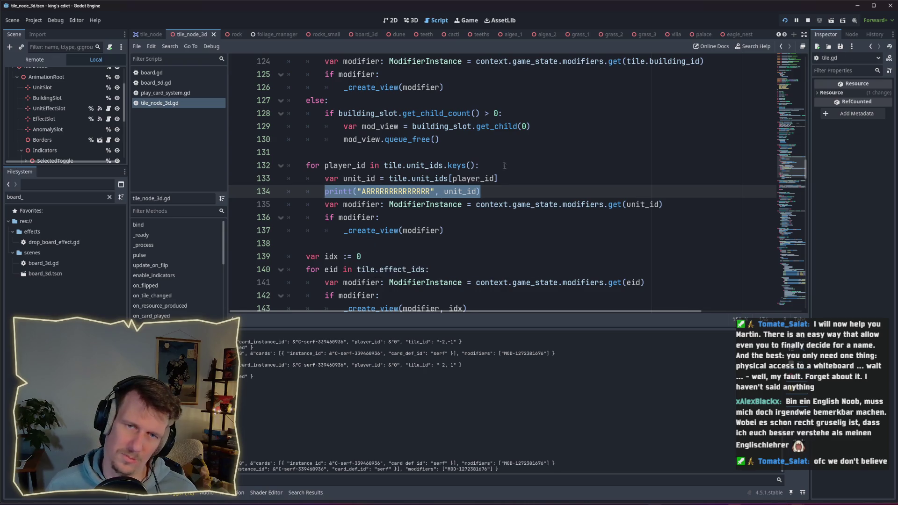
left_click(807, 20)
left_click(784, 20)
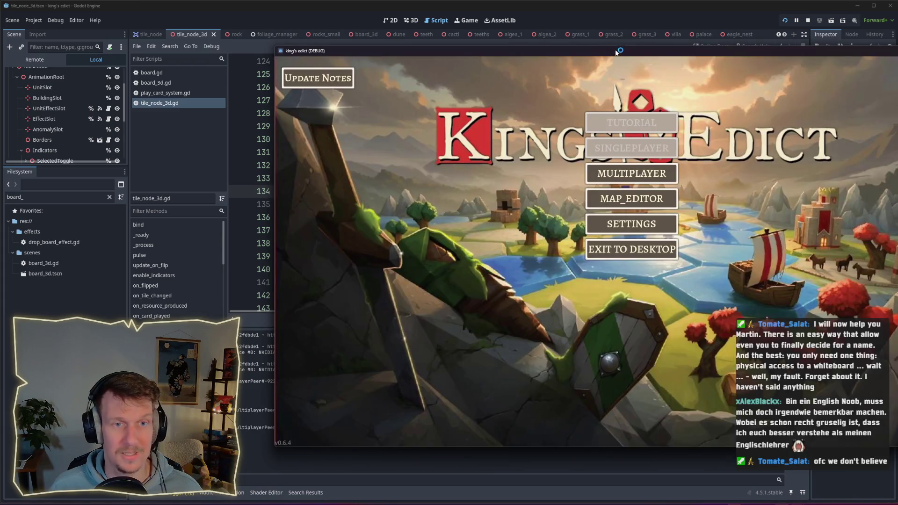
Step: Create a multiplayer game on the Small Islands 2 map and start the match
left_click_drag(615, 52, 482, 48)
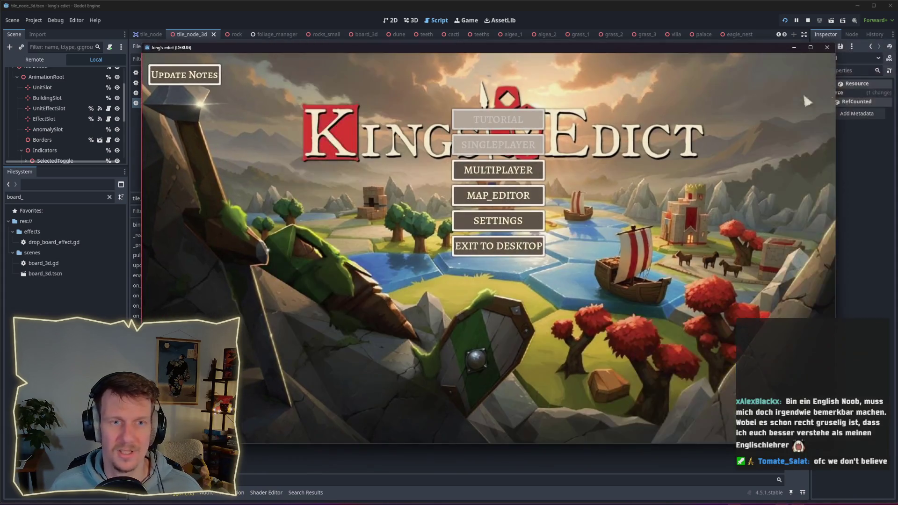
left_click(509, 174)
left_click(533, 159)
left_click(578, 94)
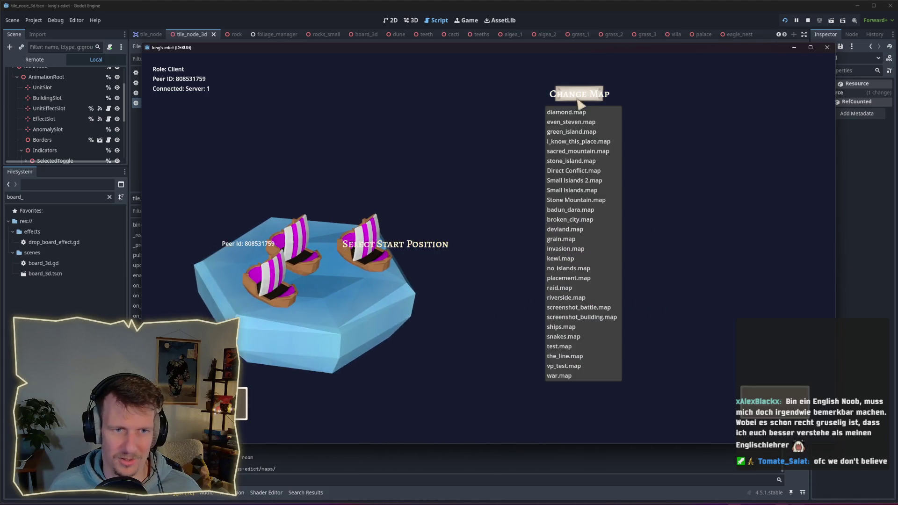
left_click(571, 180)
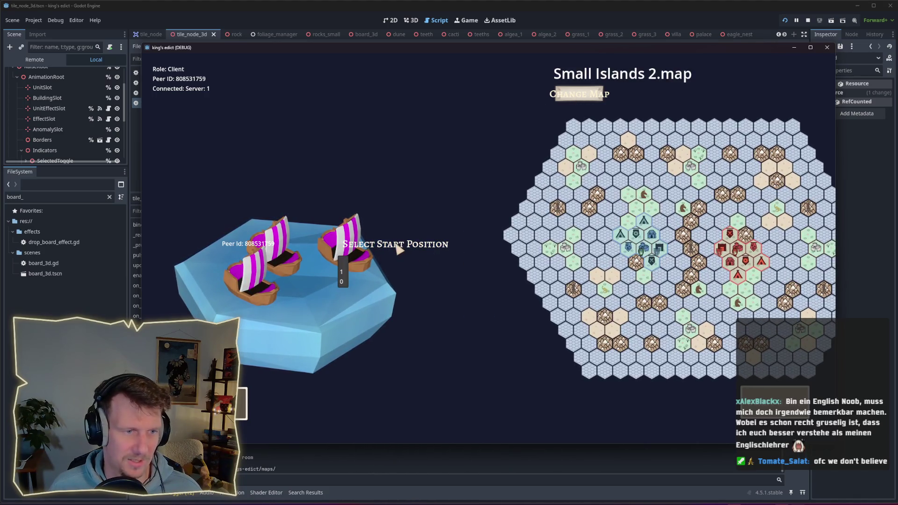
left_click(393, 309)
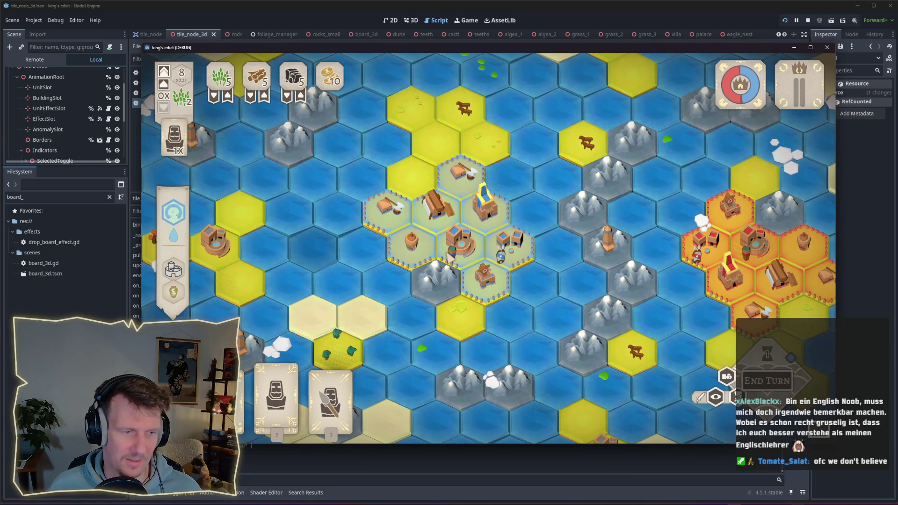
Step: Play a card, place a serf on the yellow hex, end the turn, and stop the game
left_click(276, 379)
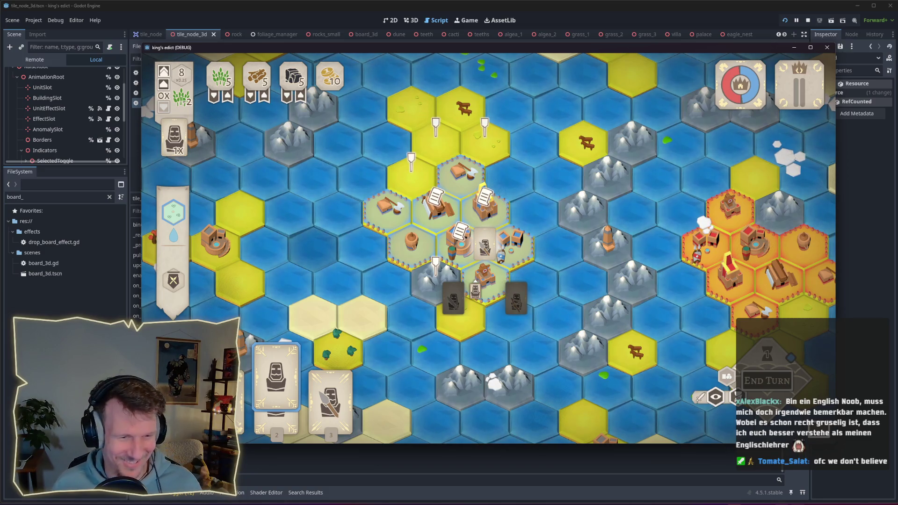
left_click(460, 241)
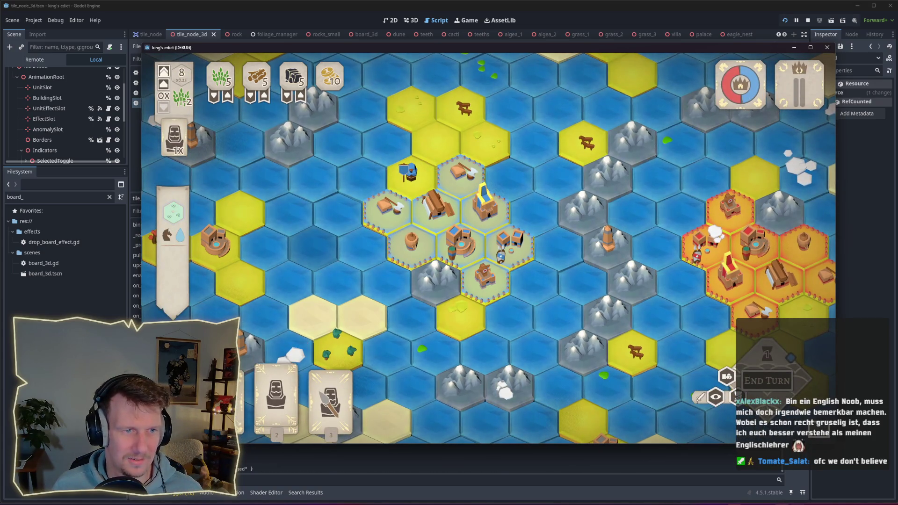
left_click(450, 160)
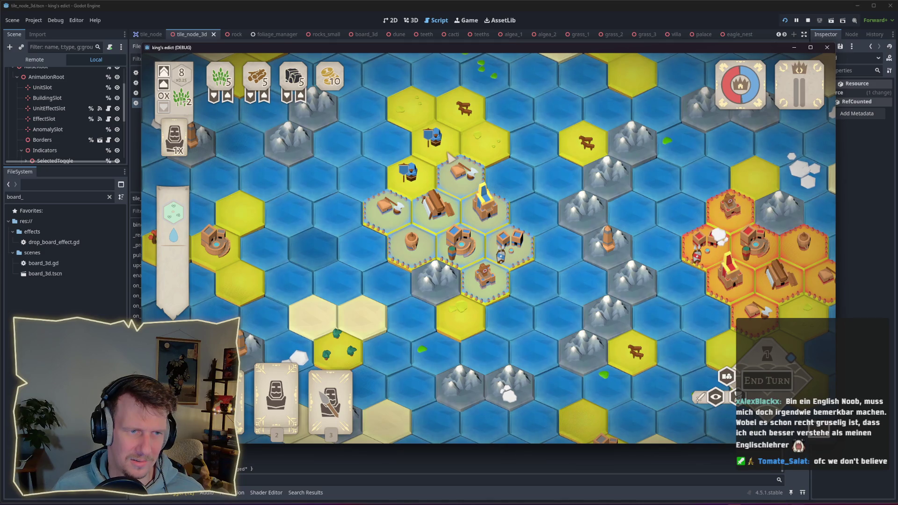
left_click(508, 146)
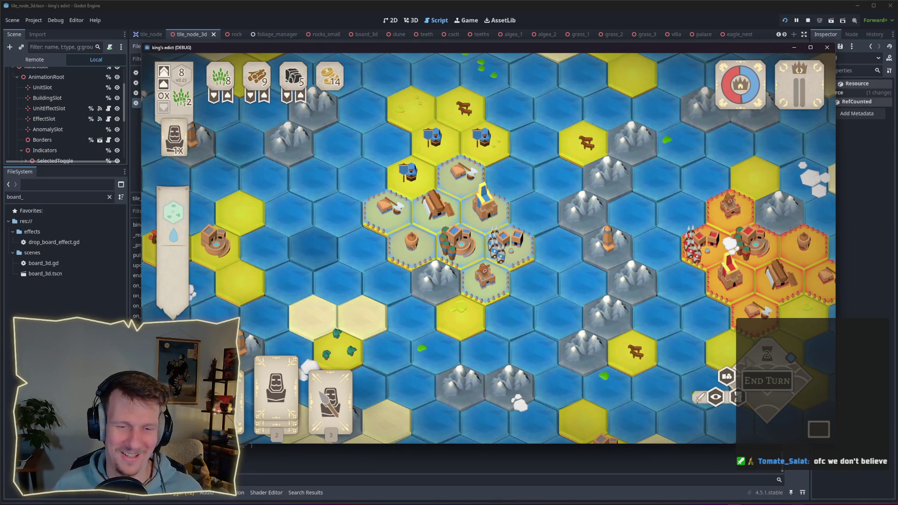
key("space")
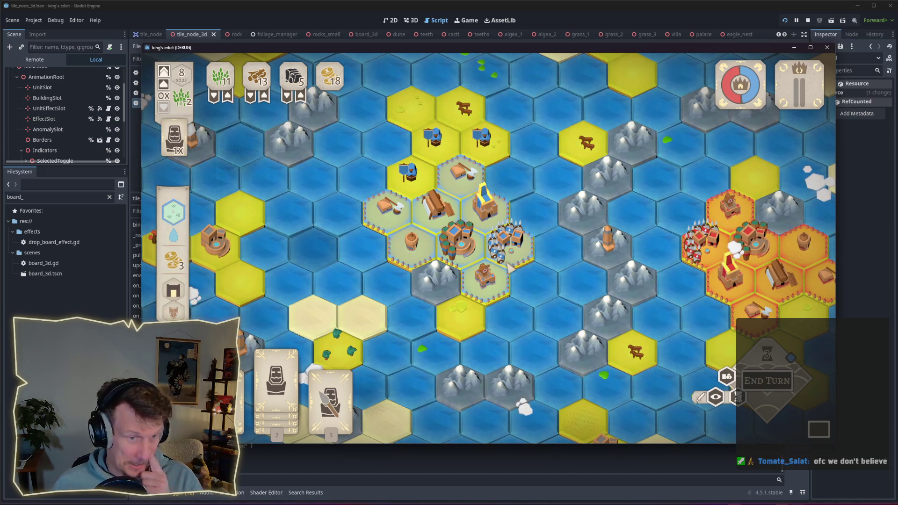
left_click(808, 21)
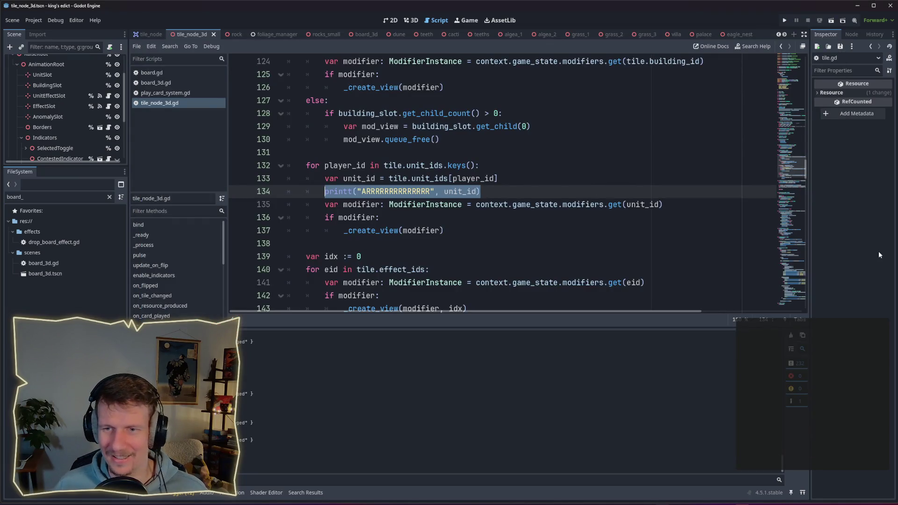
left_click(502, 193)
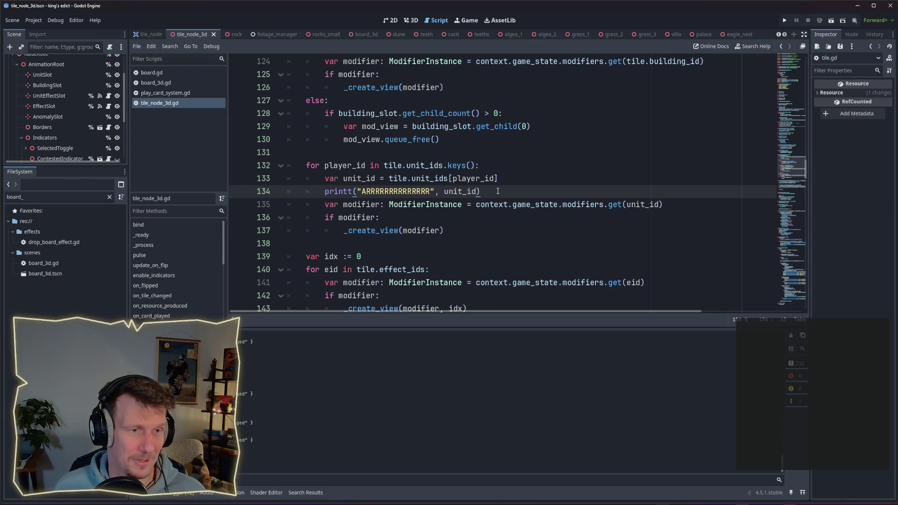
scroll(498, 192, "up", 1)
scroll(496, 190, "down", 1)
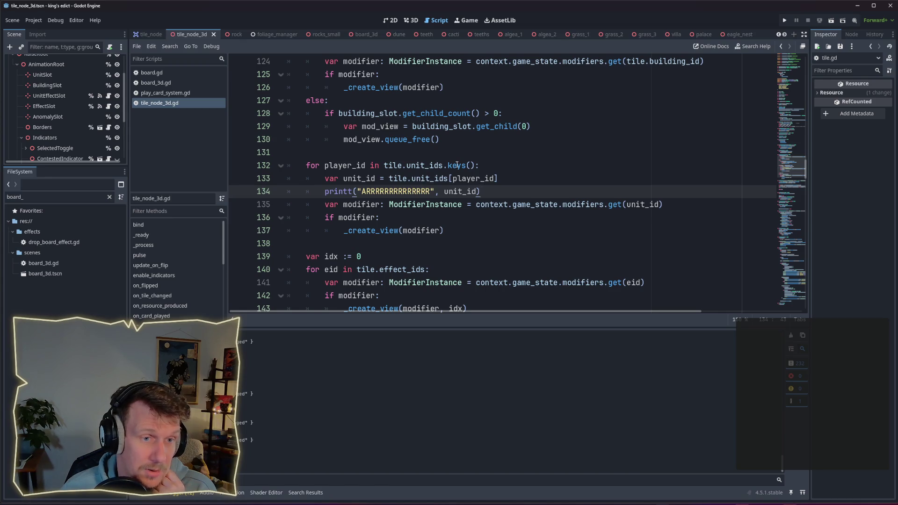
mouse_move(457, 165)
scroll(421, 198, "up", 1)
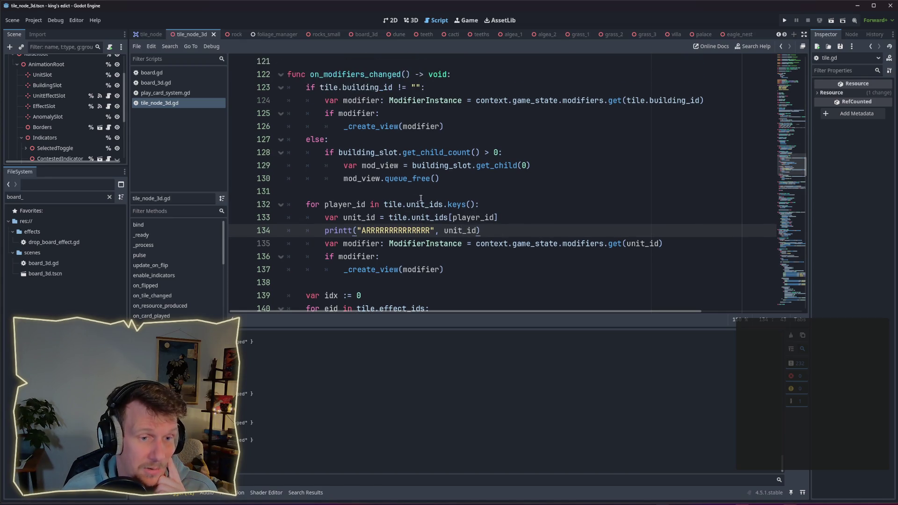
scroll(429, 208, "up", 1)
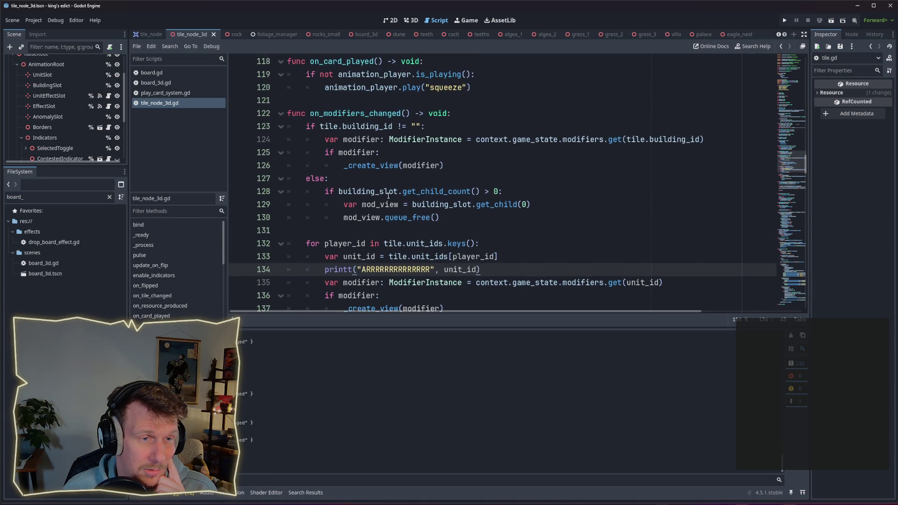
scroll(377, 164, "down", 2)
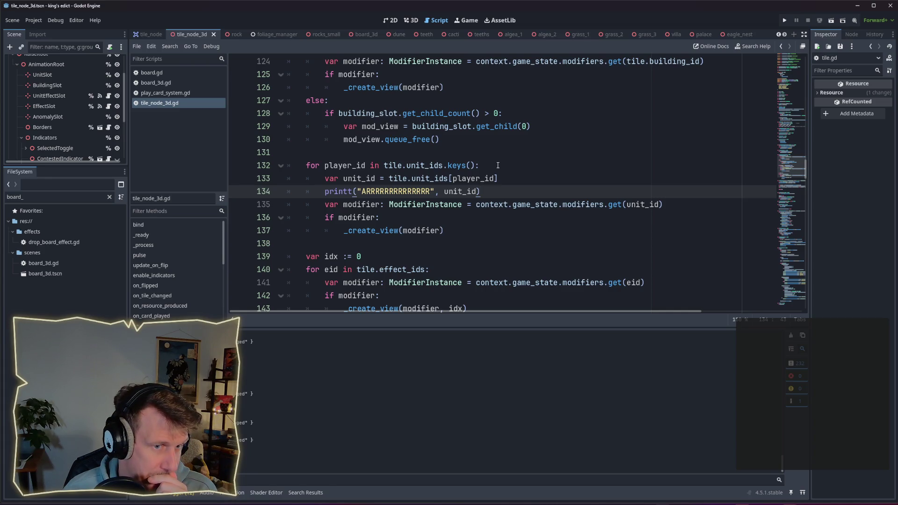
scroll(497, 165, "up", 3)
left_click(462, 152)
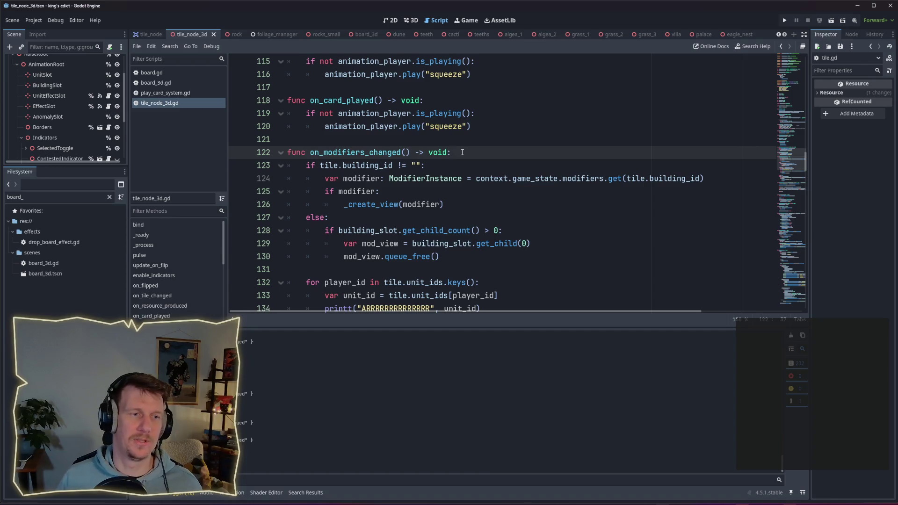
Step: Add blank lines under the function header with a '# clean old deprecated modifiers' comment
key("Return")
key("Return")
key("Return")
key("Up")
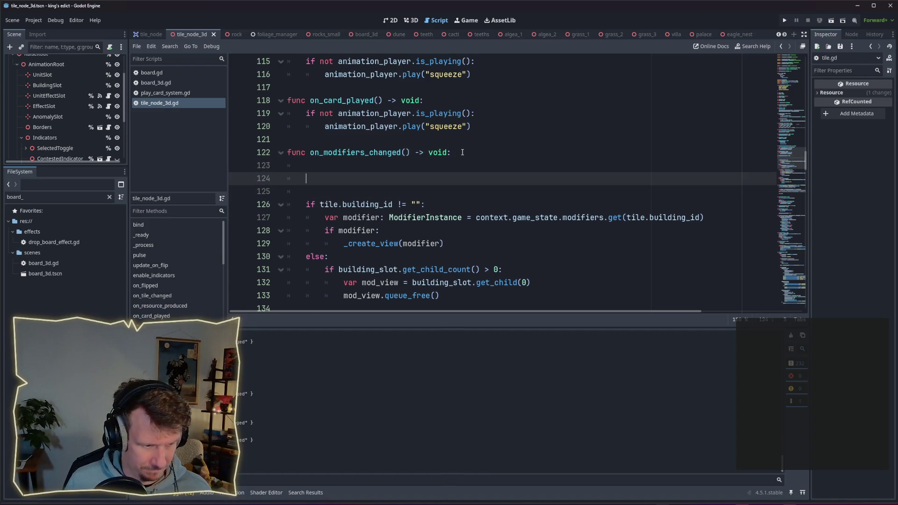
key("Up")
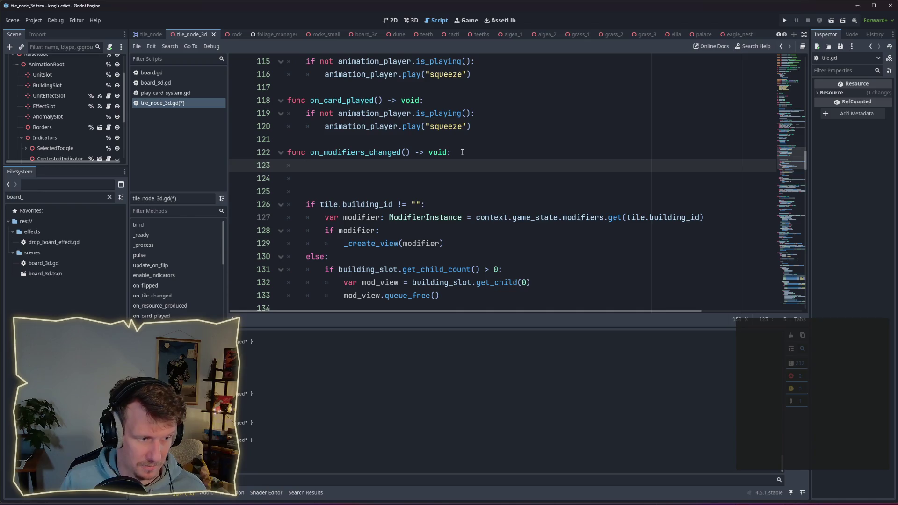
type("#")
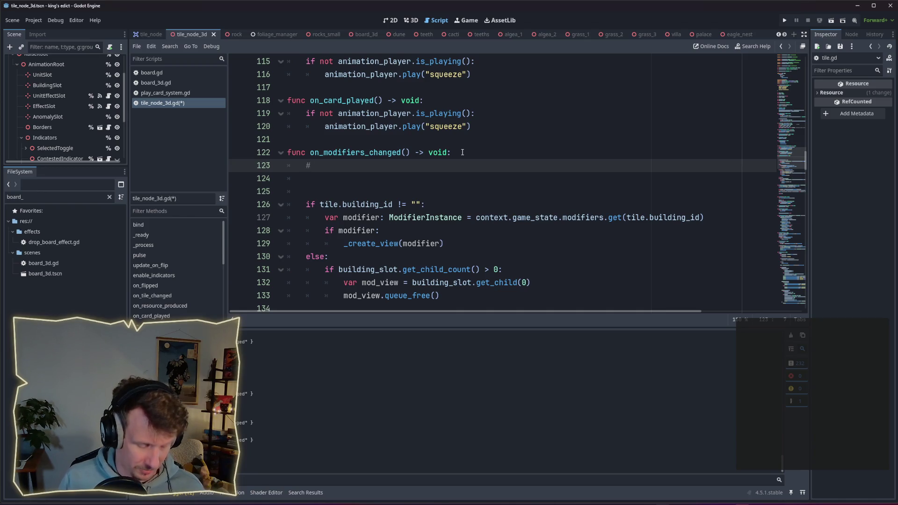
type(" clean old")
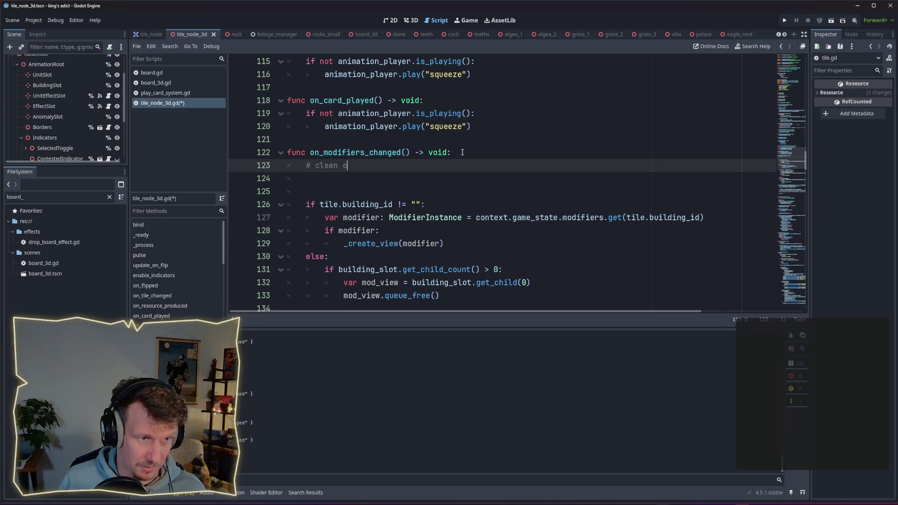
type(" deprecate")
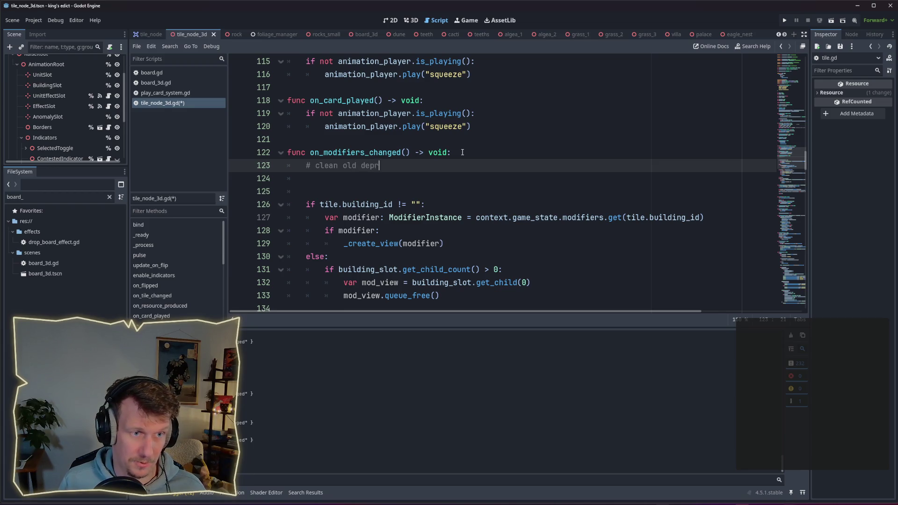
type("d modifiers")
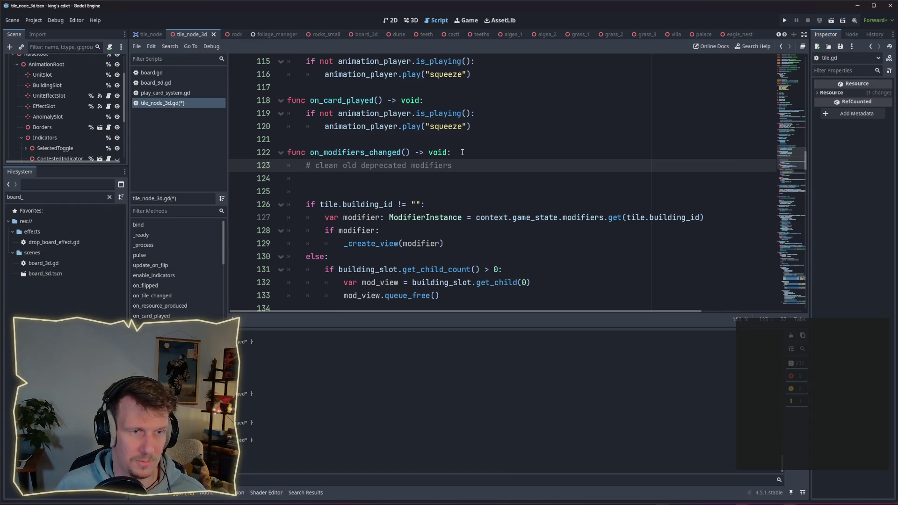
key("Down")
key("Down")
key("Up")
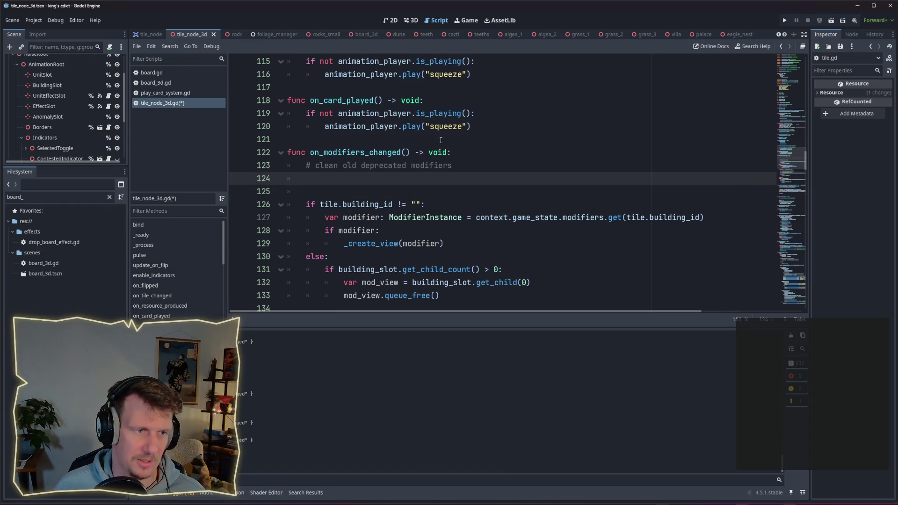
Step: Write the '# add new modifiers' comment on line 125 with a blank line above it
left_click(347, 194)
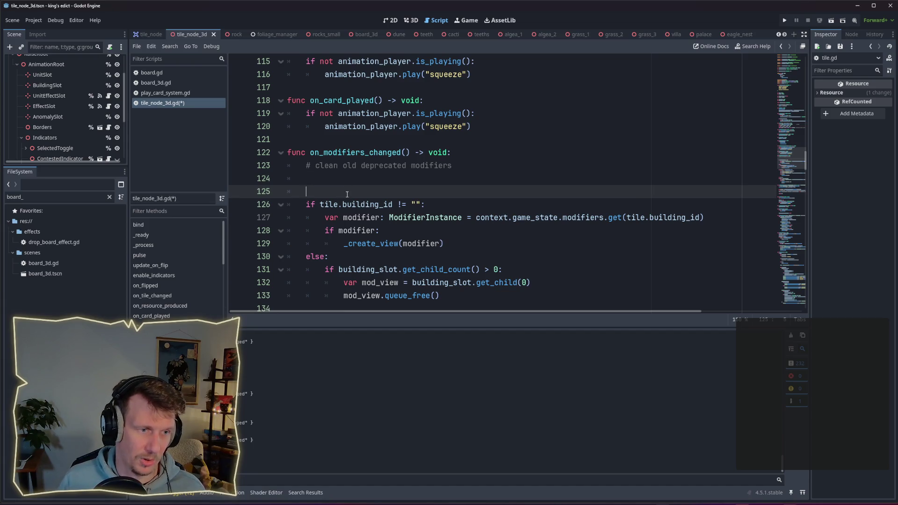
type("#cleanr")
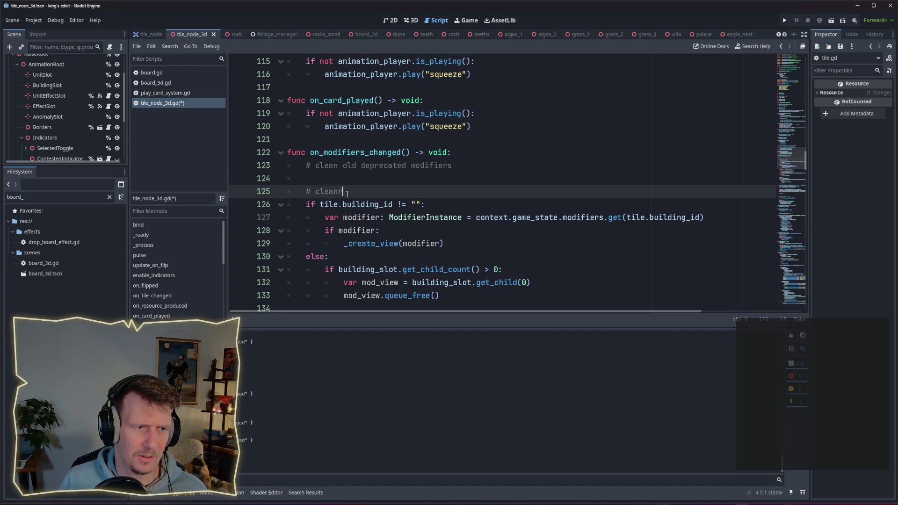
key("BackSpace")
key("BackSpace")
key("BackSpace")
key("BackSpace")
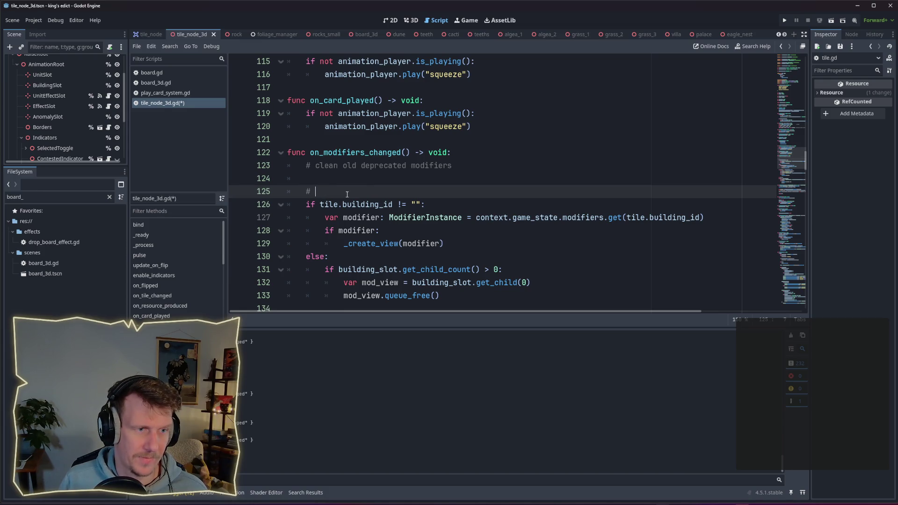
type("add new _")
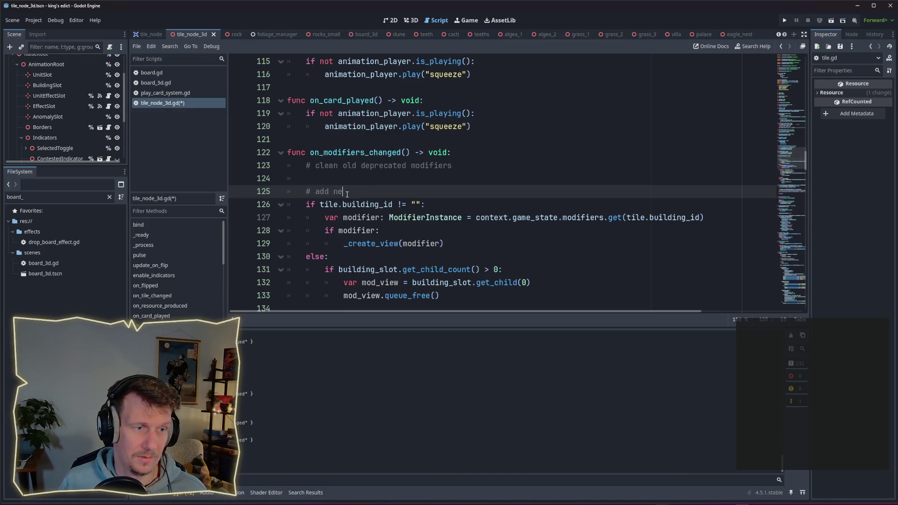
type("mod")
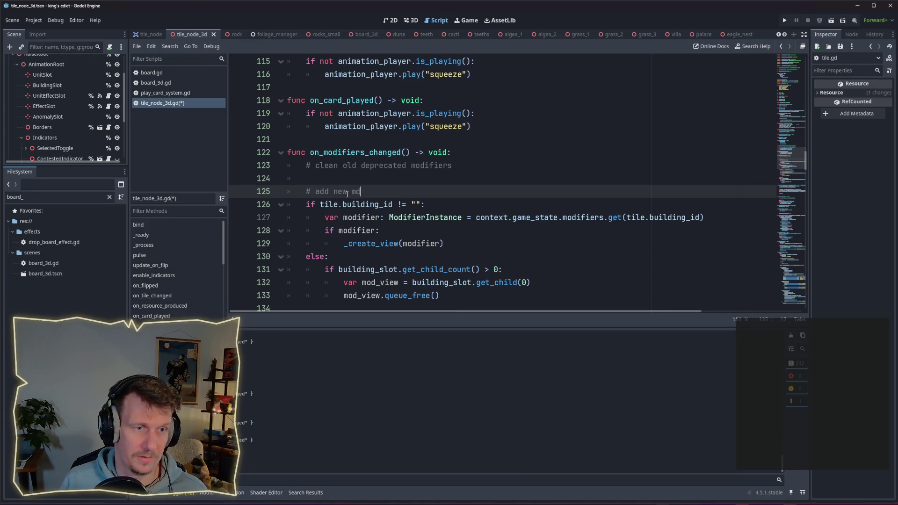
type("ifier")
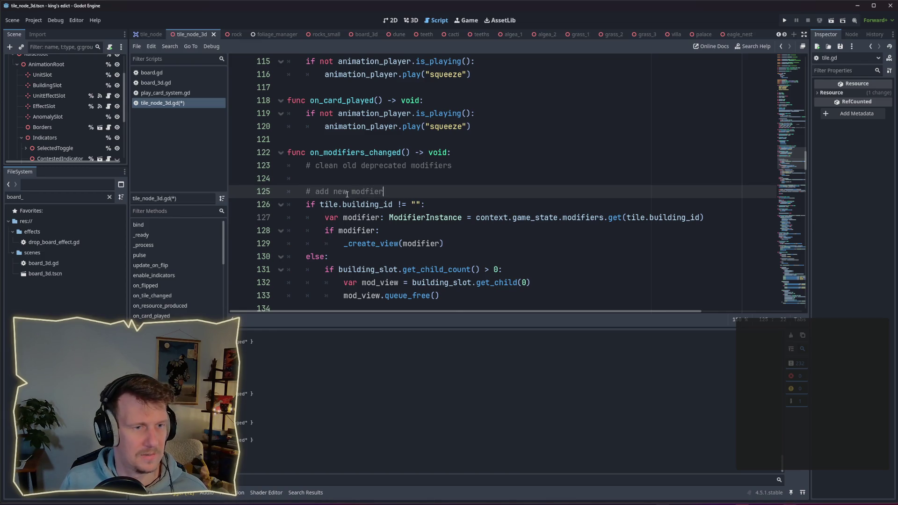
type("s")
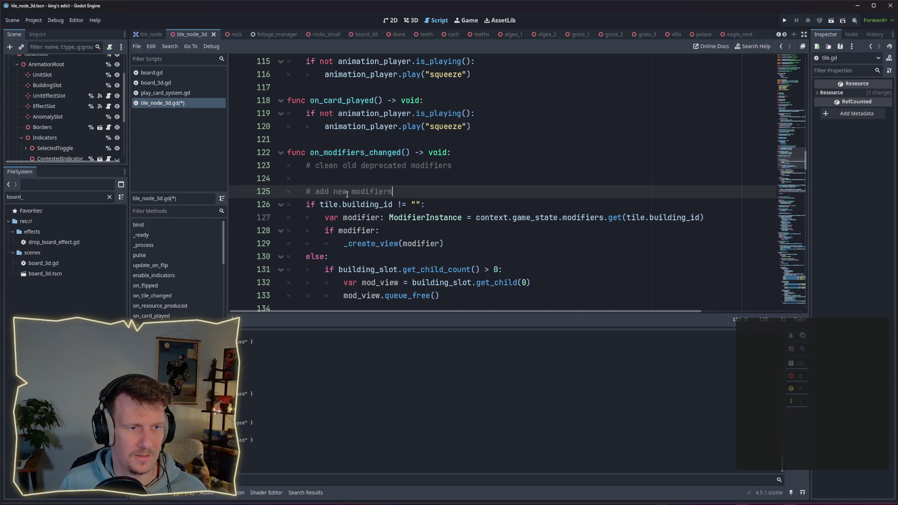
left_click(349, 184)
key("Return")
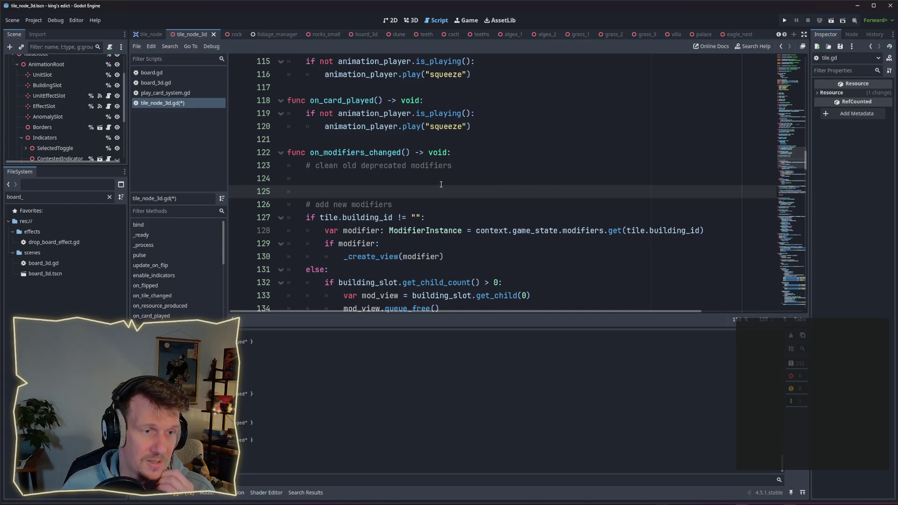
Step: Find and select the else branch's child-freeing block, undoing an accidental deletion
left_click(417, 180)
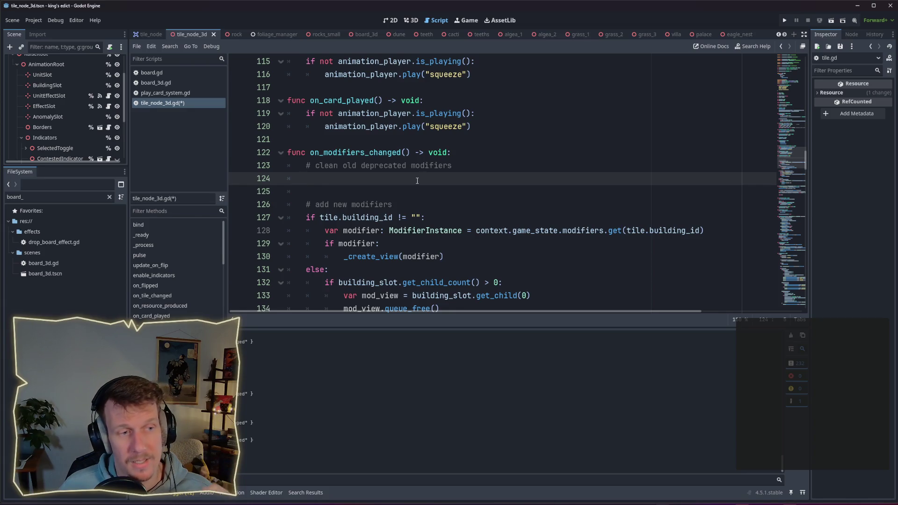
scroll(417, 181, "down", 1)
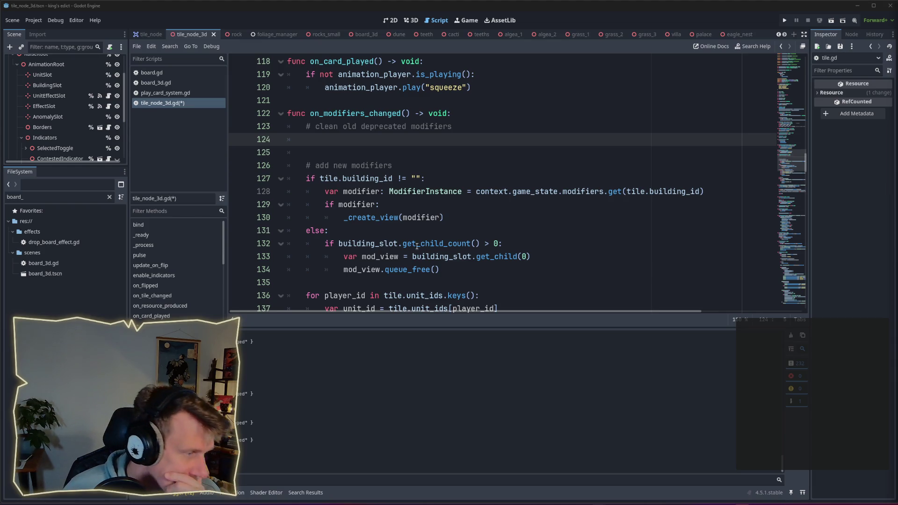
mouse_move(420, 243)
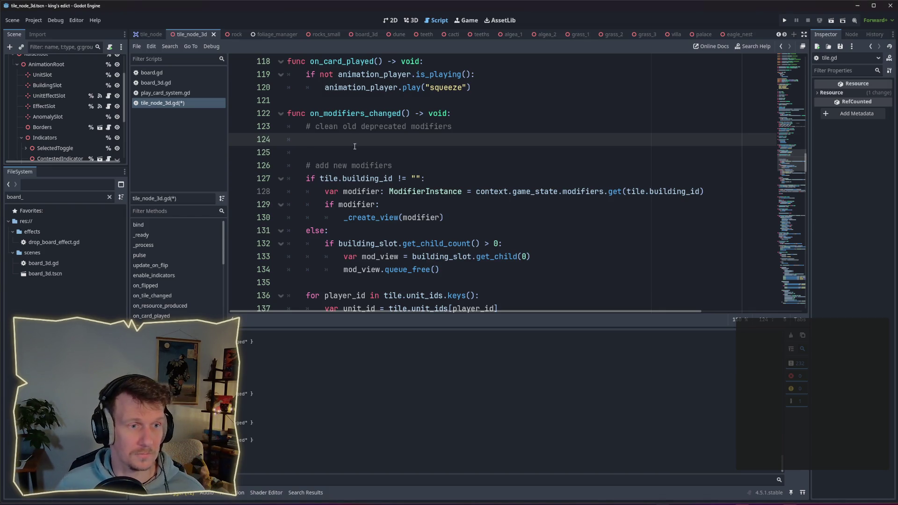
scroll(410, 168, "down", 1)
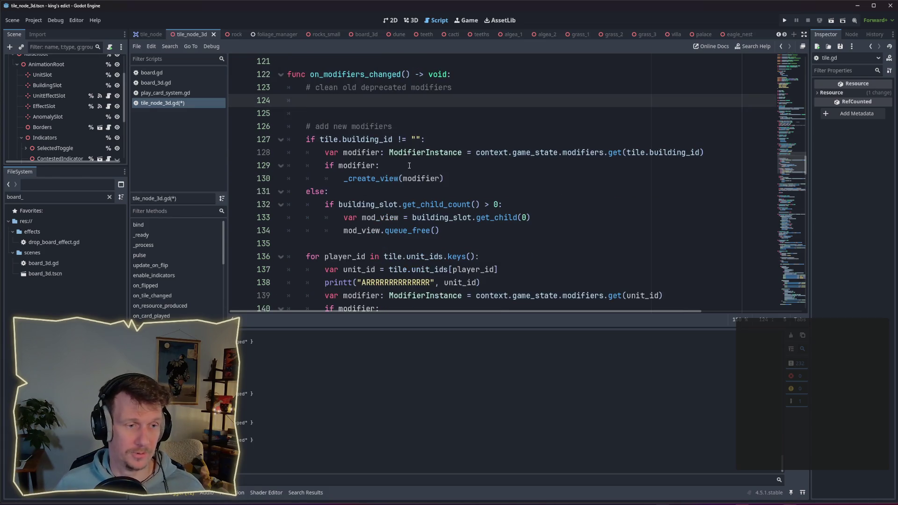
scroll(409, 166, "up", 1)
scroll(409, 166, "down", 1)
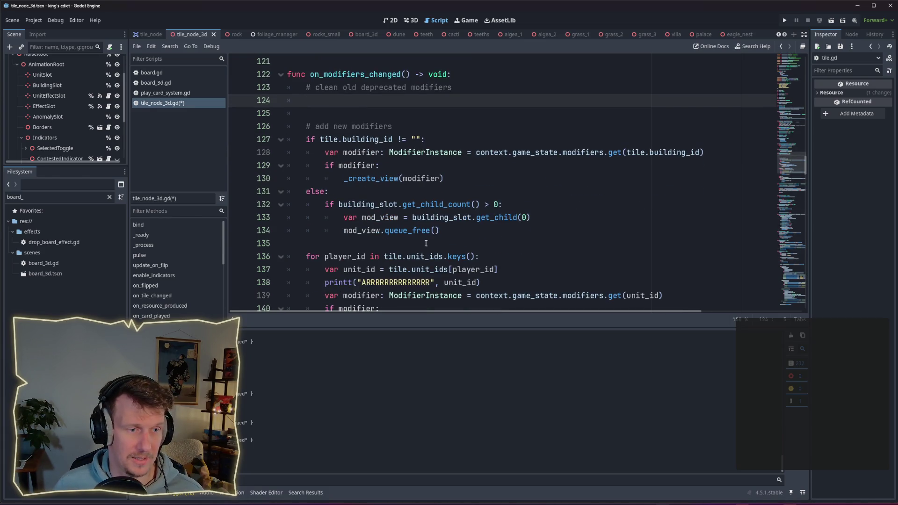
left_click_drag(348, 192, 290, 192)
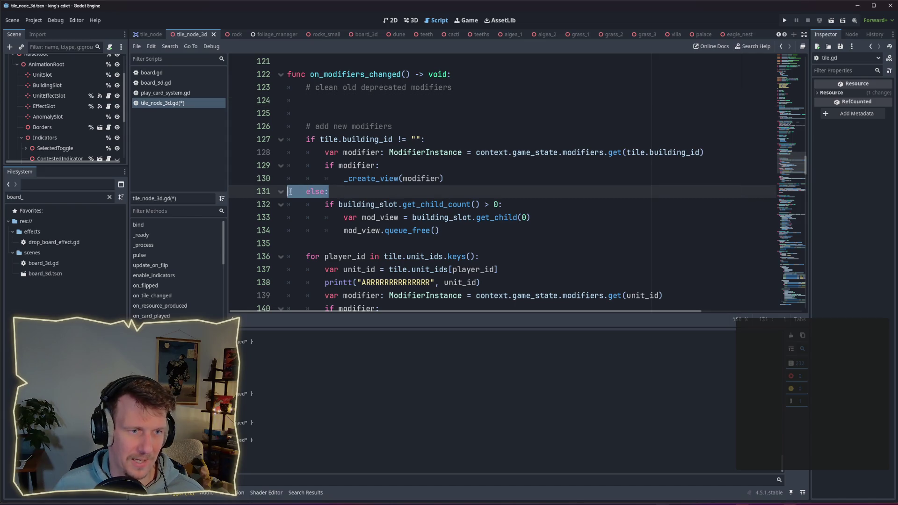
mouse_move(473, 225)
left_mouse_down()
mouse_move(352, 217)
mouse_move(290, 192)
left_mouse_up()
key("BackSpace")
key("BackSpace")
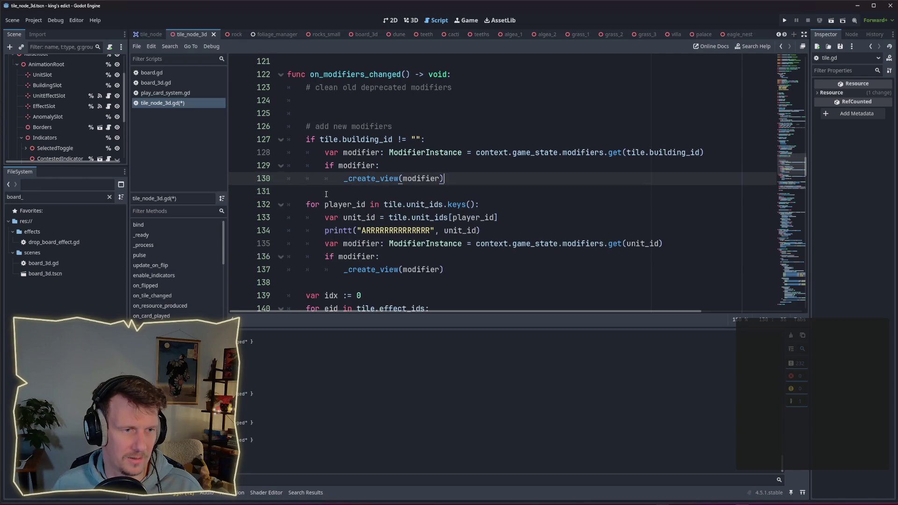
key("ctrl+z")
key("ctrl+z")
key("ctrl+z")
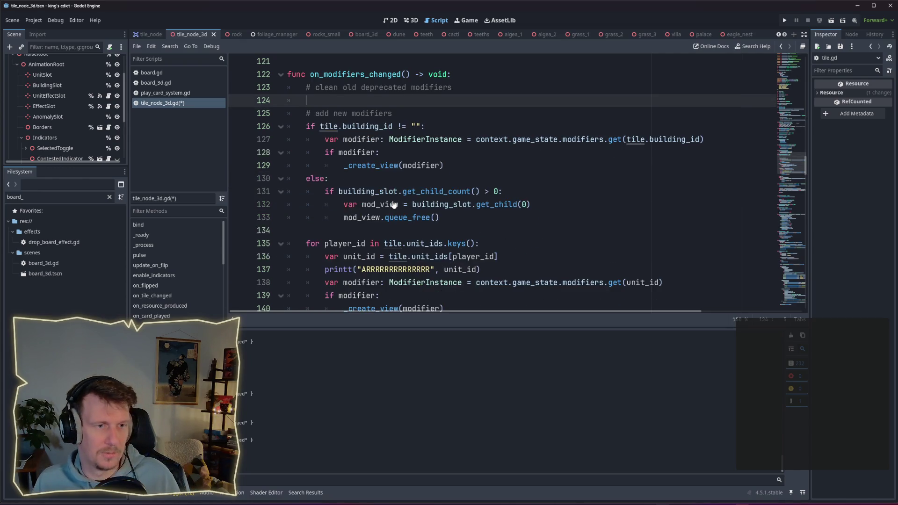
Step: Move the else block below the clean-up comment and remove the leftover 'else:' line
left_click_drag(440, 218, 274, 184)
key("ctrl+c")
key("Delete")
key("BackSpace")
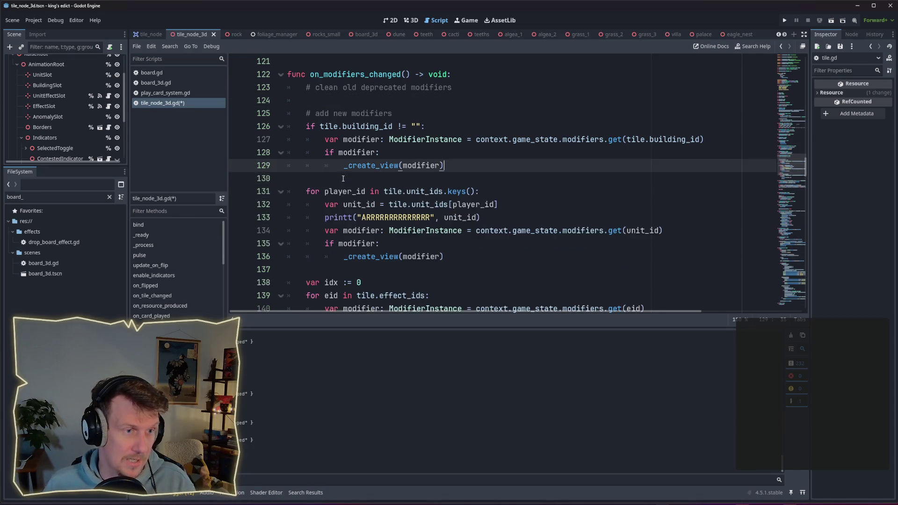
left_click(338, 102)
key("Return")
key("ctrl+v")
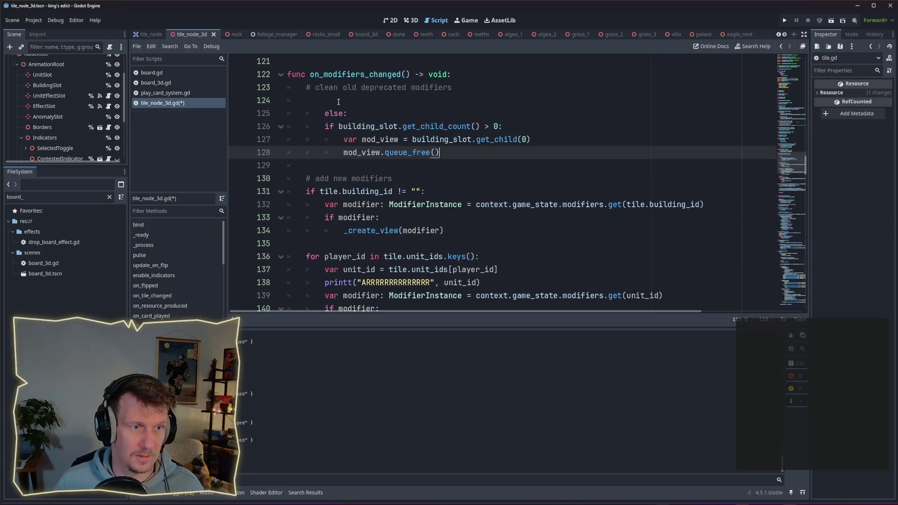
triple_click(301, 120)
key("BackSpace")
key("BackSpace")
left_click(301, 117)
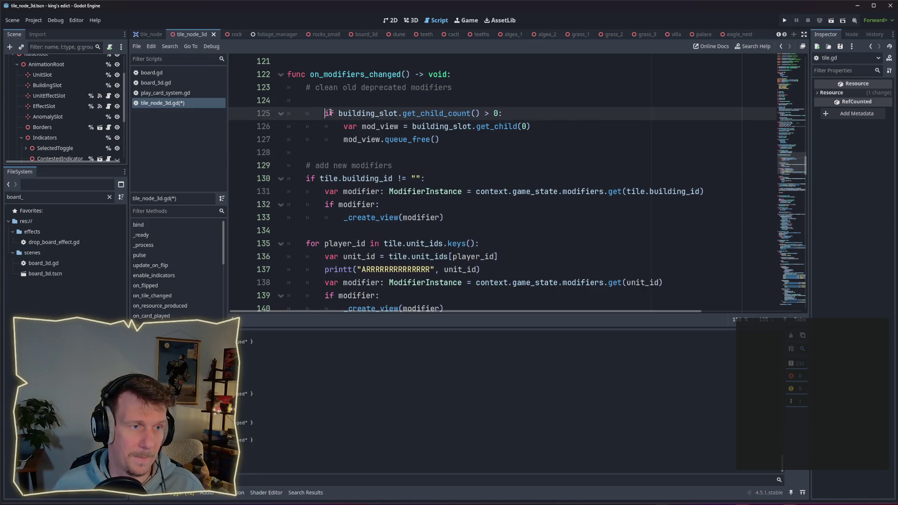
key("BackSpace")
Step: Outdent the moved block's inner lines one level and select building_slot in the if condition
left_click(452, 140)
key("shift+Home")
key("shift+Up")
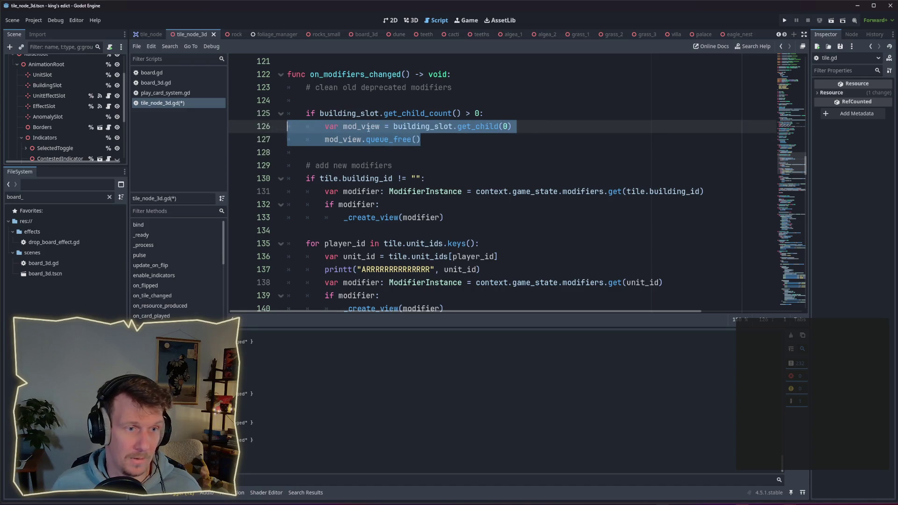
key("shift+Tab")
key("Up")
key("Up")
left_click(461, 113)
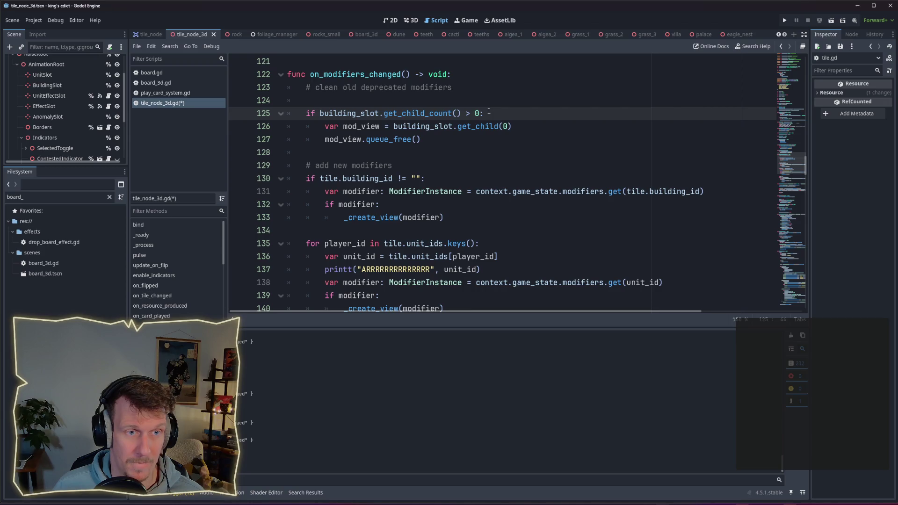
mouse_move(399, 110)
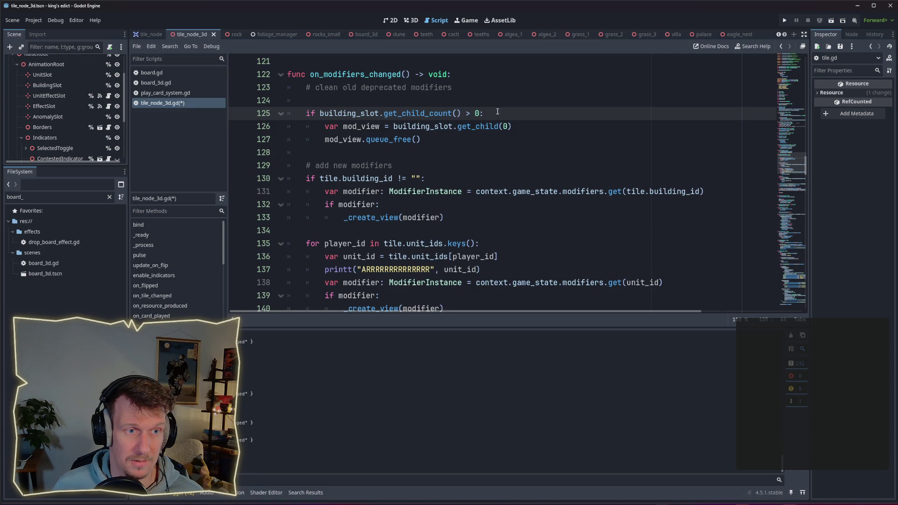
double_click(352, 112)
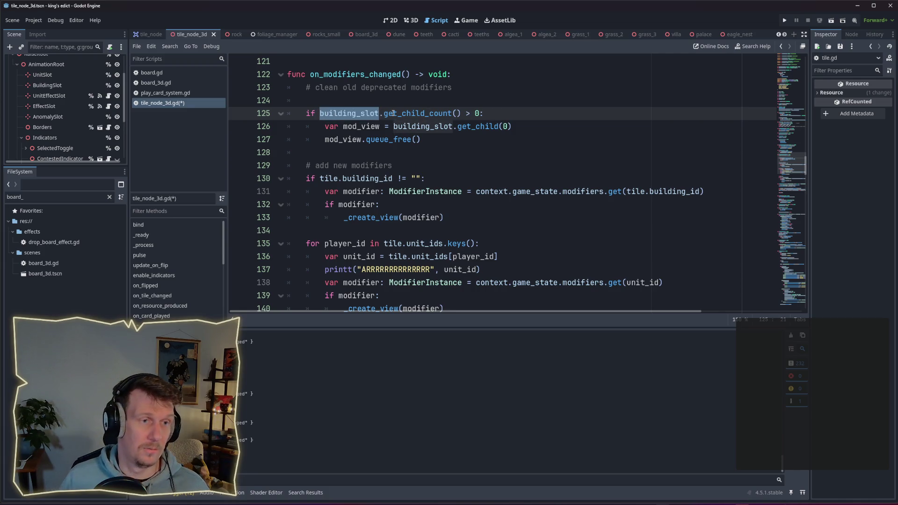
Step: Delete the 'get_child_count() > 0' if line and outdent the mod_view line
key("BackSpace")
key("BackSpace")
key("BackSpace")
key("BackSpace")
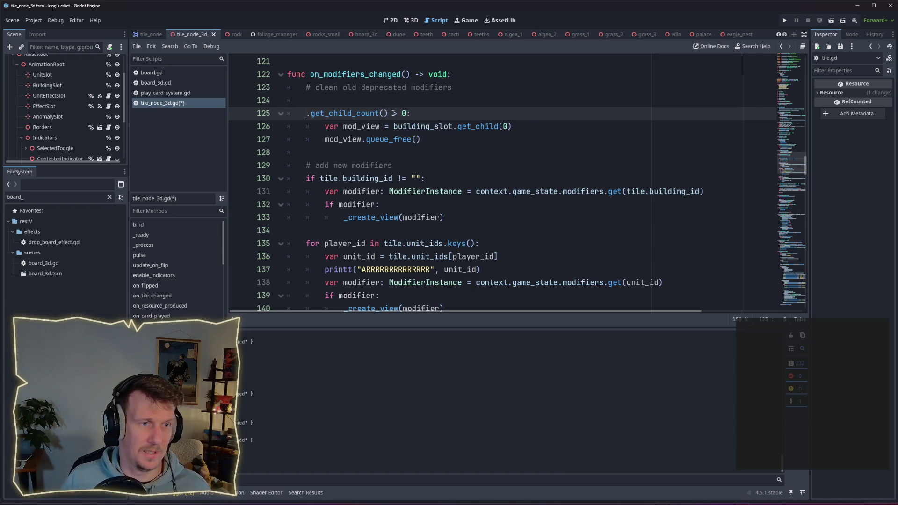
left_click(408, 113, "shift")
key("BackSpace")
key("BackSpace")
key("BackSpace")
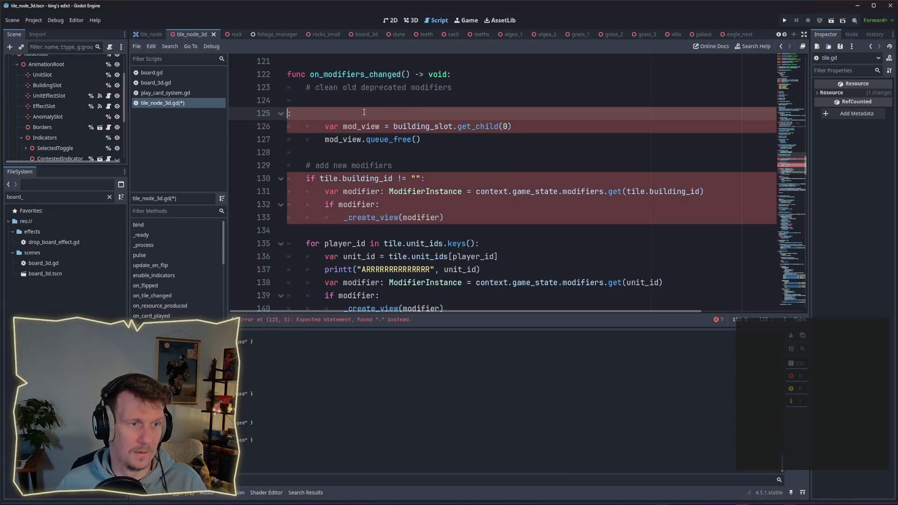
key("Down")
key("End")
key("shift+Tab")
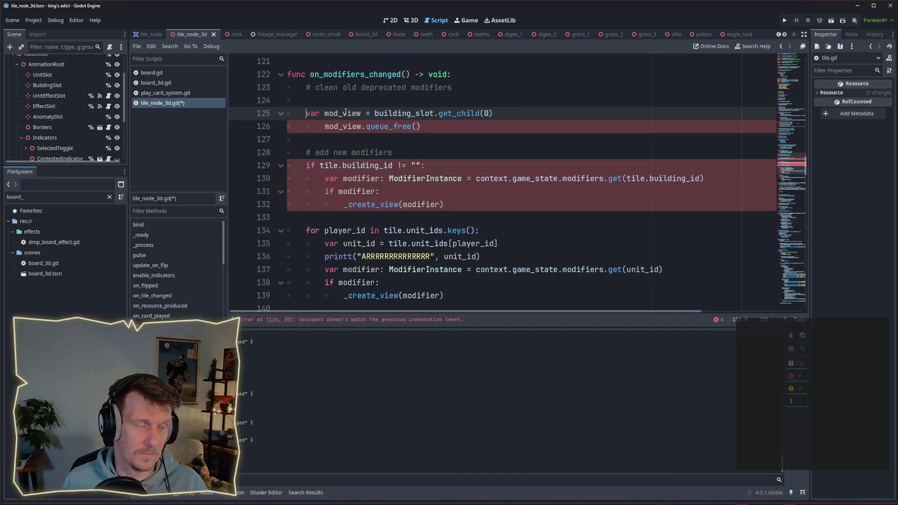
Step: Change 'var mod_view =' into 'for mod_view in'
double_click(317, 113)
type("fp")
key("BackSpace")
type("or")
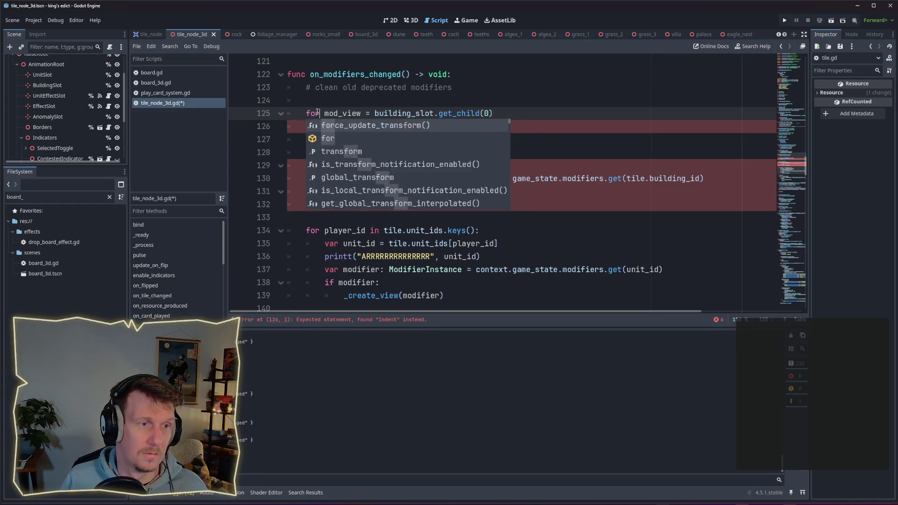
key("ctrl+Right")
key("Right")
key("Delete")
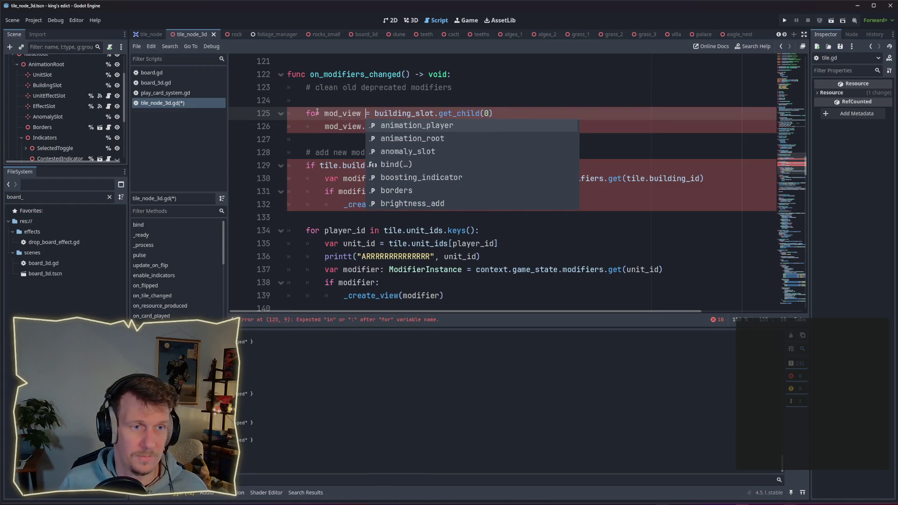
type("in")
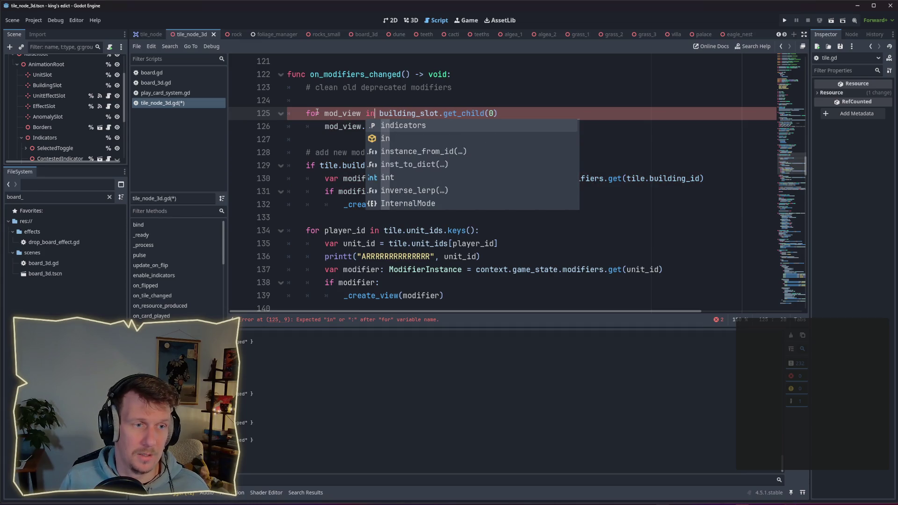
Step: Replace get_child(0) with 'get_children():' and add a new line inside the loop
key("ctrl+Right")
key("ctrl+Right")
key("BackSpace")
key("BackSpace")
key("BackSpace")
key("Delete")
key("Delete")
key("Delete")
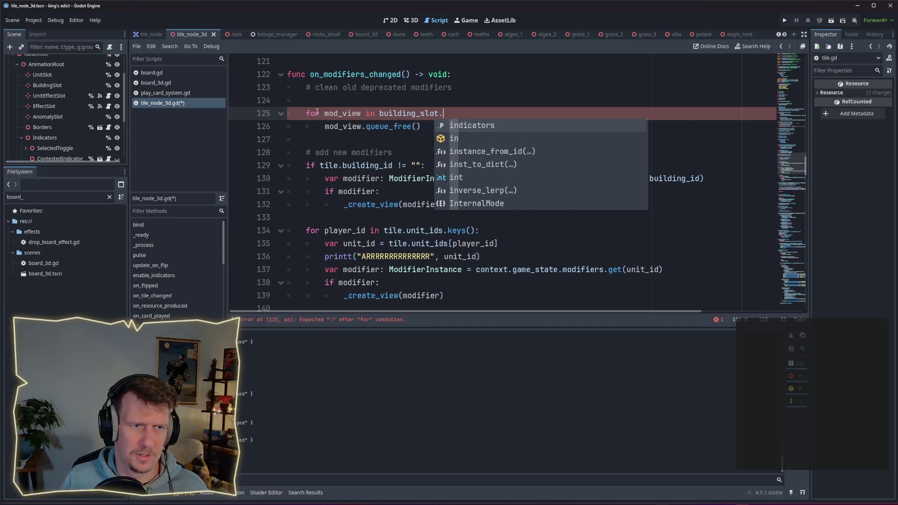
type("get_ch")
key("Down")
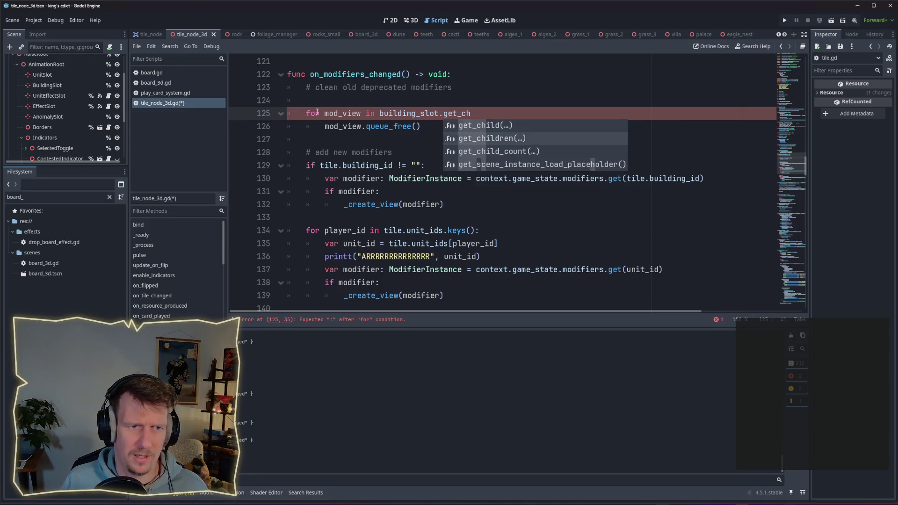
key("Down")
key("Up")
key("Return")
type("):")
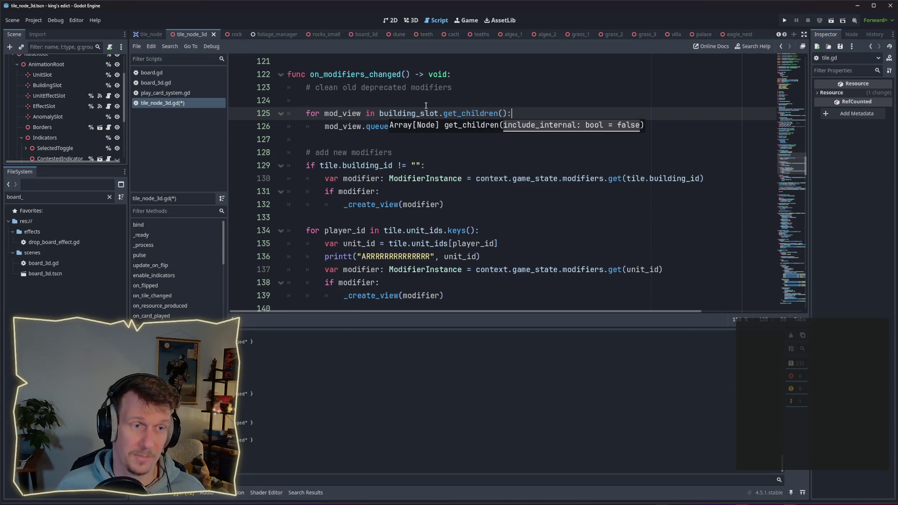
left_click(537, 112)
key("Return")
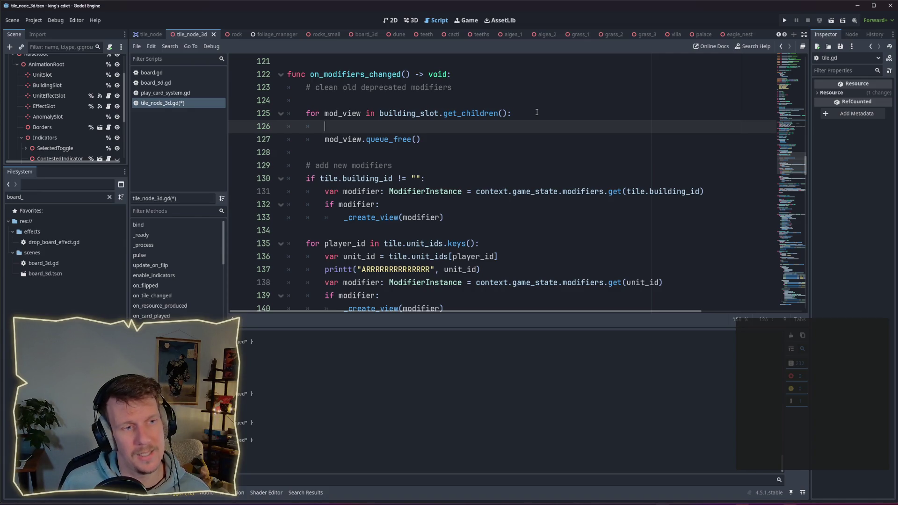
Step: Type the loop variable as ': ModifierView3D' and begin line 126 with mod_view.mod_id
type("mod_view.")
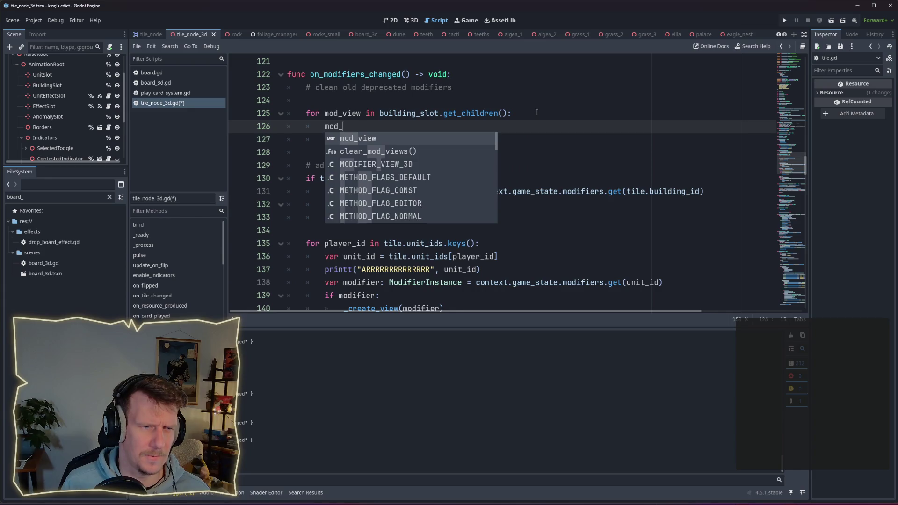
type("til")
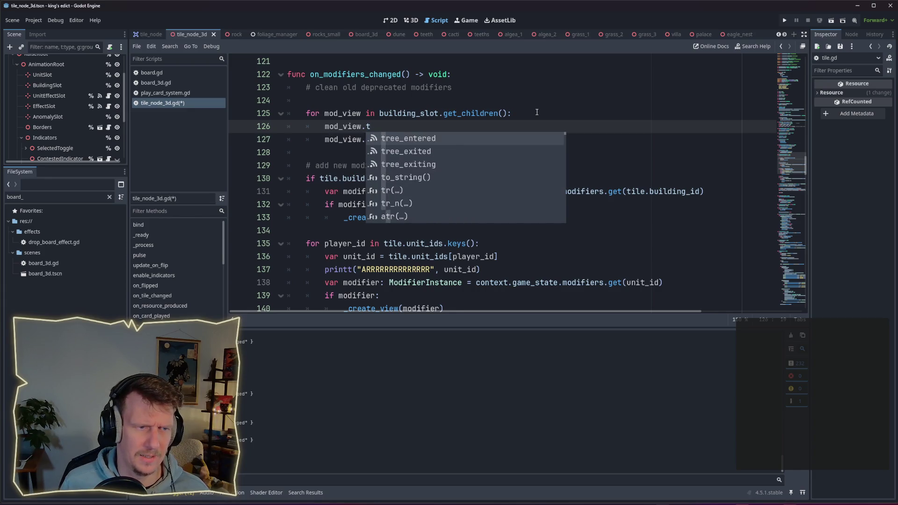
key("BackSpace")
key("BackSpace")
key("BackSpace")
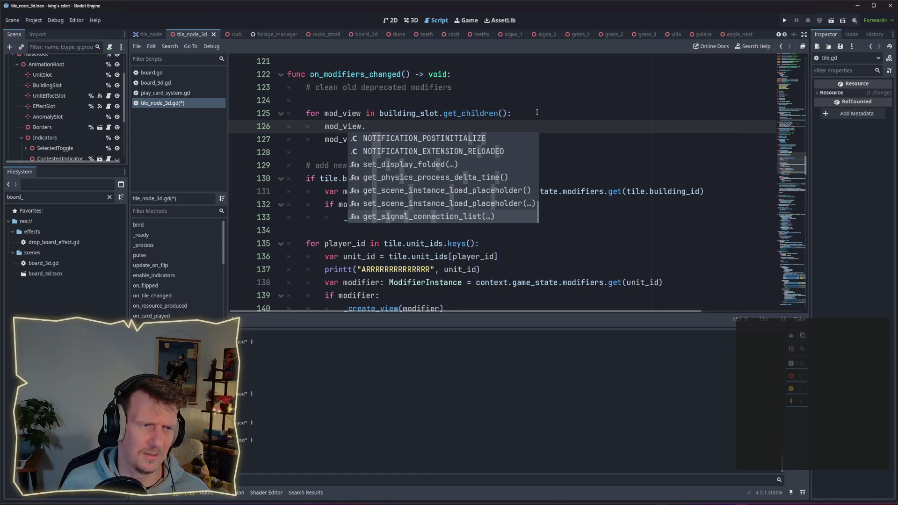
key("Escape")
key("Up")
type(": ")
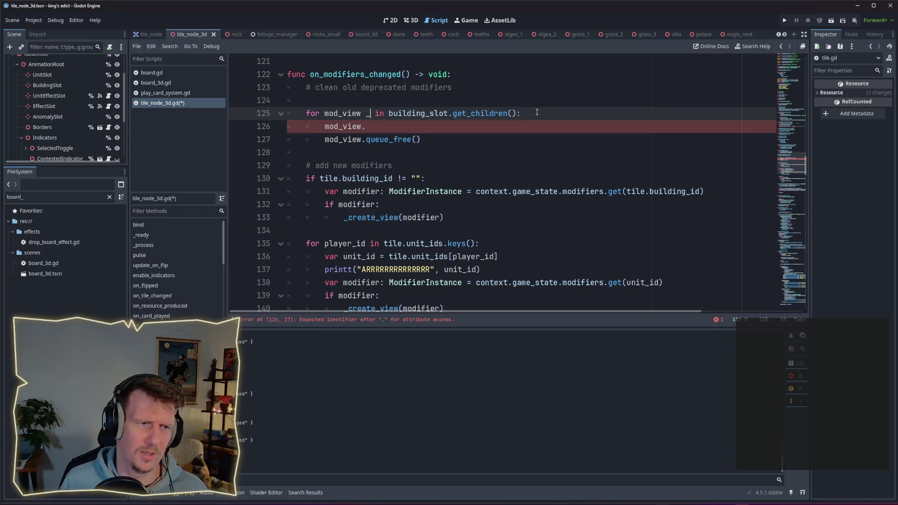
type("Mo")
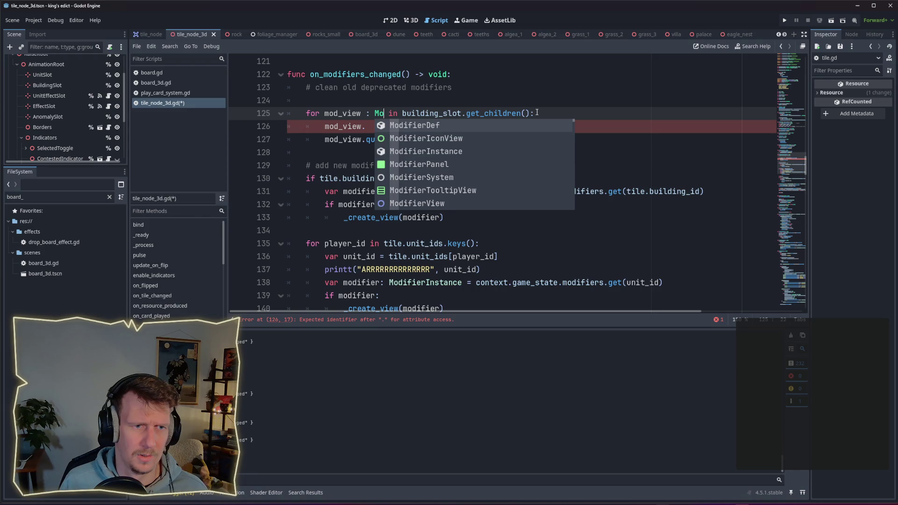
key("Down")
key("Down")
key("Down")
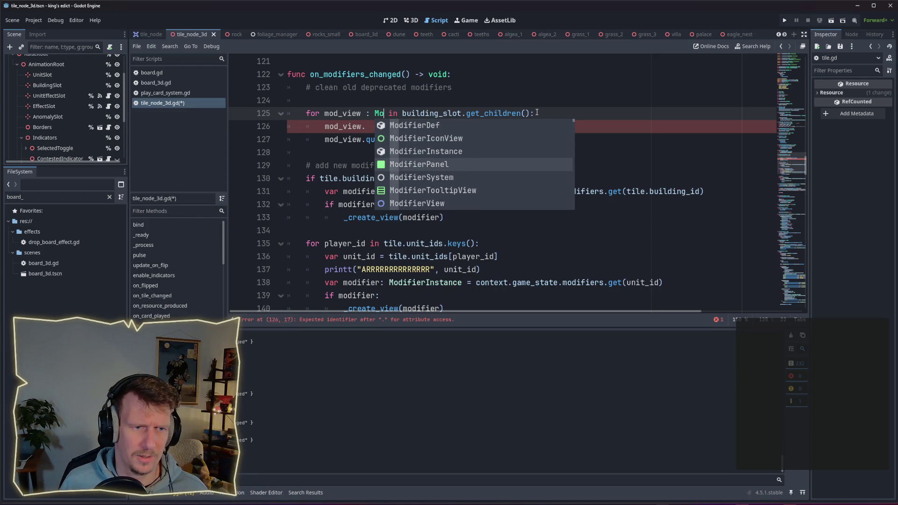
key("Down")
key("Down")
key("Down")
key("Down")
key("Return")
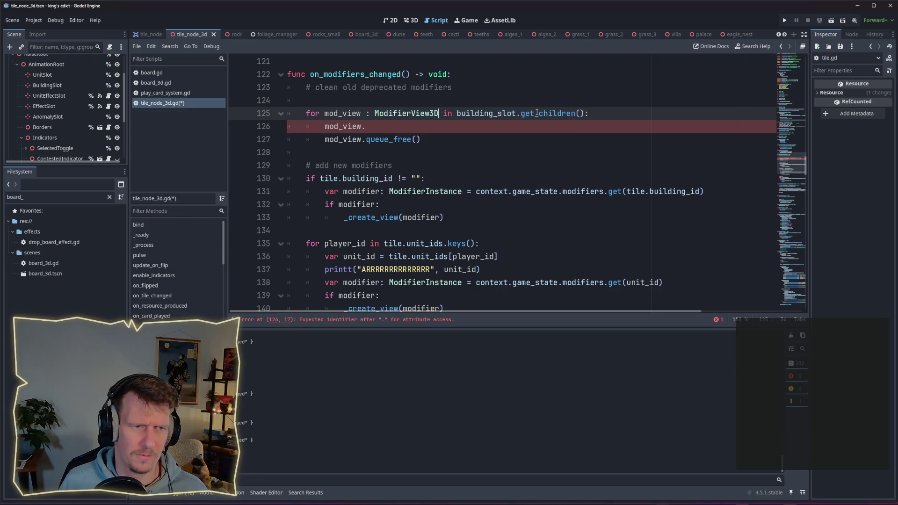
type(".")
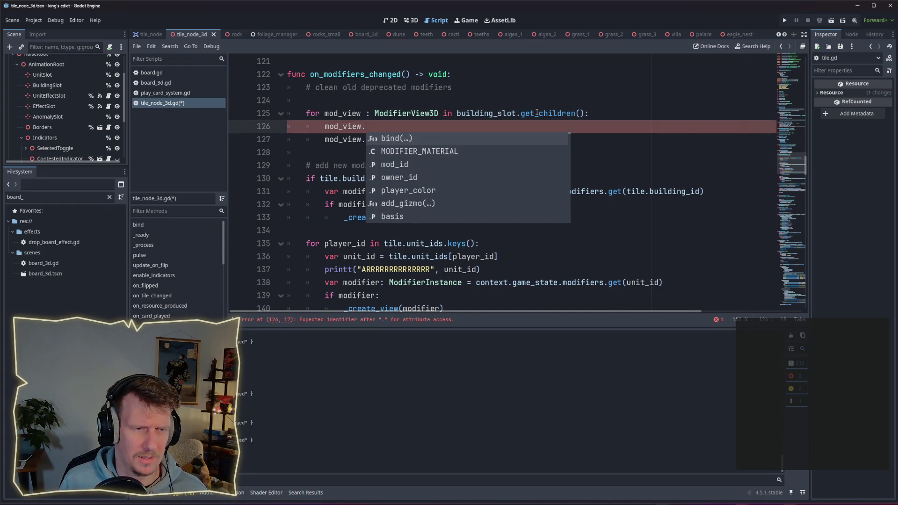
type("mod")
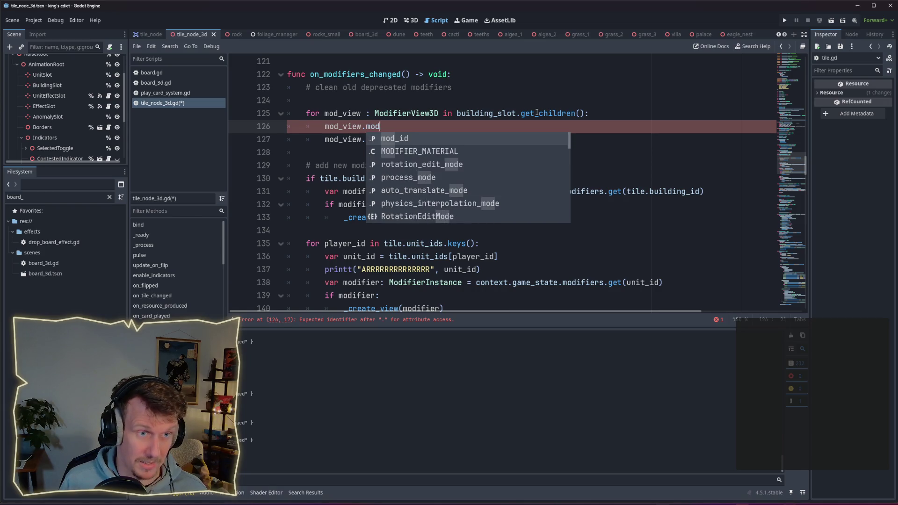
key("Return")
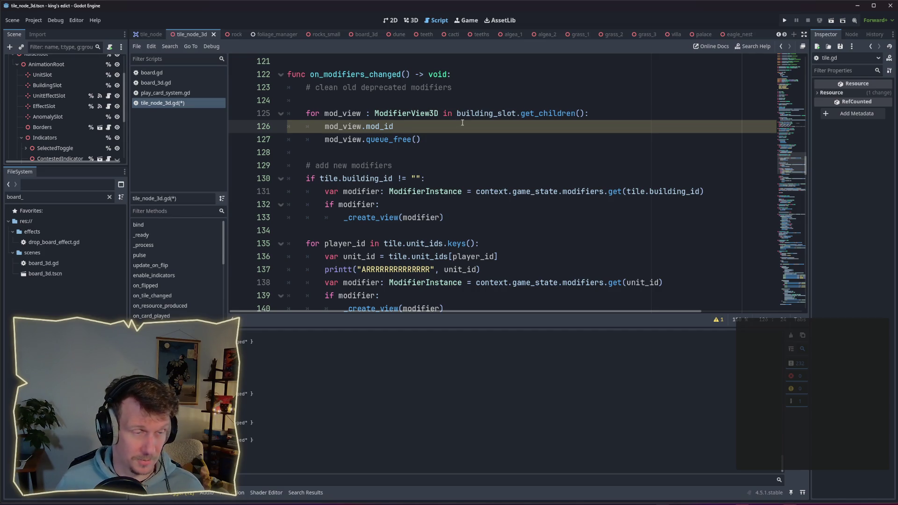
Step: Insert a new line 126 calling context.game_state.modifiers.get() on the mod_id
key("Return")
key("Up")
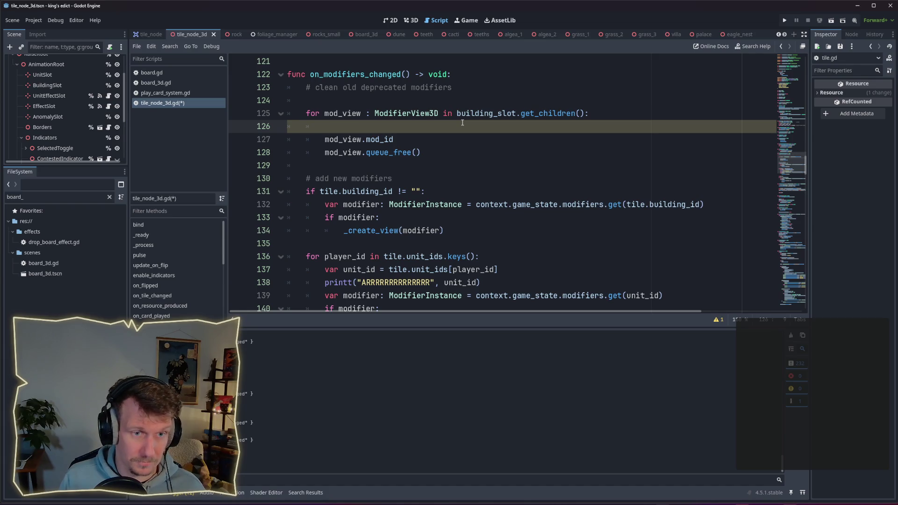
type("context.")
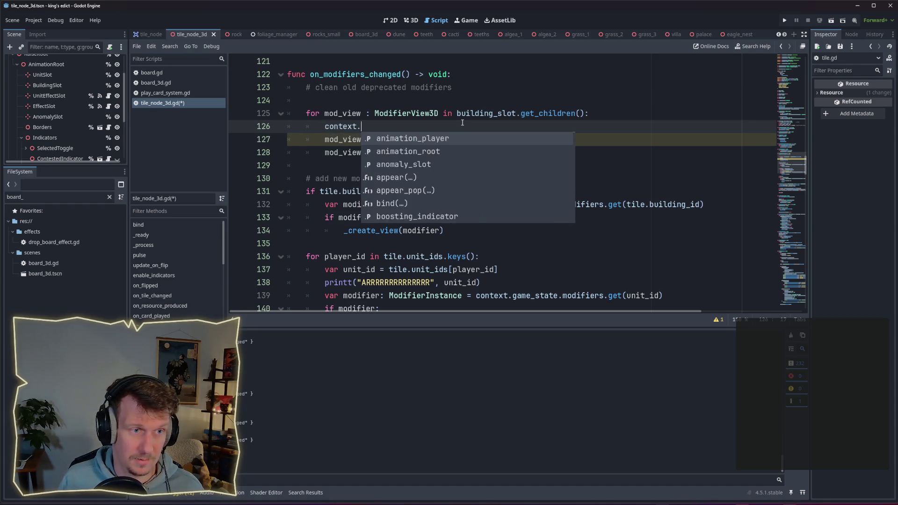
type("game_state.")
type("m")
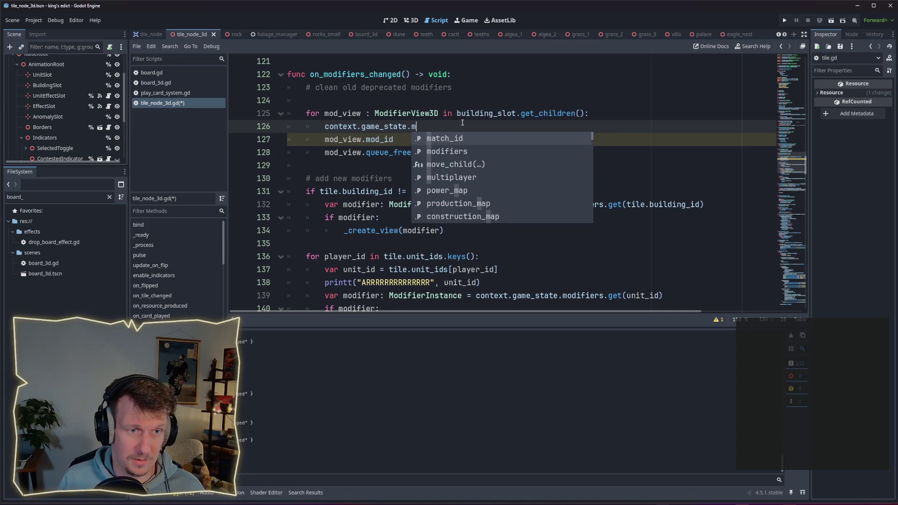
key("Left")
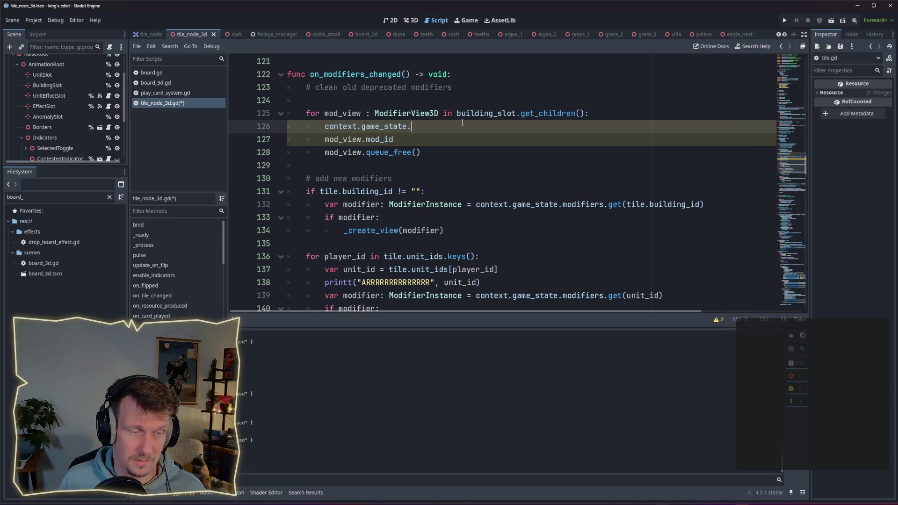
key("Delete")
type("mo")
key("Return")
type(".")
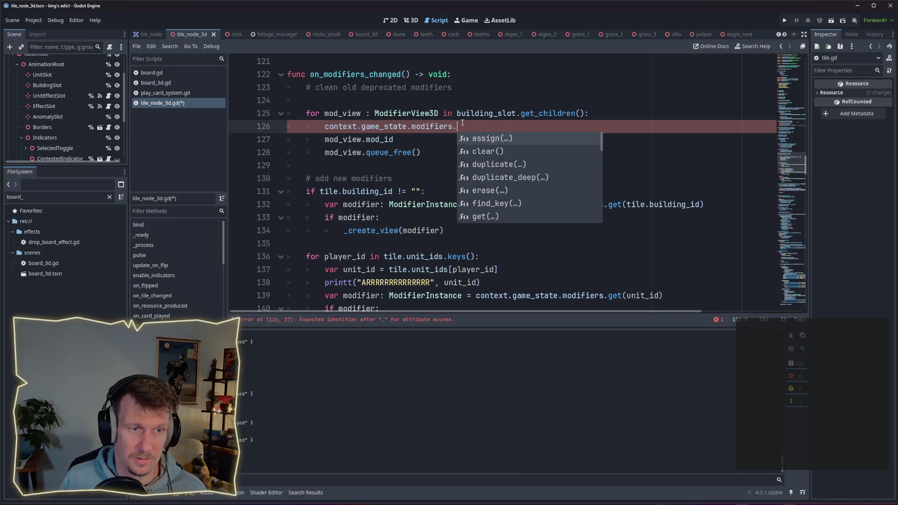
type("get")
key("Return")
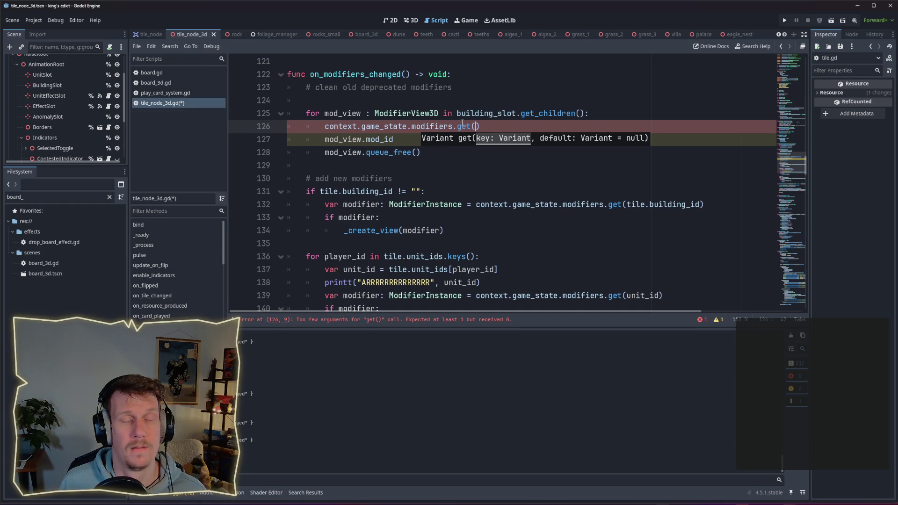
type("mod_i")
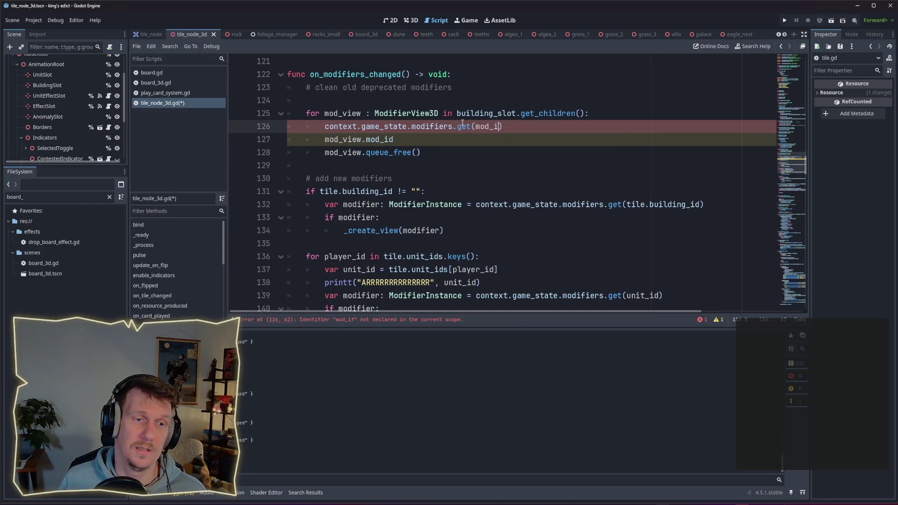
type("d, nu")
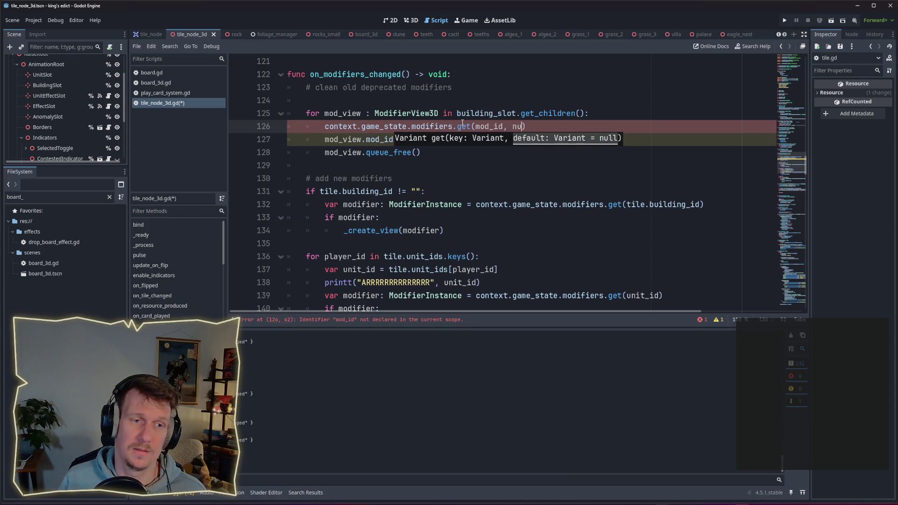
key("BackSpace")
key("BackSpace")
key("BackSpace")
key("Left")
key("Left")
key("Left")
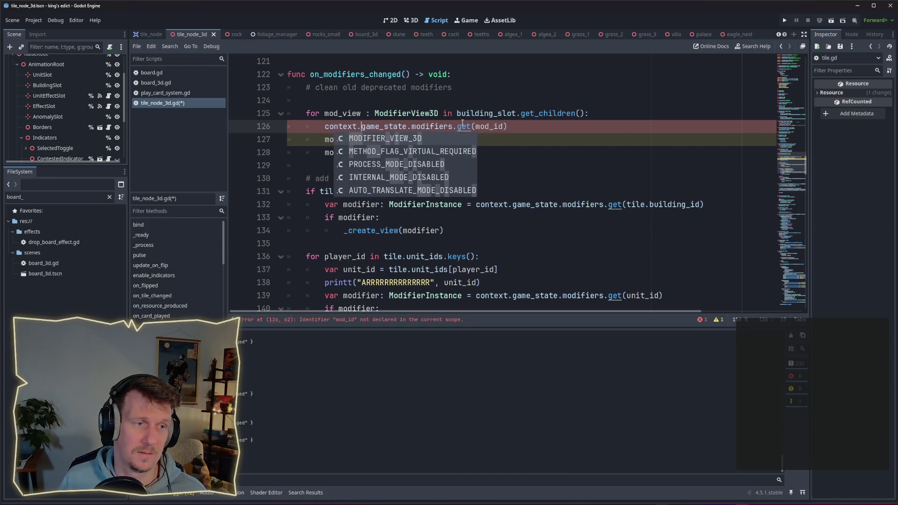
Step: Store the lookup as 'var modifier =' using mod_view.mod_id as the key, removing the leftover line
key("Home")
type("var modifie")
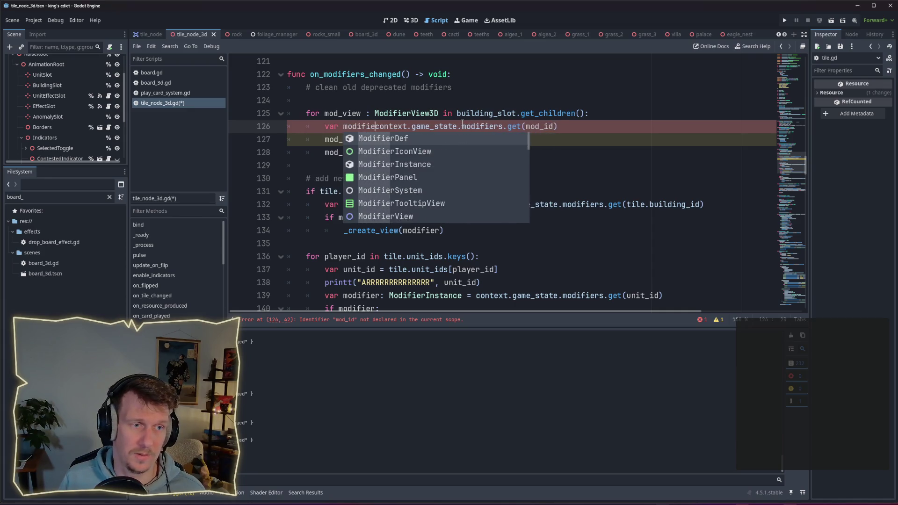
type("r")
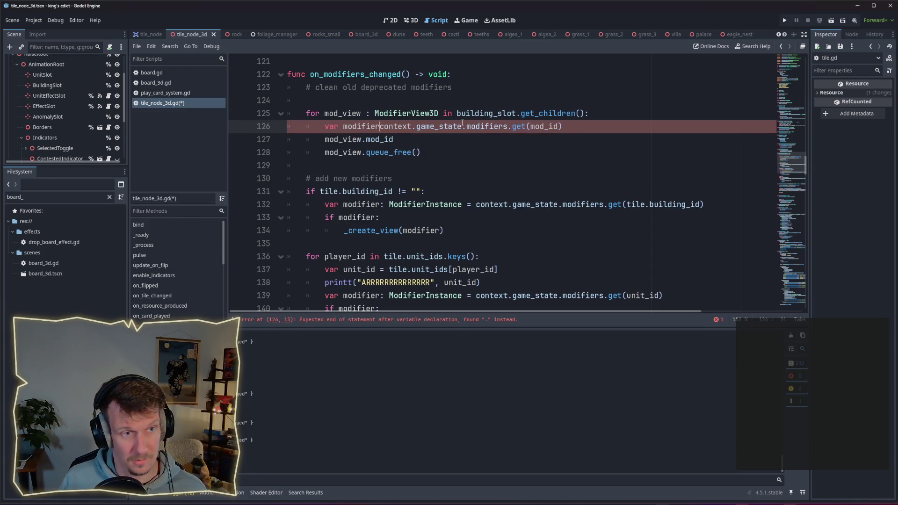
type(" =")
key("Escape")
key("Down")
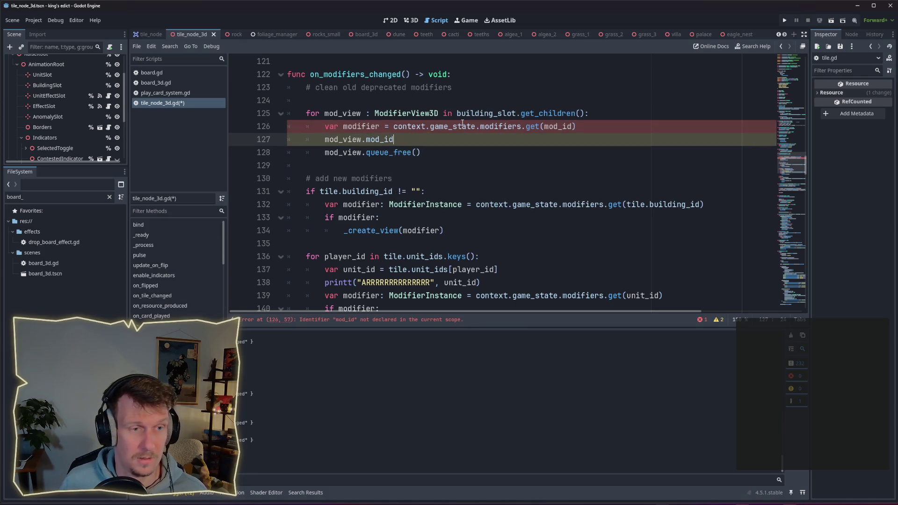
key("ctrl+BackSpace")
key("ctrl+BackSpace")
key("ctrl+BackSpace")
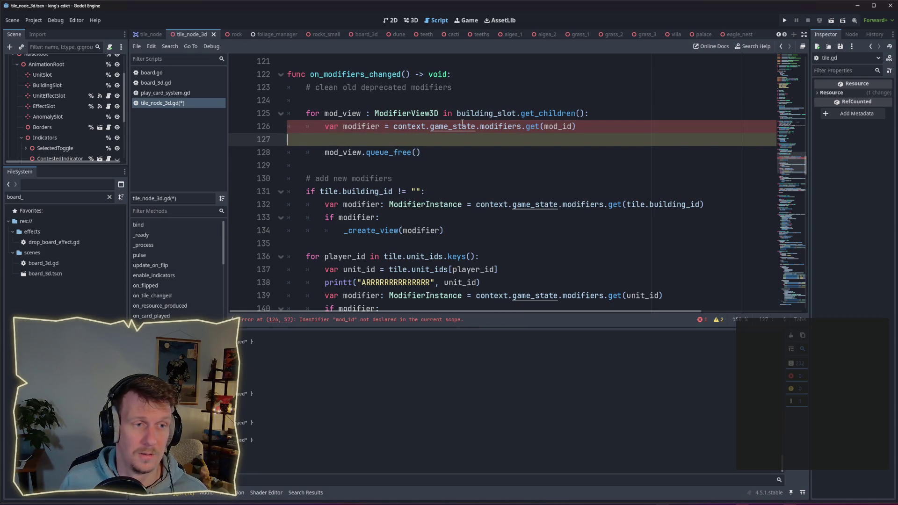
key("ctrl+Left")
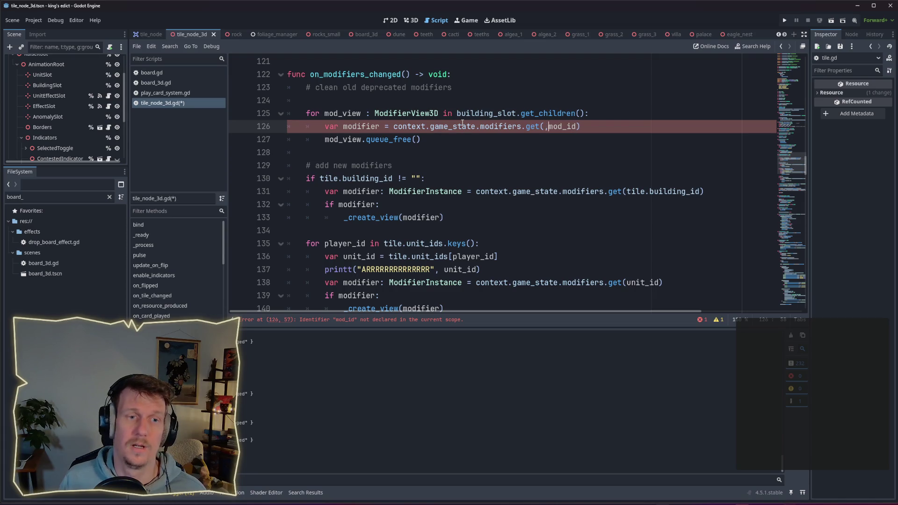
type("modifier")
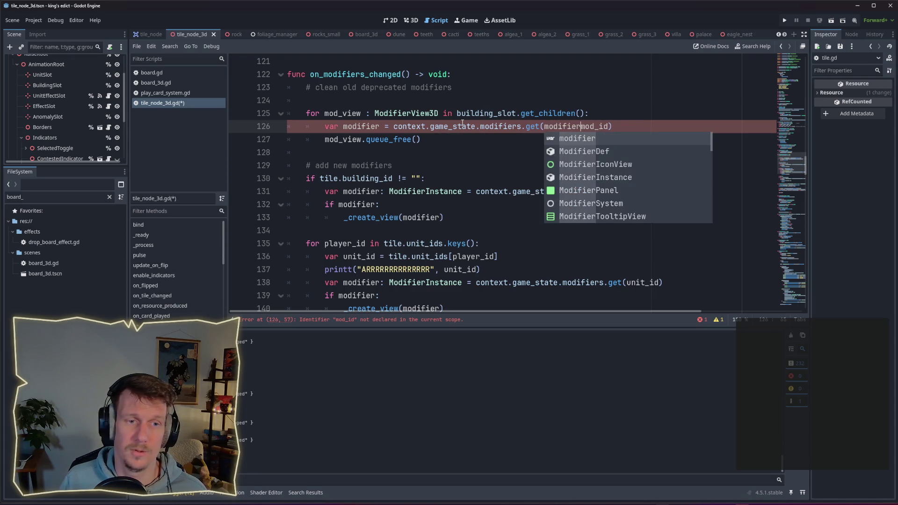
key("ctrl+BackSpace")
type("mod_vie")
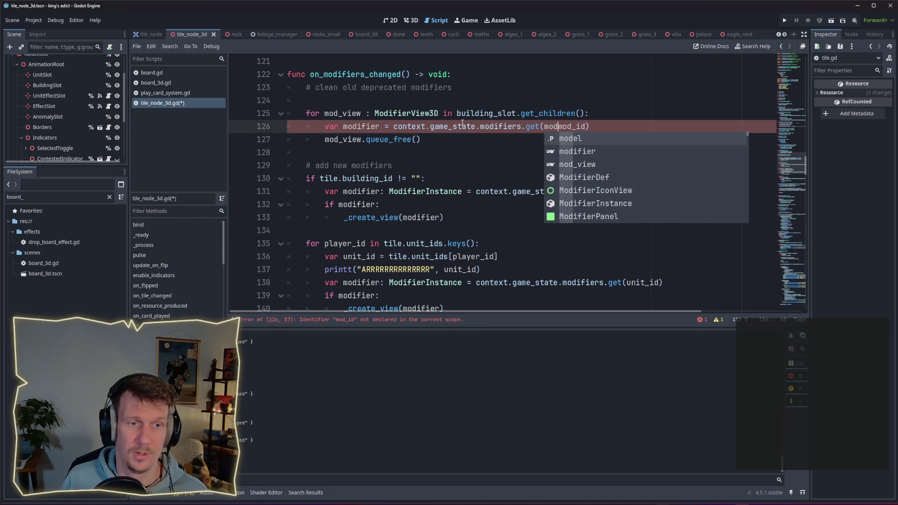
type("w.")
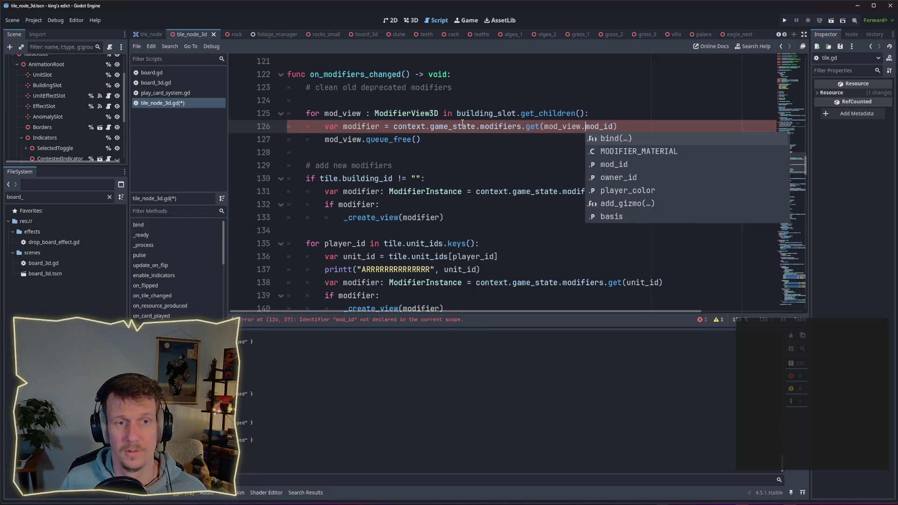
key("Escape")
key("Down")
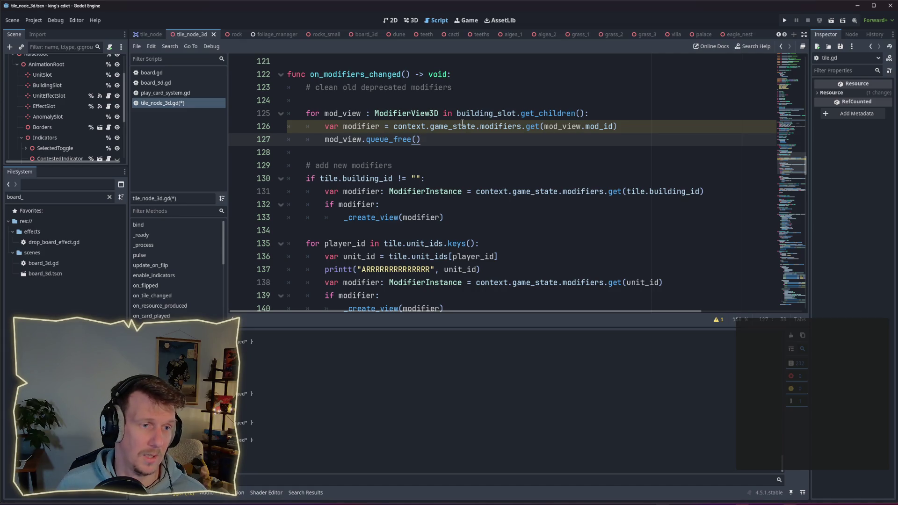
Step: Add 'if modifier == null:' above queue_free(), indent the call under it, and save
key("Up")
key("End")
key("Return")
type("if")
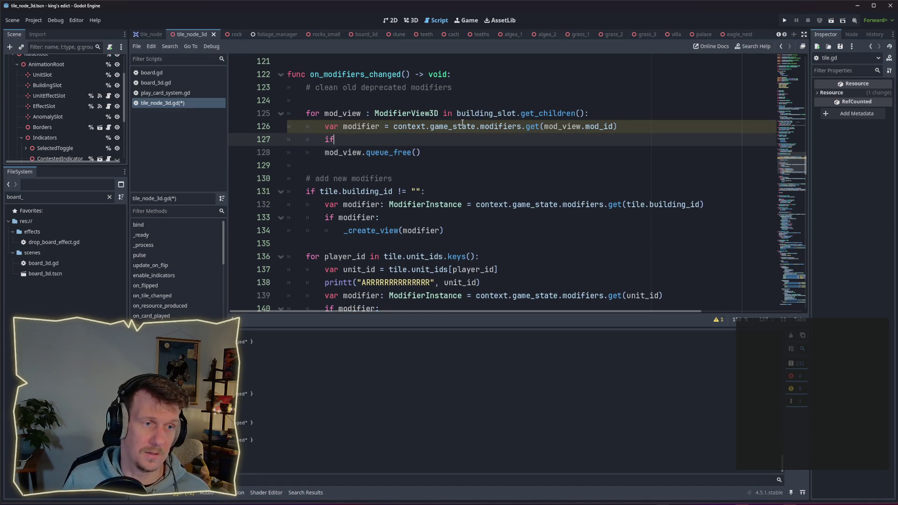
type(" mod")
key("Down")
key("Return")
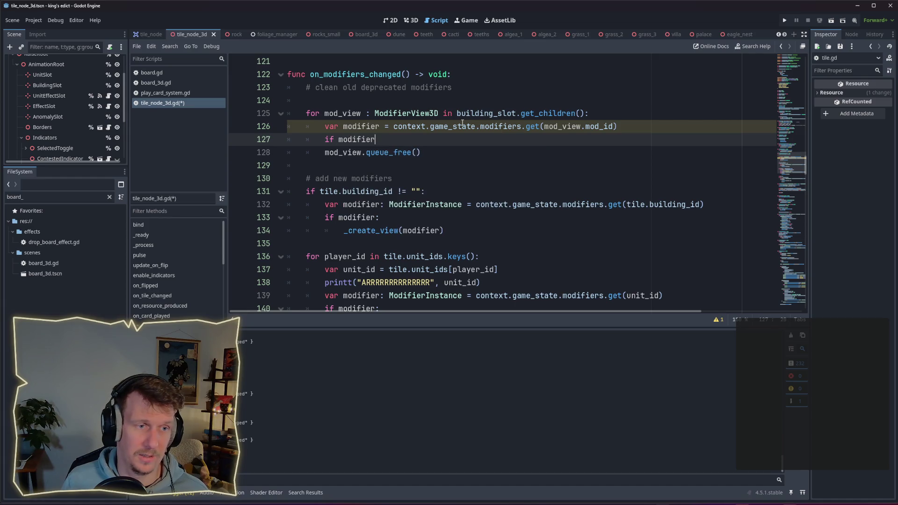
type("== null:")
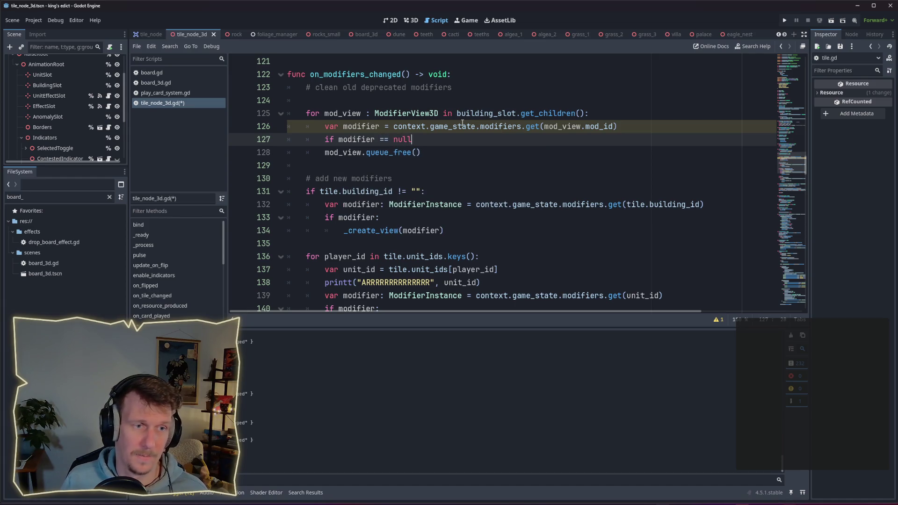
key("Down")
key("Home")
key("Tab")
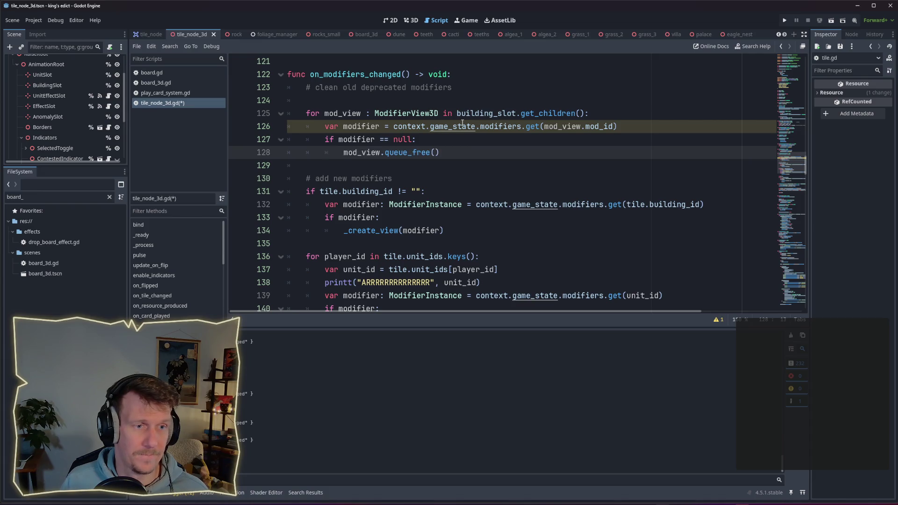
key("ctrl+s")
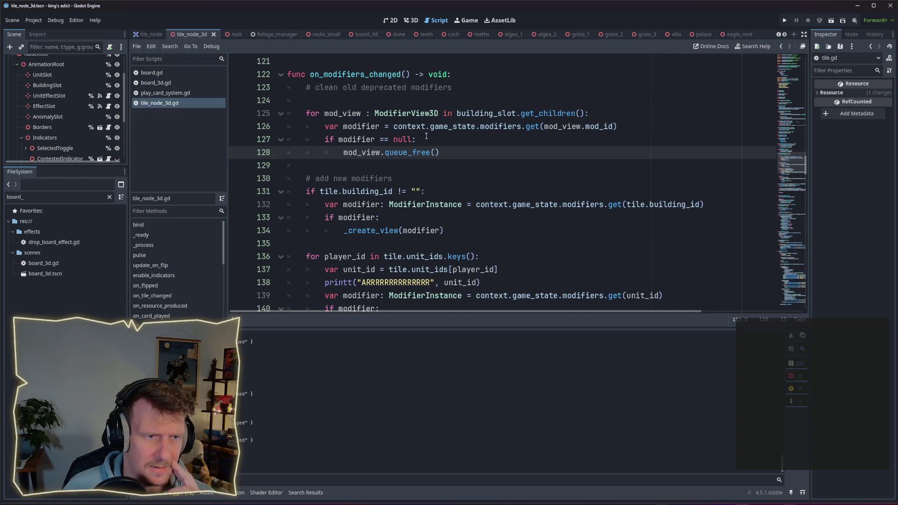
Step: Turn line 126 into an 'if ... get(mod_view.mod_id) == null:' check, delete the old null check, and save
left_click_drag(388, 127, 327, 126)
type("If")
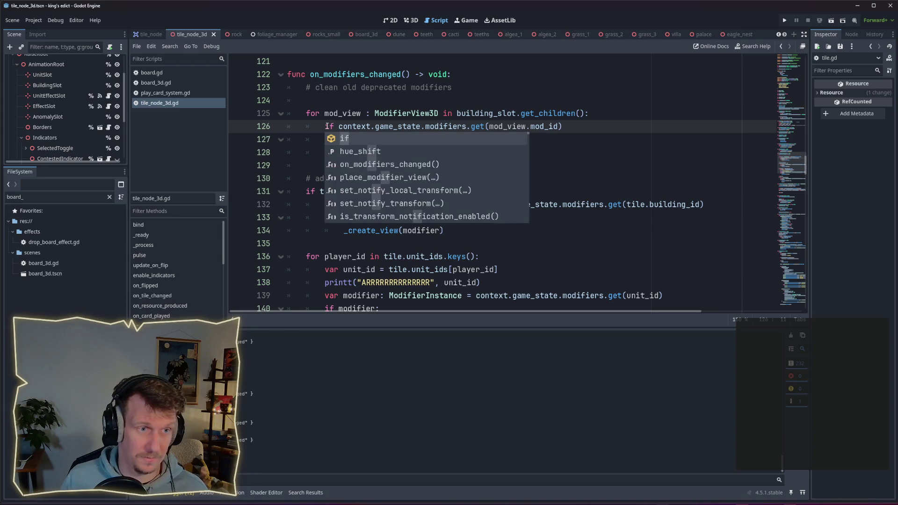
key("End")
type("== nu")
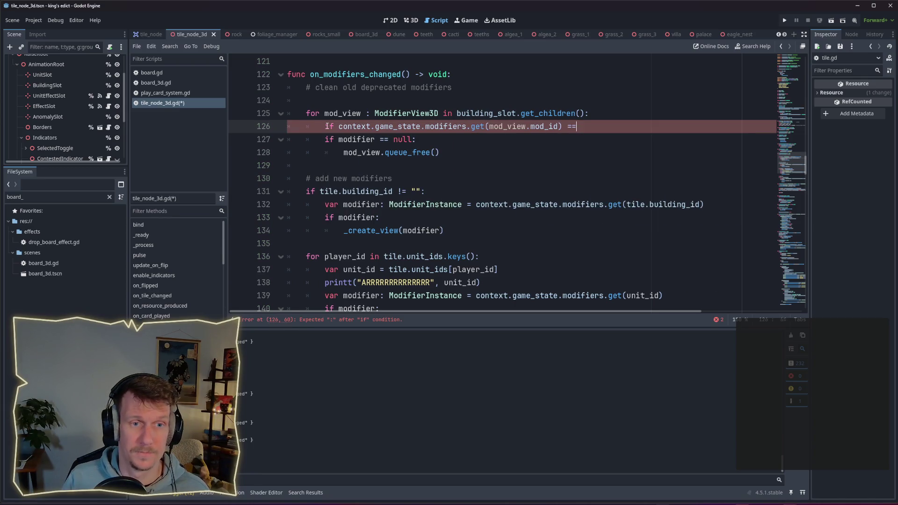
key("Return")
type(":")
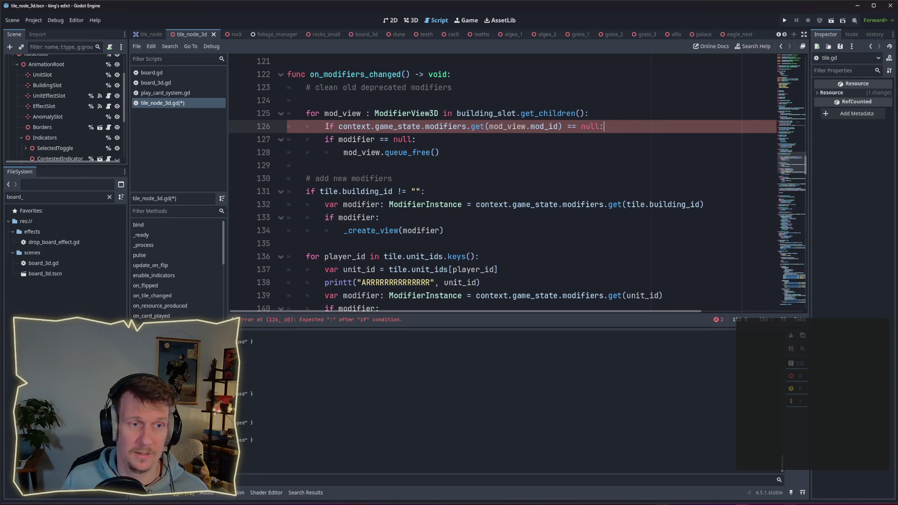
left_click(393, 139)
key("ctrl+shift+Left")
key("ctrl+shift+Left")
key("ctrl+shift+Left")
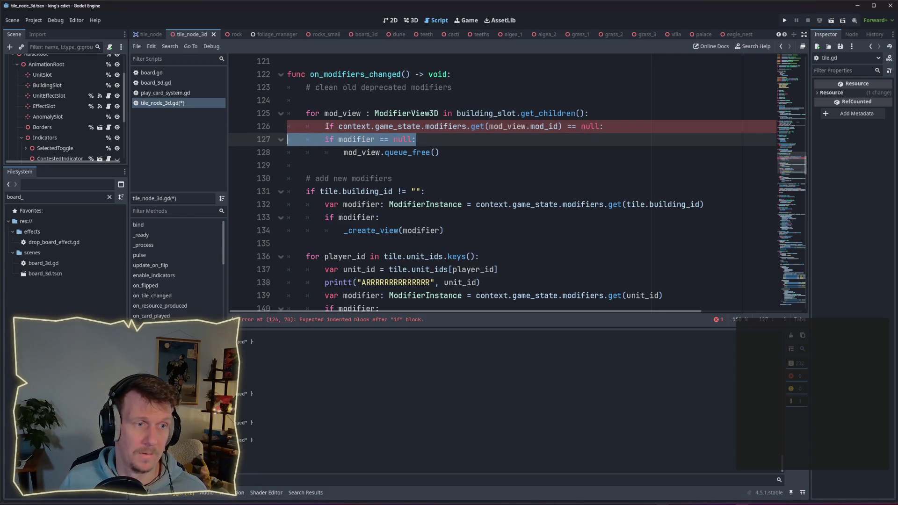
key("BackSpace")
key("BackSpace")
key("ctrl+s")
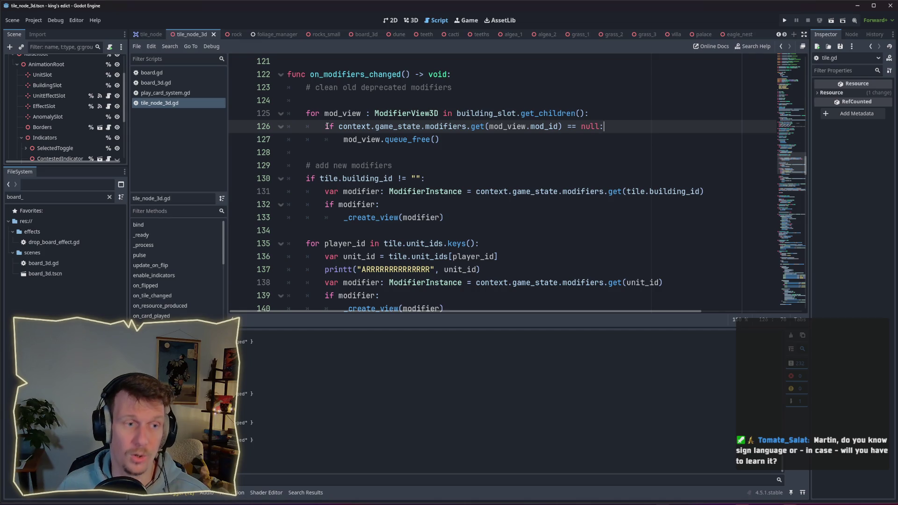
Step: Delete the printt debug line from on_modifiers_changed
left_click(304, 102)
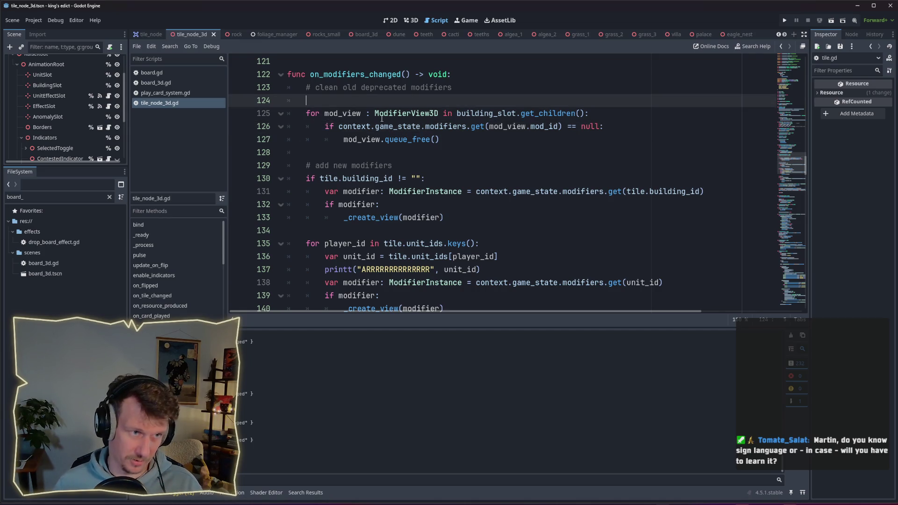
scroll(382, 119, "down", 1)
left_click(451, 107)
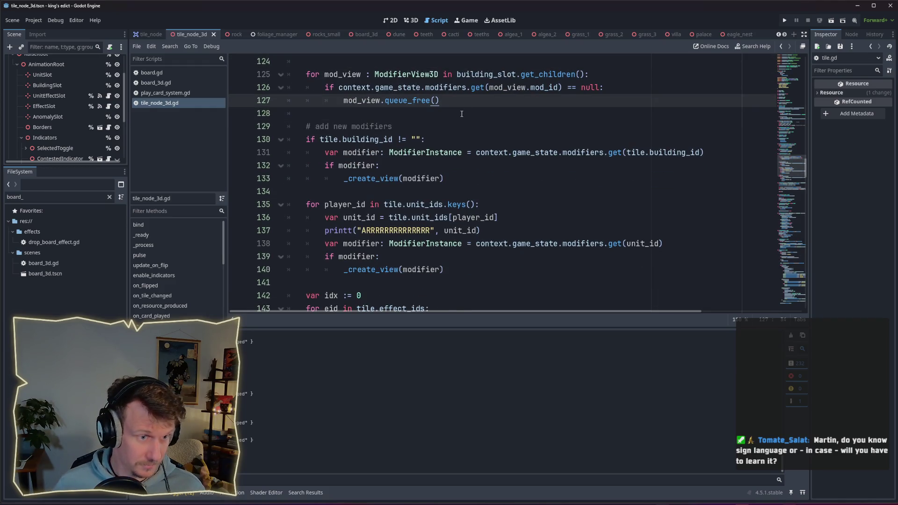
scroll(451, 107, "down", 1)
scroll(441, 152, "up", 2)
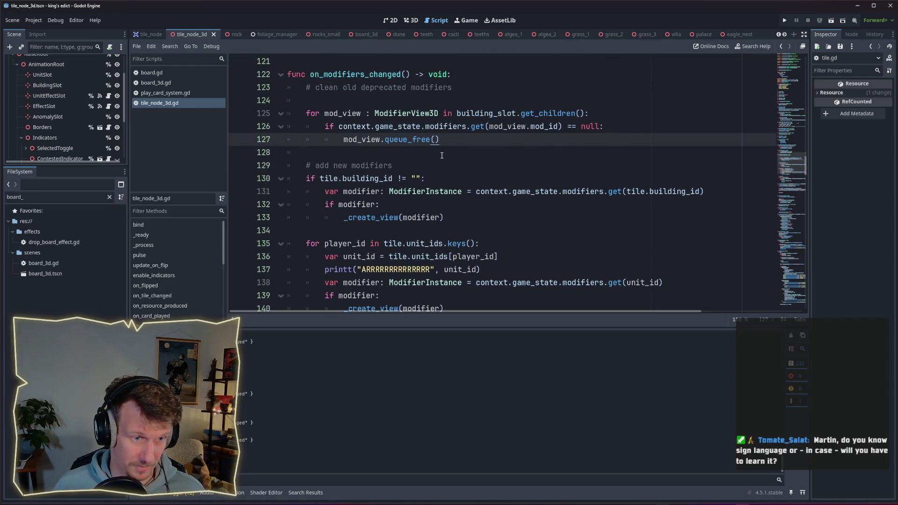
scroll(442, 155, "down", 1)
left_click_drag(482, 231, 286, 230)
key("BackSpace")
key("BackSpace")
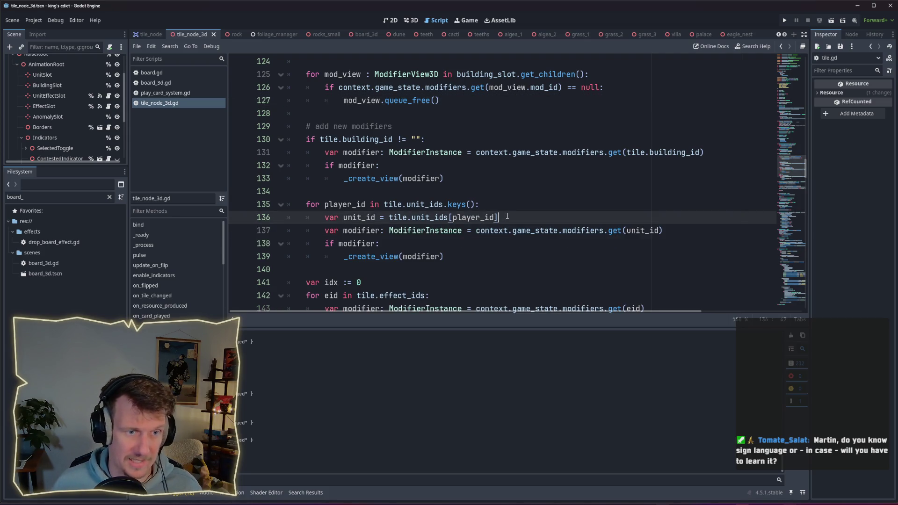
Step: Paste a copy of the cleanup loop (lines 125–127) beneath the original and dedent it to match
left_click_drag(484, 107, 276, 89)
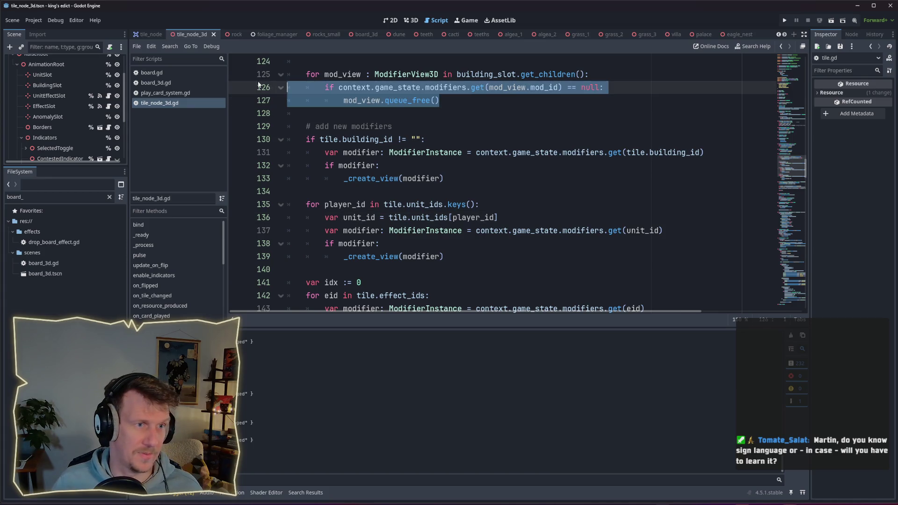
left_click_drag(442, 100, 287, 74)
key("ctrl+c")
left_click(353, 114)
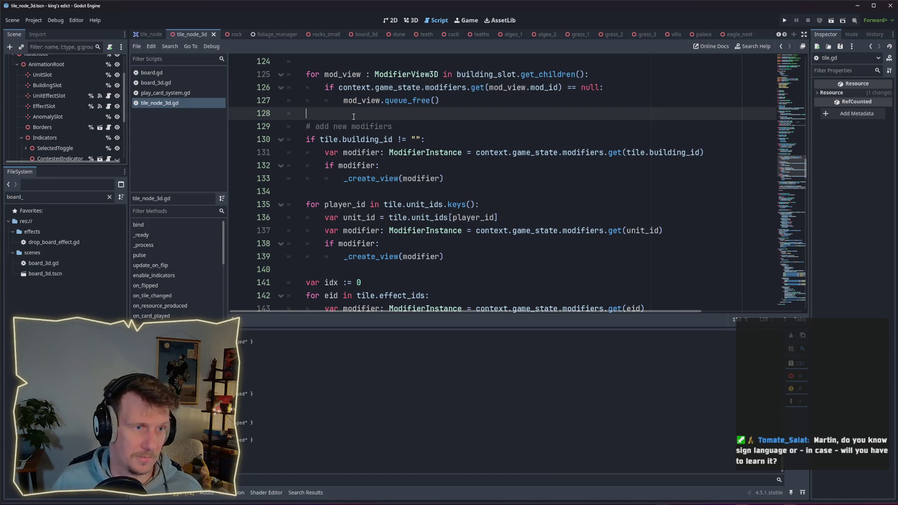
key("Return")
key("ctrl+v")
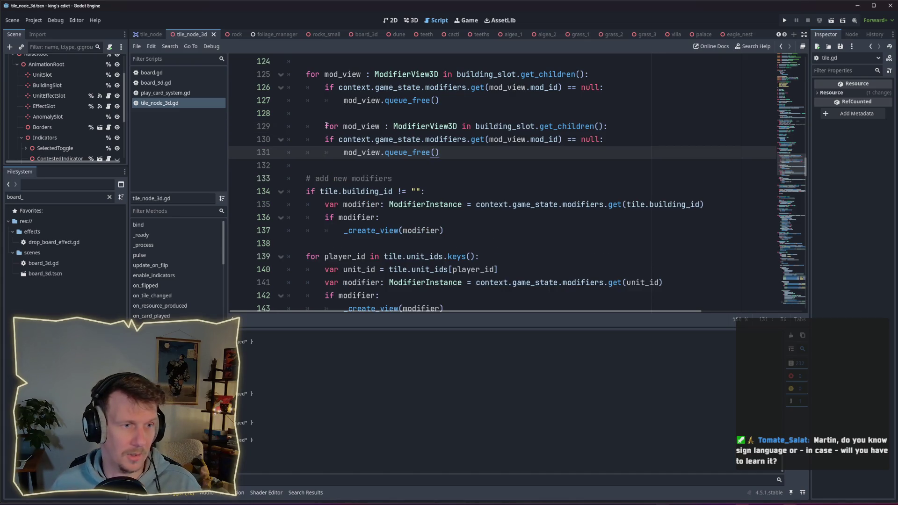
left_click(324, 125)
key("BackSpace")
scroll(332, 123, "up", 1)
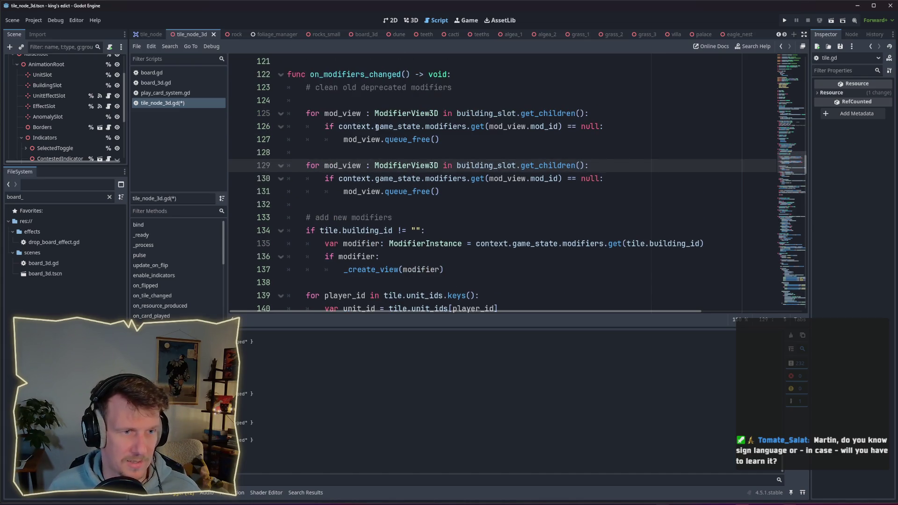
mouse_move(390, 145)
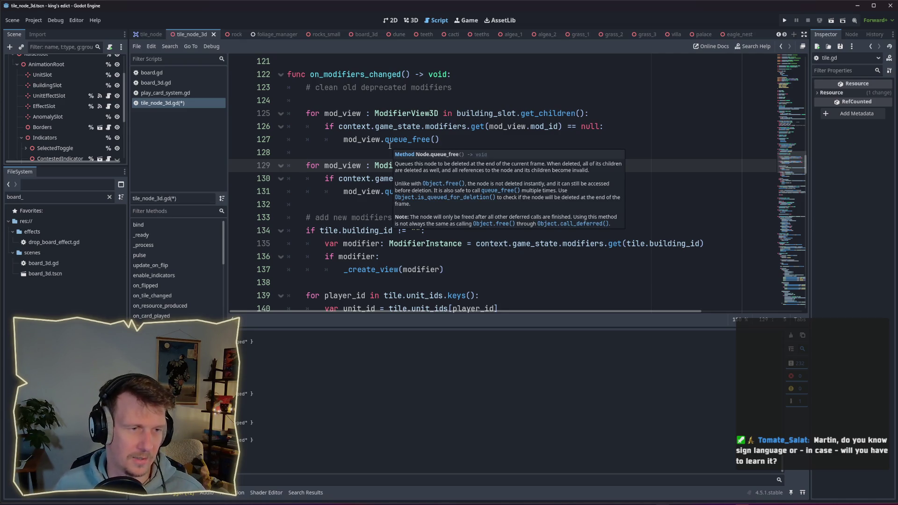
scroll(389, 146, "down", 1)
mouse_move(362, 156)
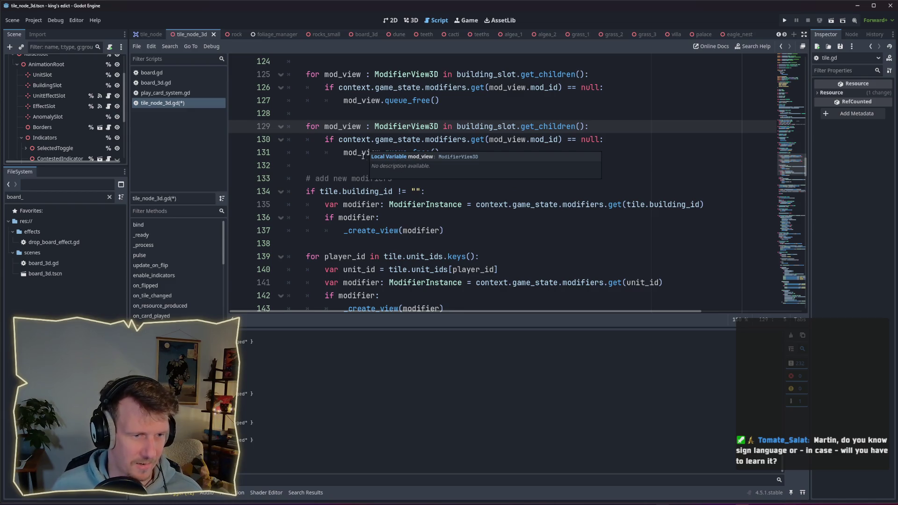
scroll(364, 181, "down", 1)
scroll(360, 179, "up", 1)
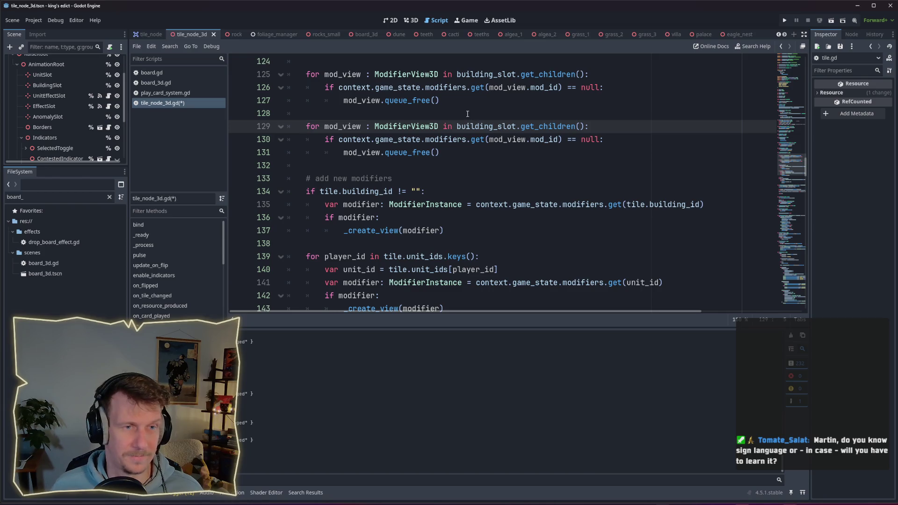
scroll(467, 114, "up", 1)
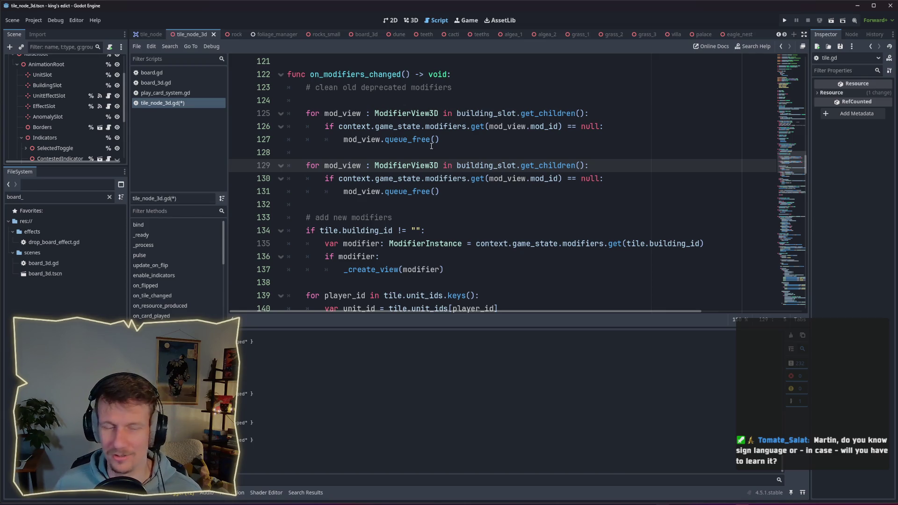
left_click(425, 165)
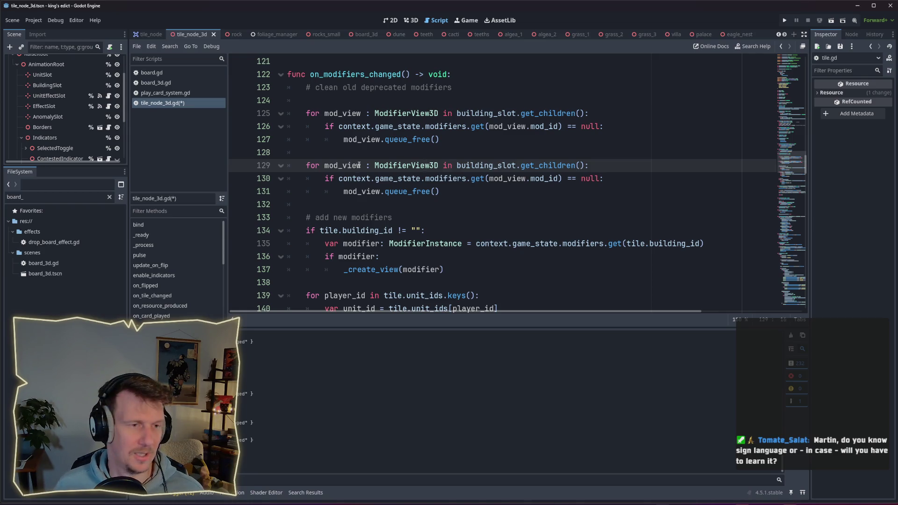
left_click(347, 153)
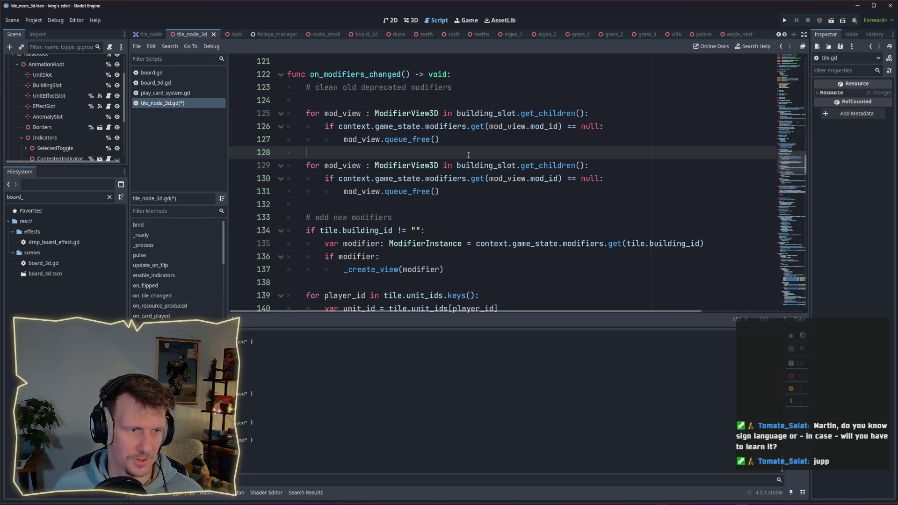
scroll(468, 155, "down", 1)
scroll(375, 126, "down", 1)
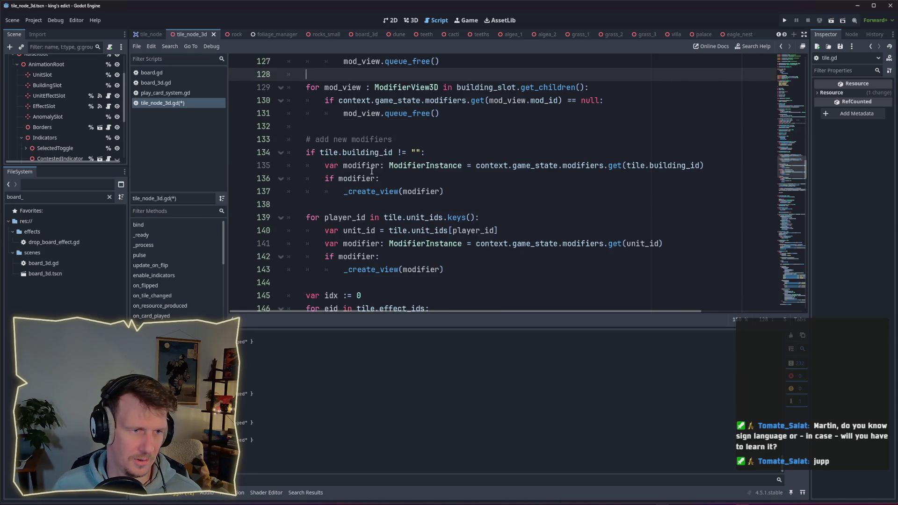
scroll(372, 171, "down", 2)
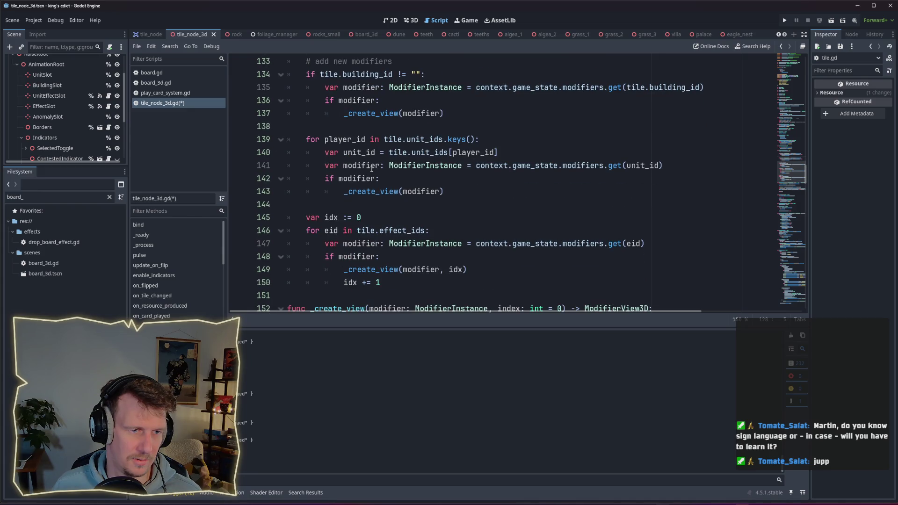
scroll(371, 168, "up", 1)
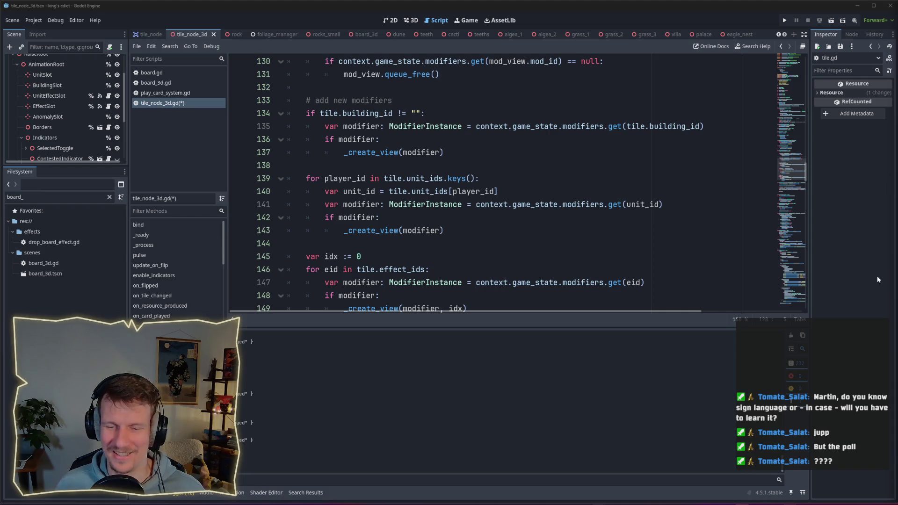
left_click(436, 231)
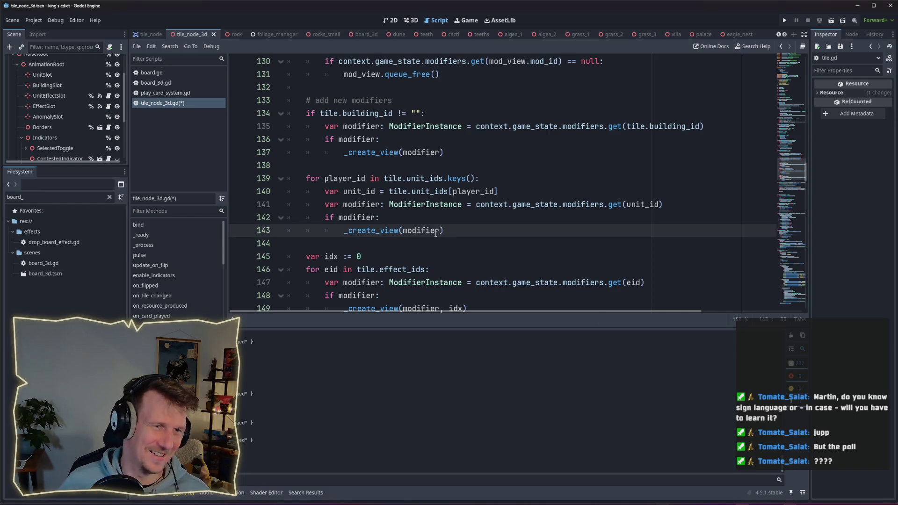
scroll(435, 233, "up", 3)
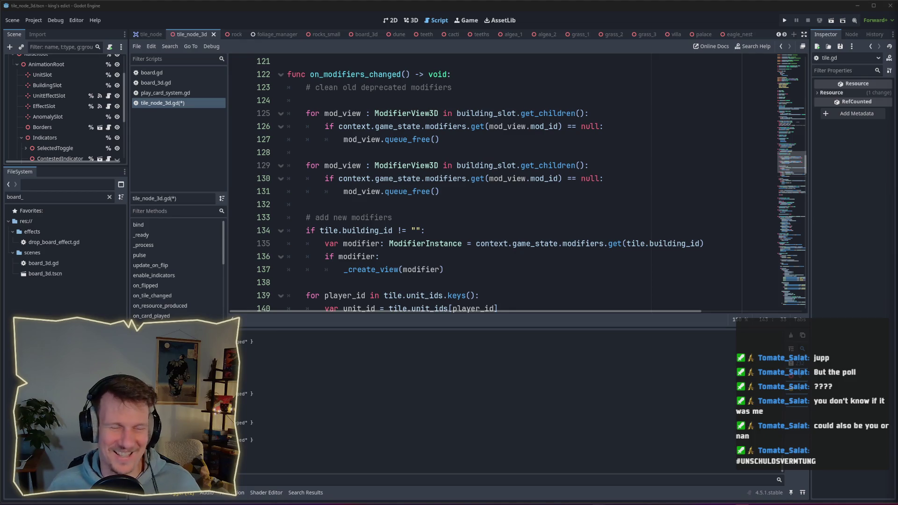
Step: Delete empty line 124 under the clean-old-modifiers comment
left_click(459, 216)
scroll(459, 211, "down", 1)
scroll(460, 210, "up", 1)
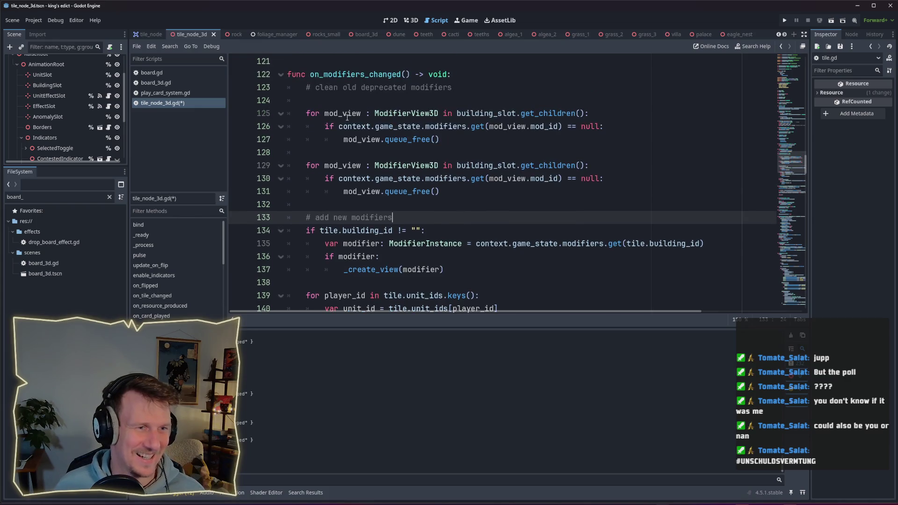
left_click(348, 100)
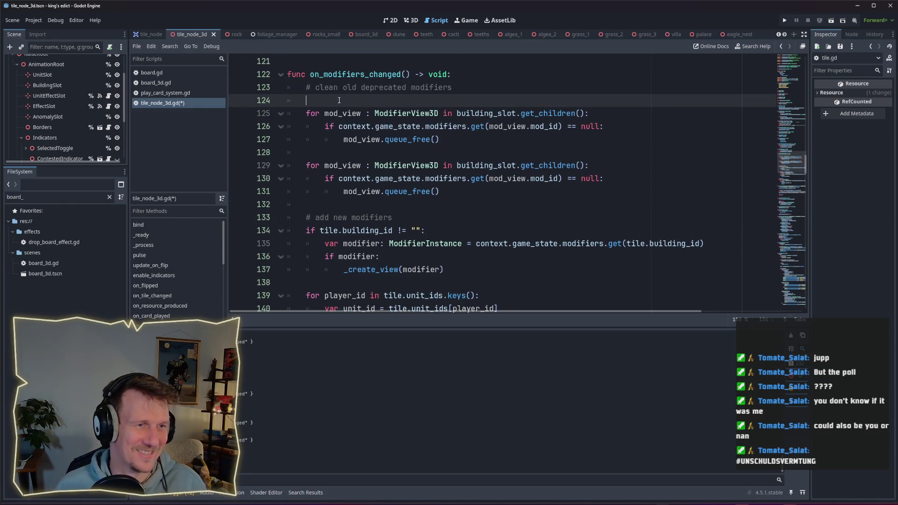
key("BackSpace")
key("BackSpace")
scroll(390, 151, "down", 2)
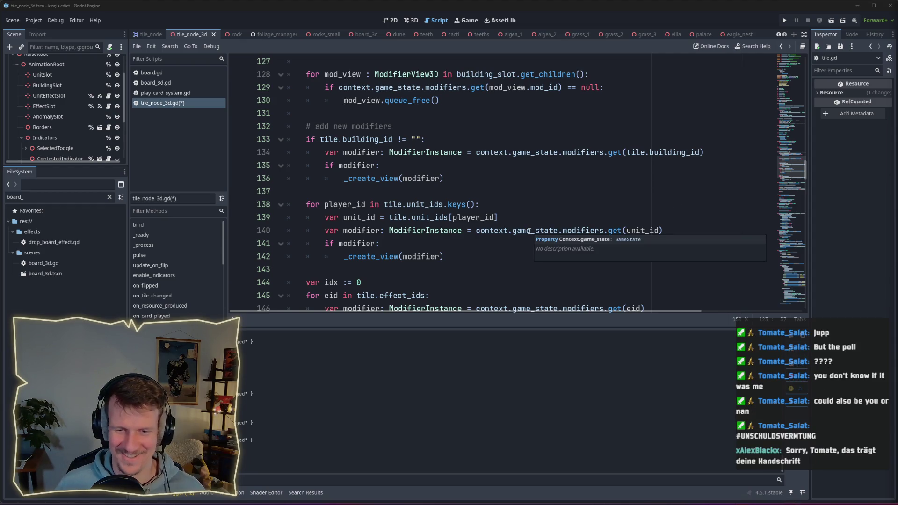
left_click(451, 256)
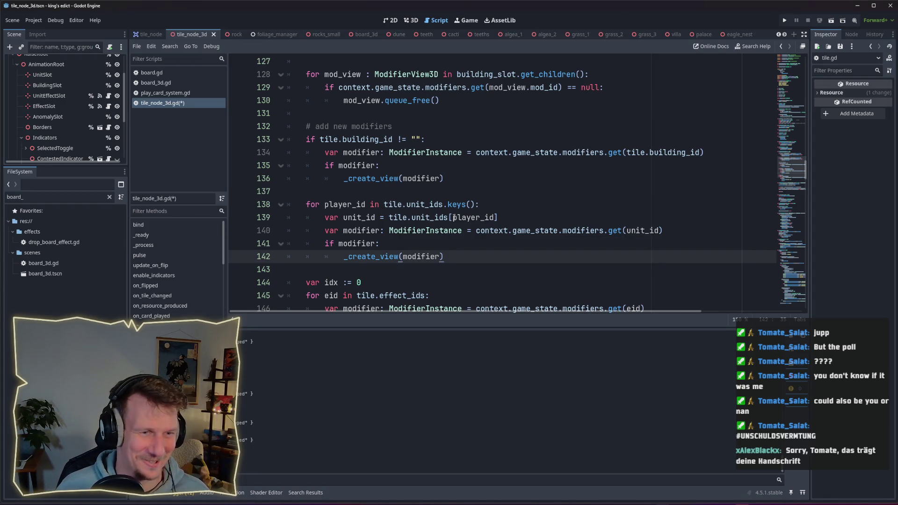
Step: Rewrite the second loop's header on line 128 as 'for unit_id in tile.unit_ids:' and save
left_click_drag(479, 204, 307, 206)
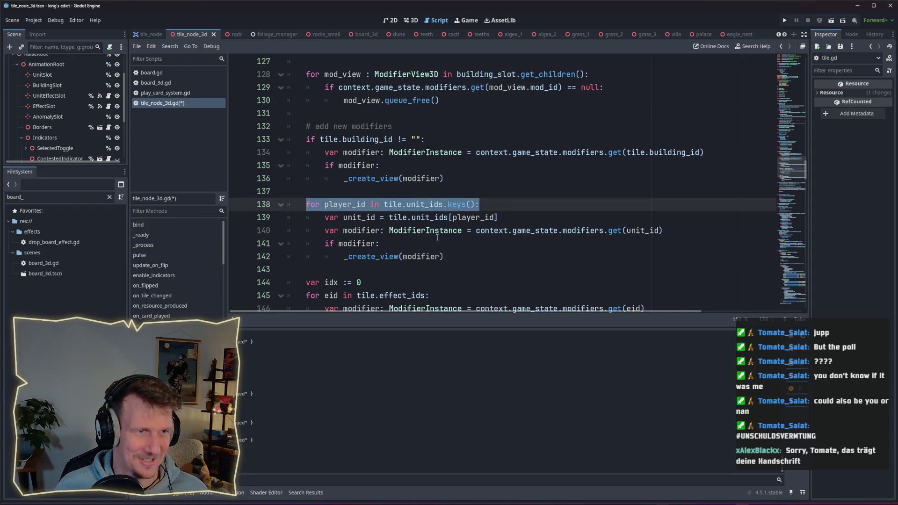
scroll(437, 237, "up", 2)
scroll(437, 238, "down", 1)
left_click_drag(447, 243, 307, 243)
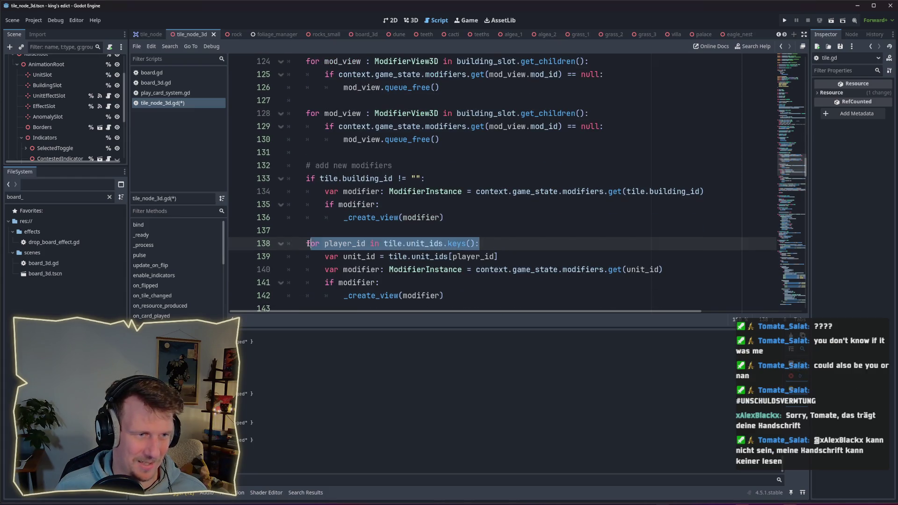
scroll(497, 167, "up", 2)
left_click_drag(602, 190, 306, 191)
key("ctrl+v")
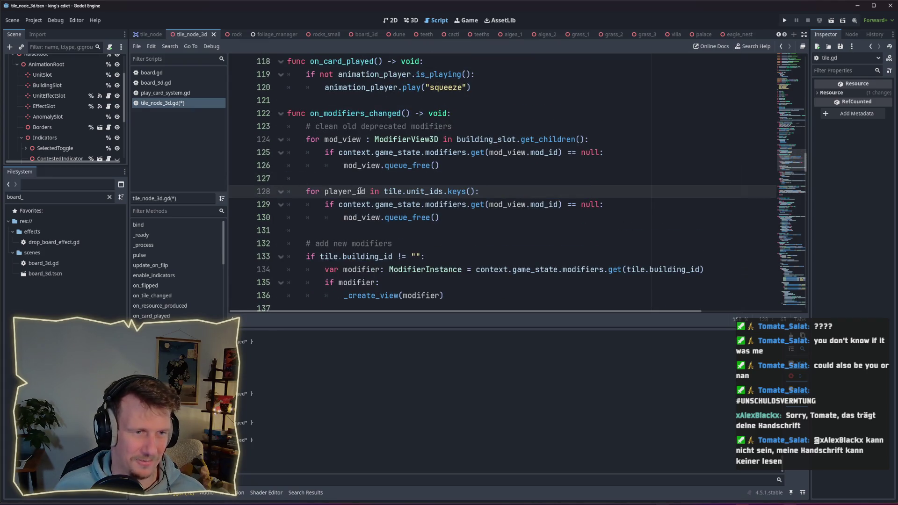
left_click_drag(448, 191, 466, 192)
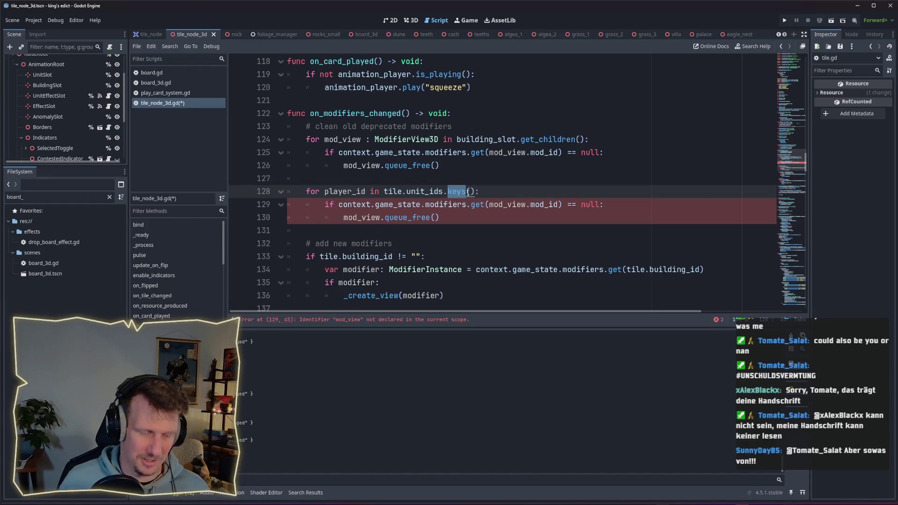
key("BackSpace")
key("BackSpace")
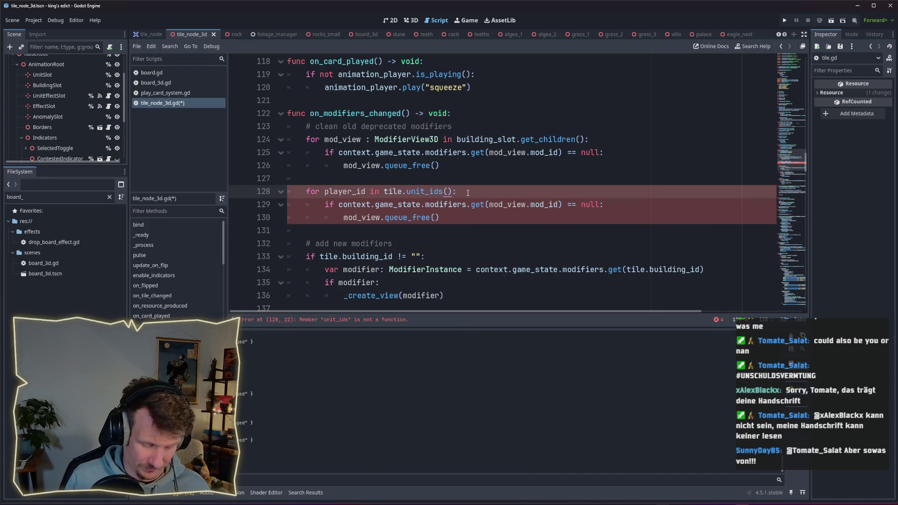
type(".values")
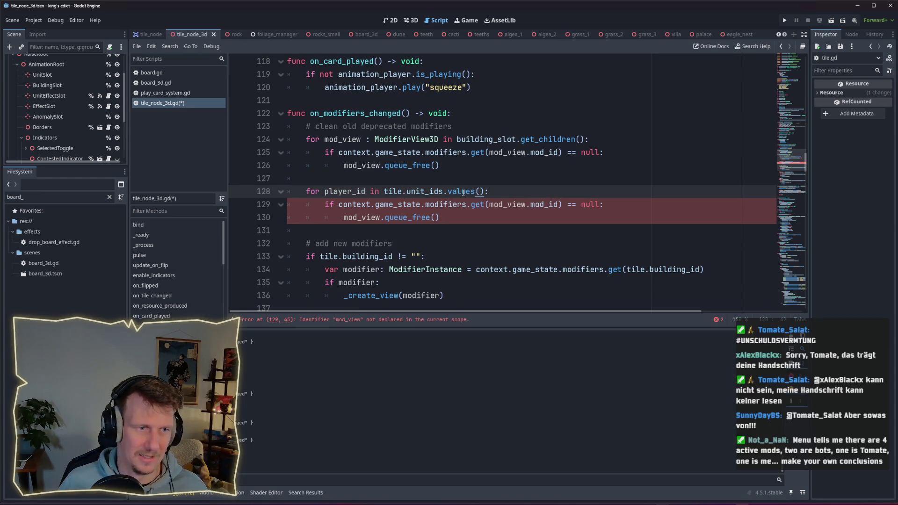
double_click(342, 191)
type("unit")
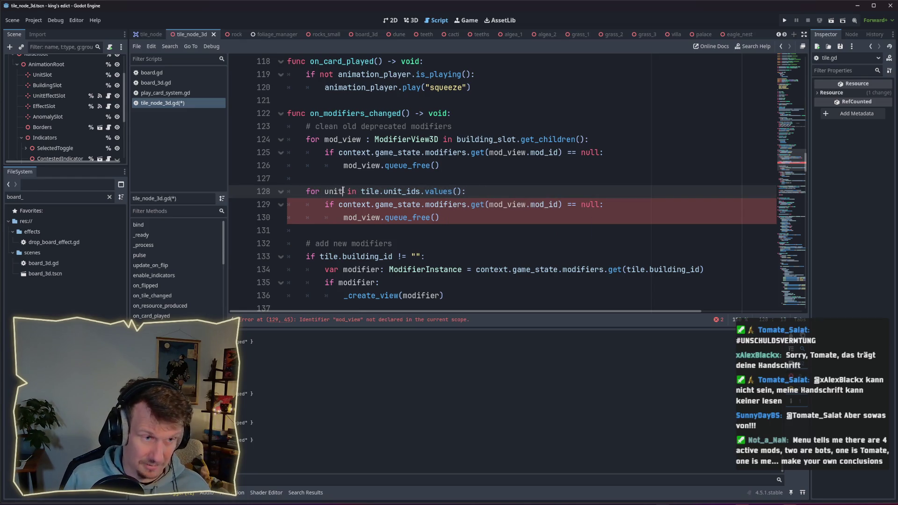
type("_id")
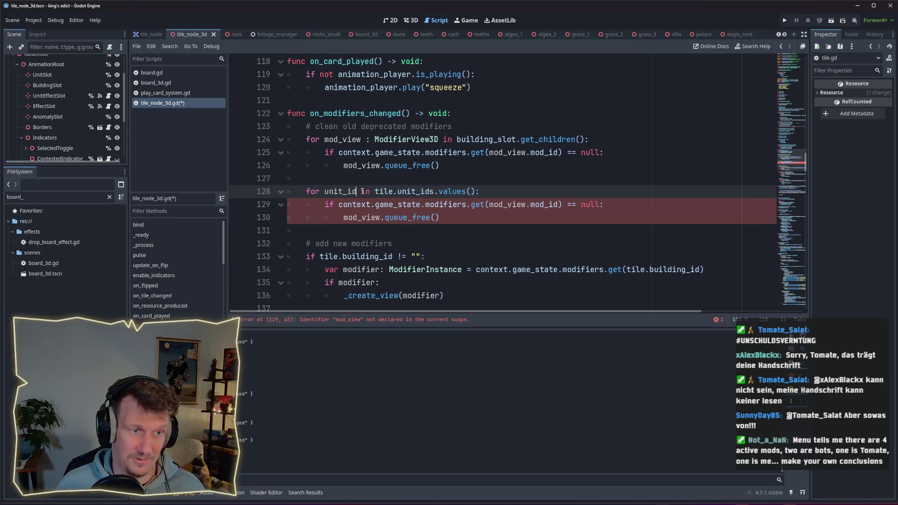
left_click_drag(475, 191, 437, 191)
key("BackSpace")
left_click(474, 186)
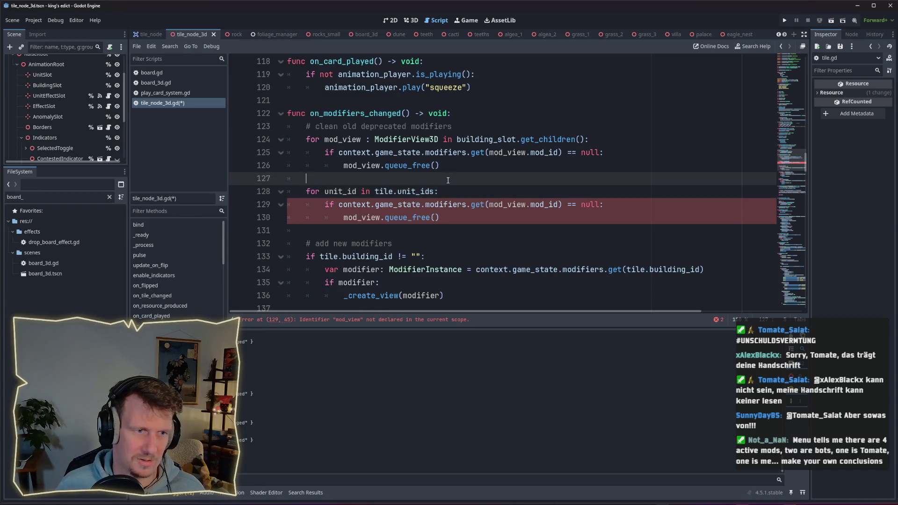
key("ctrl+s")
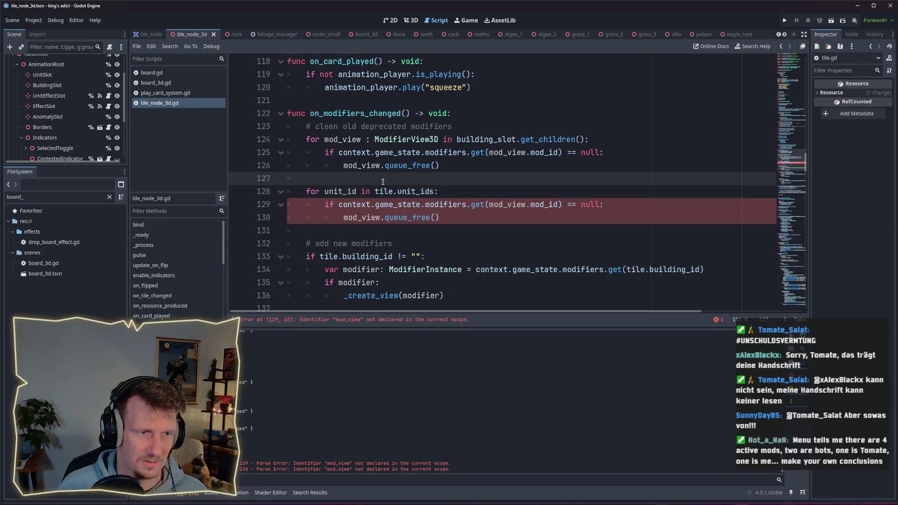
Step: Replace mod_view.mod_id with unit_id in the line 129 modifiers lookup
left_click(448, 193)
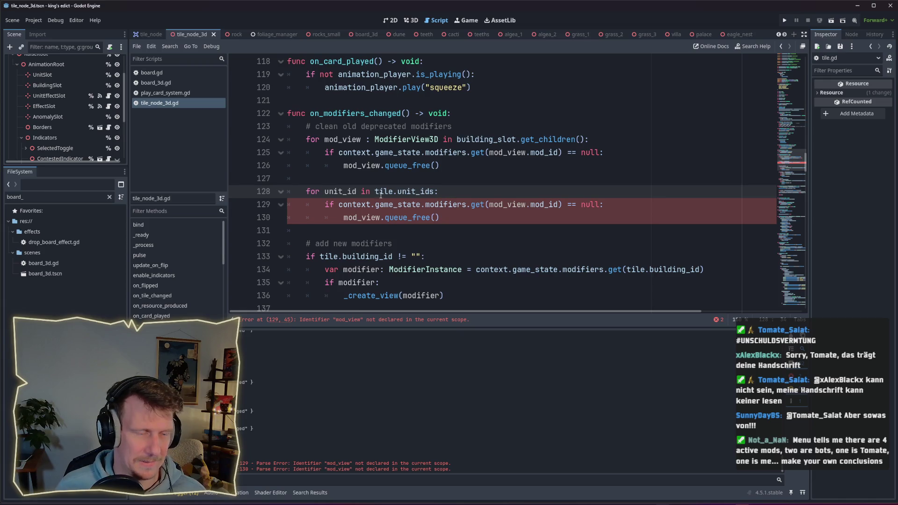
double_click(343, 192)
key("ctrl+c")
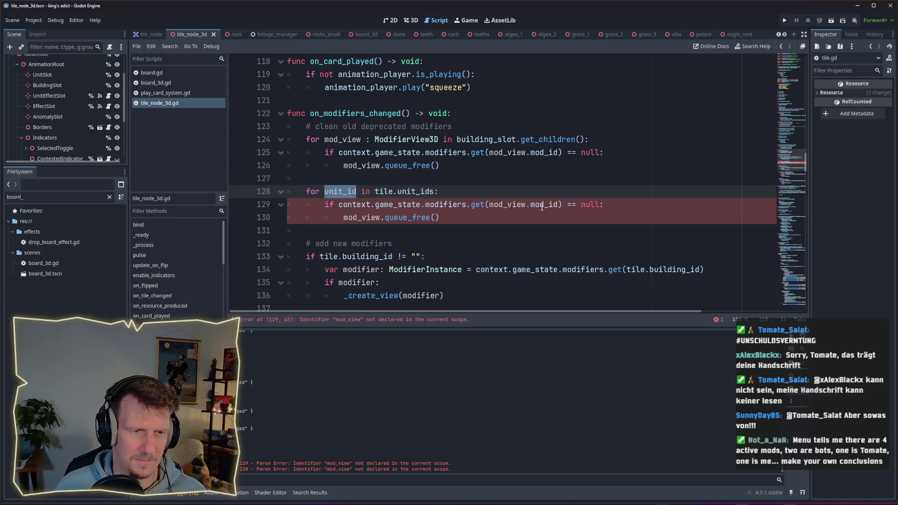
left_click_drag(489, 204, 557, 207)
key("ctrl+v")
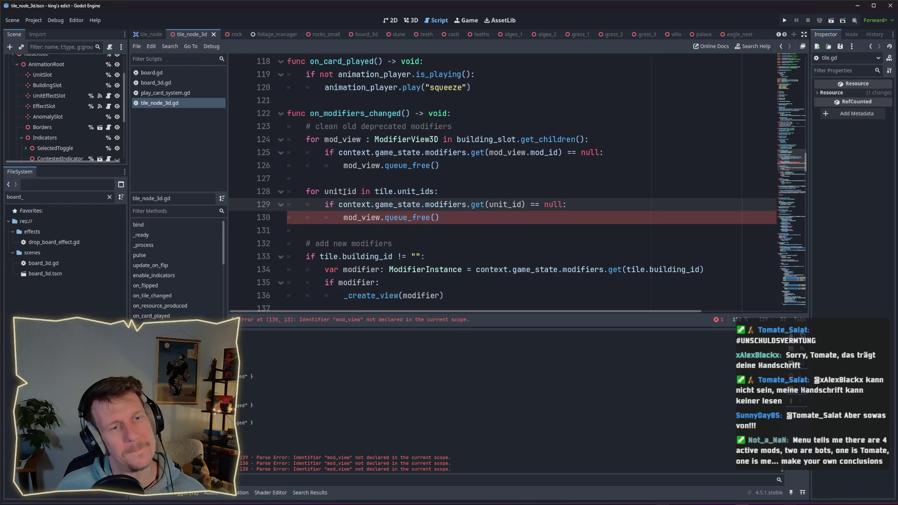
Step: Make the second loop iterate over unit_slot.get_chilren() instead of tile.unit_ids
double_click(434, 192)
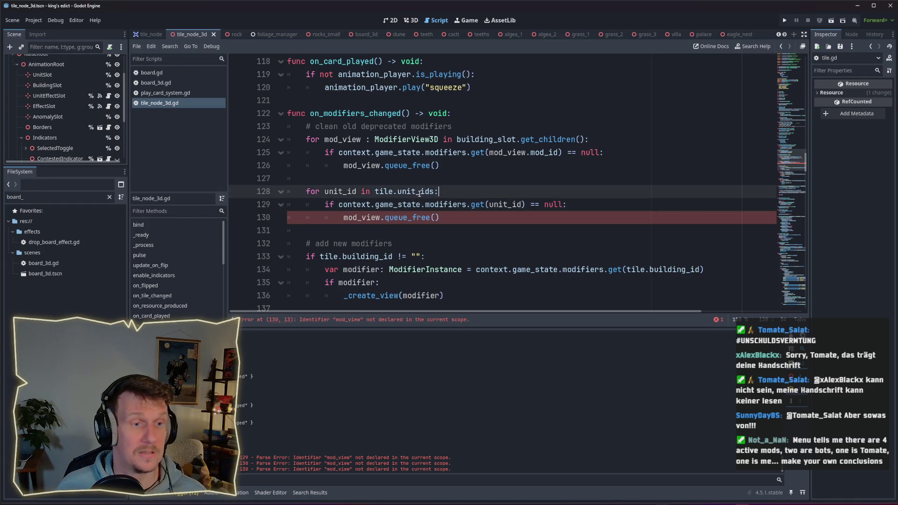
type("unit_")
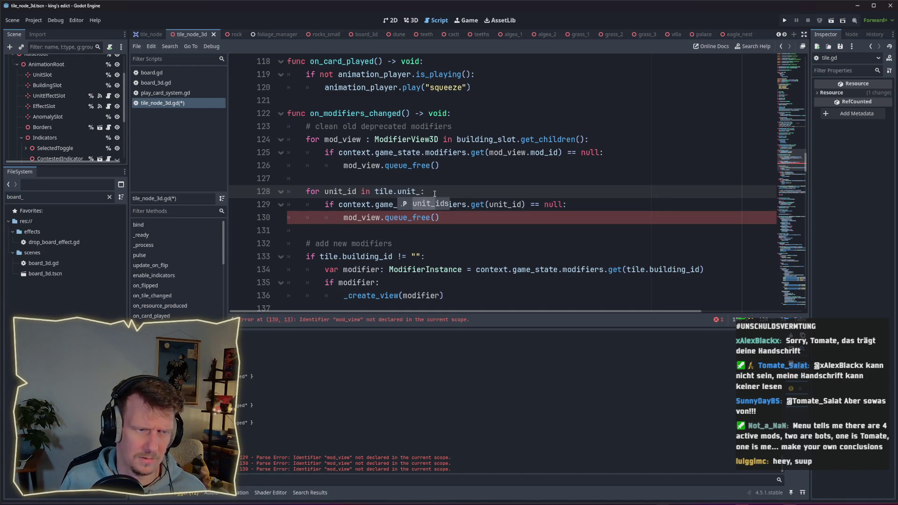
key("BackSpace")
key("BackSpace")
key("BackSpace")
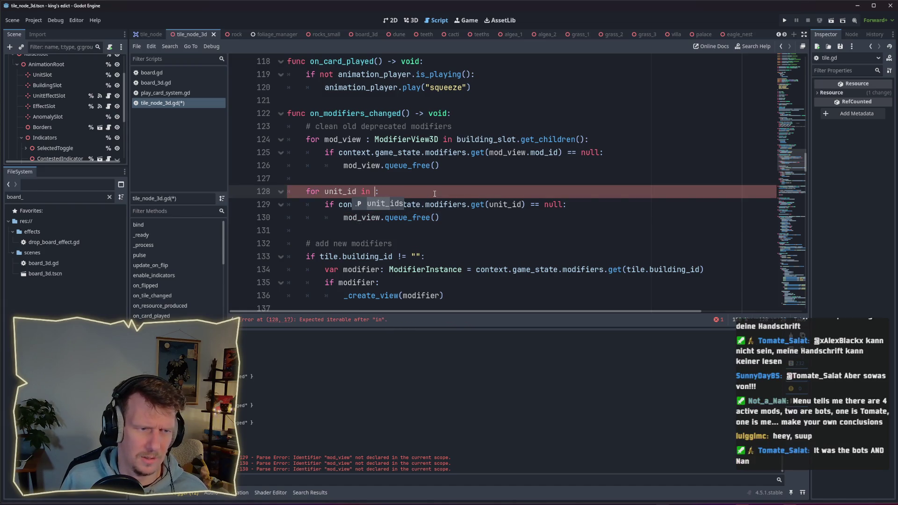
type("unit")
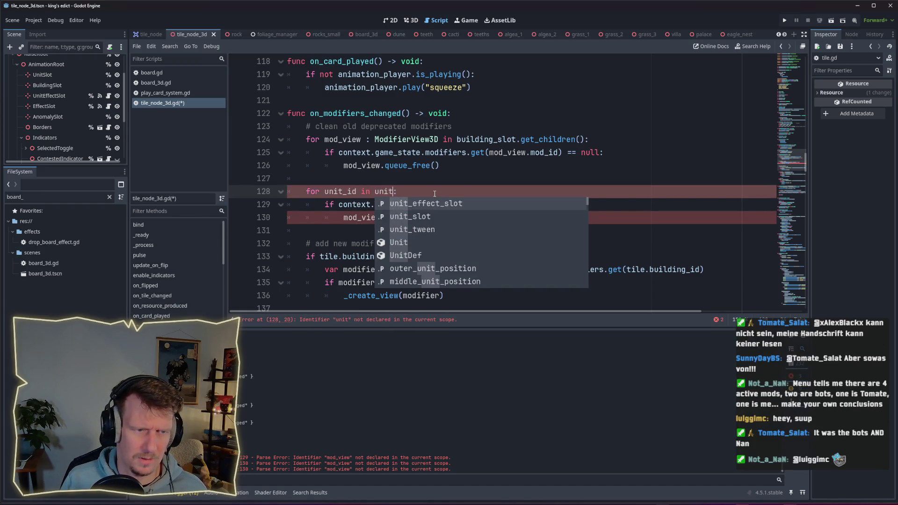
key("Down")
key("Return")
type(".g")
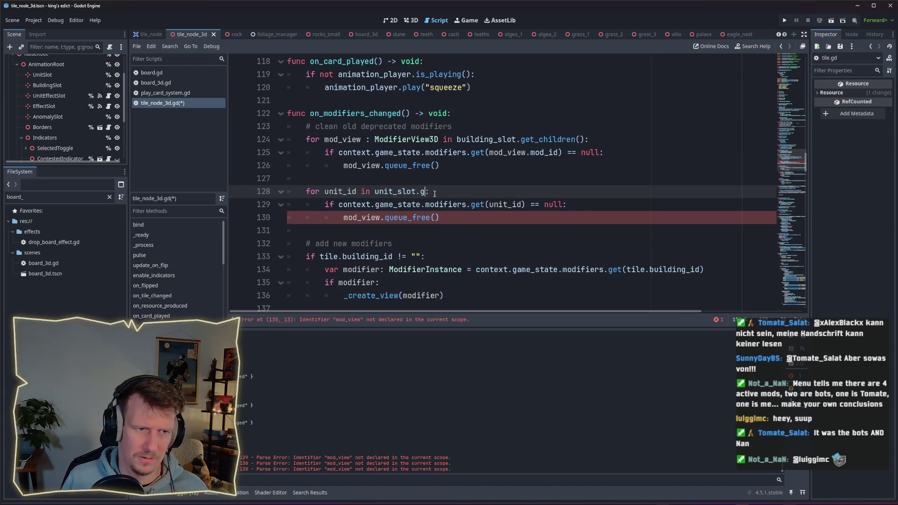
type("et_ch")
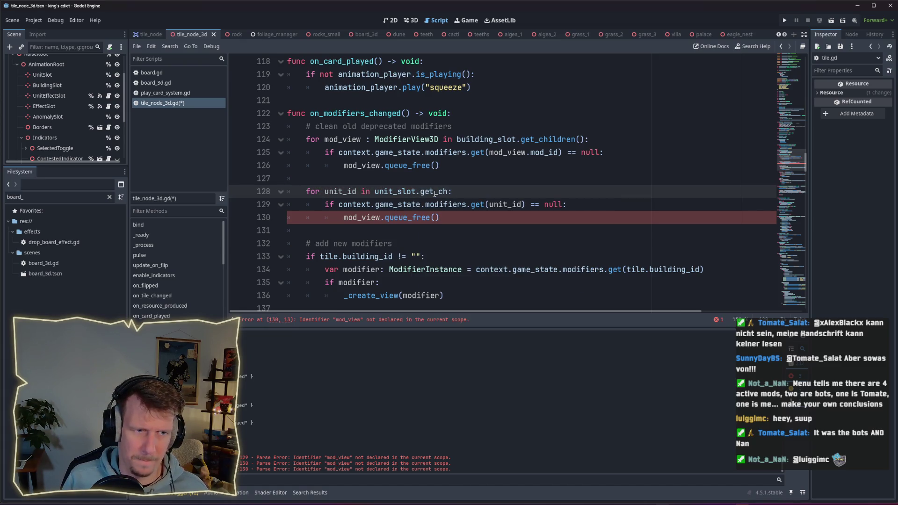
type("ild")
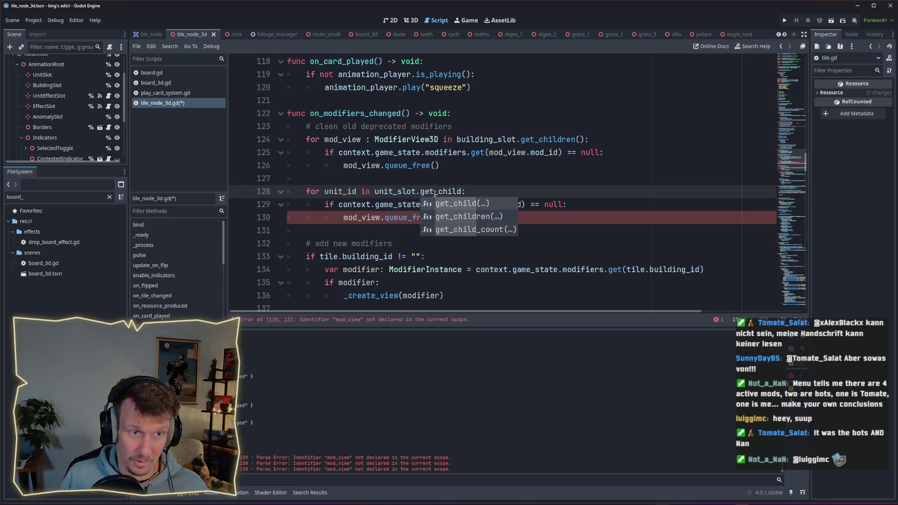
key("BackSpace")
type("ren()")
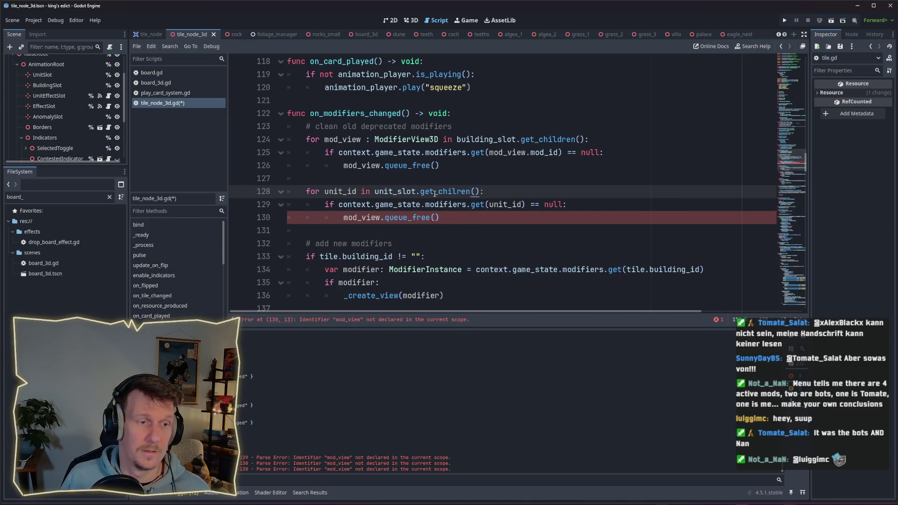
key("ctrl+Left")
key("ctrl+Left")
key("ctrl+Left")
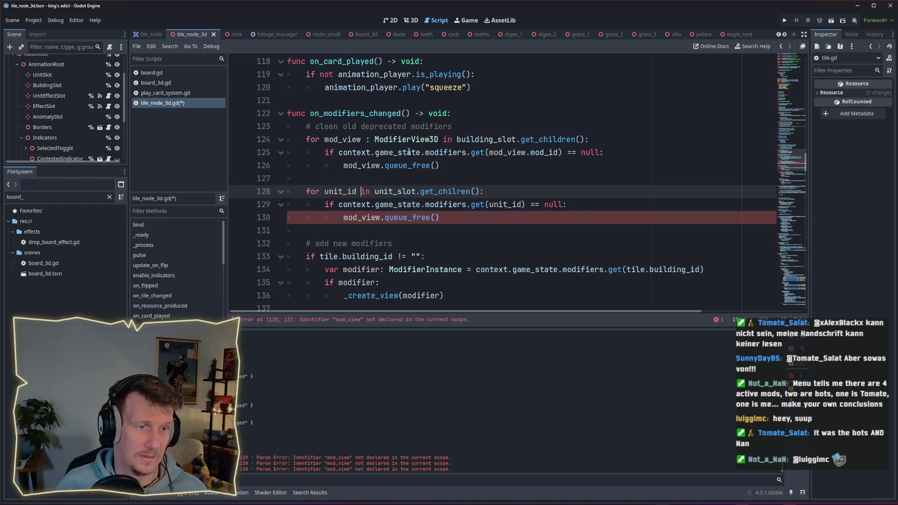
Step: Use 'mod_view : ModifierView3D' as the loop variable, restore the mod_view.mod_id lookup, and save
left_click_drag(438, 139, 325, 140)
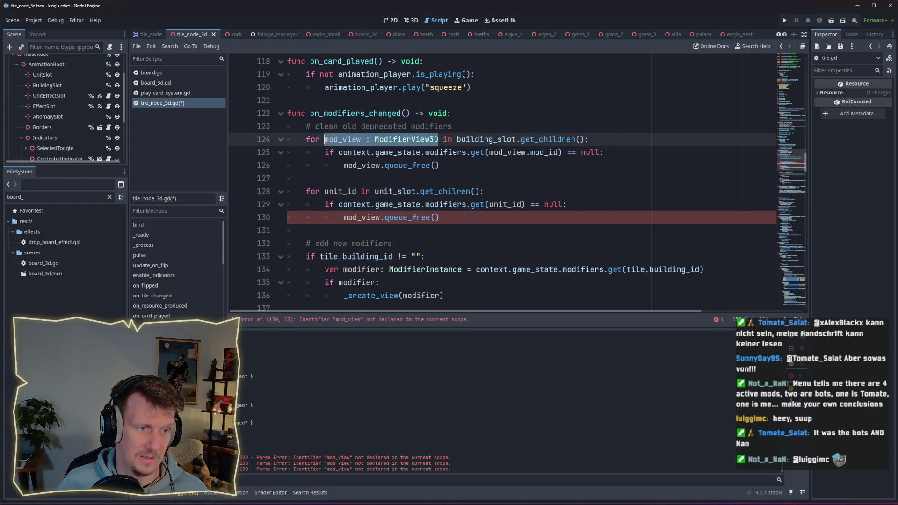
key("ctrl+c")
double_click(335, 191)
key("ctrl+v")
left_click(375, 204)
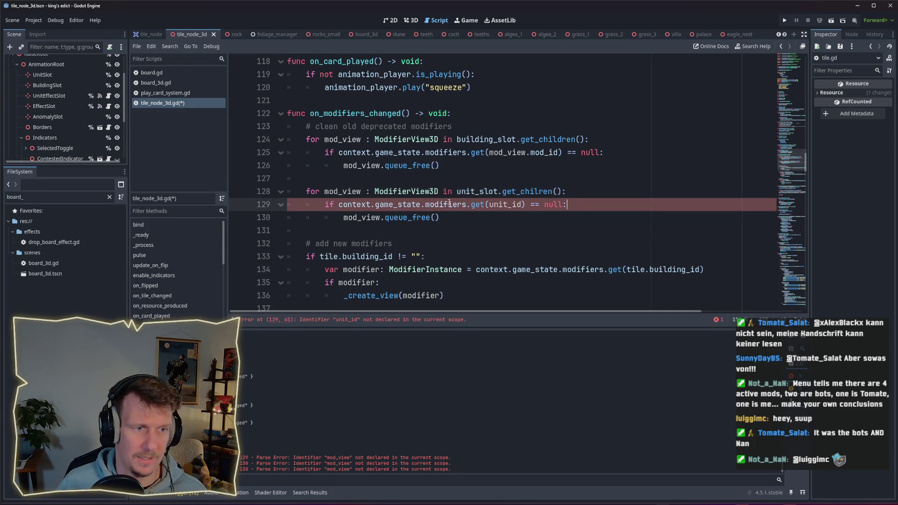
left_click(568, 204)
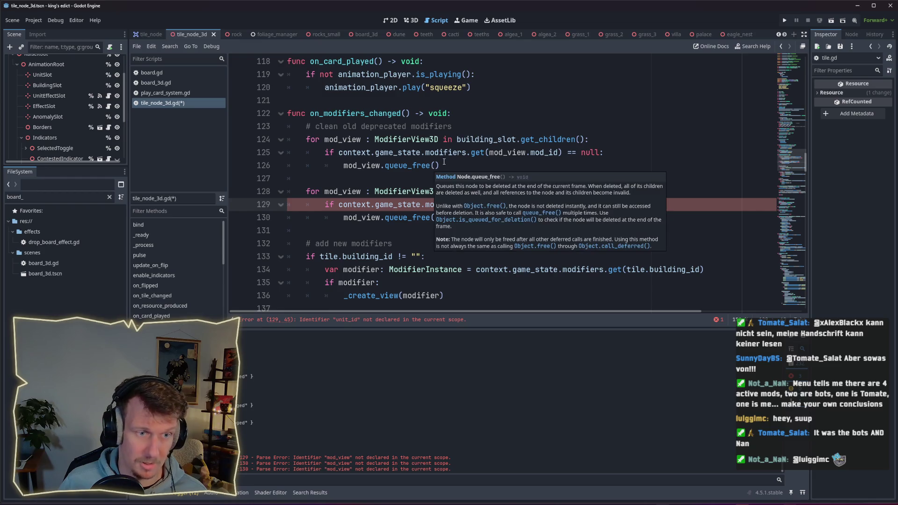
left_click_drag(562, 152, 326, 153)
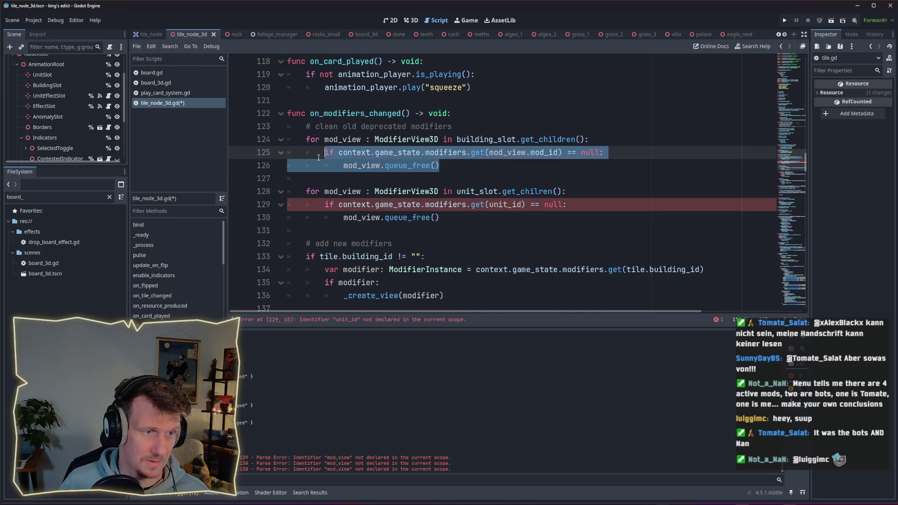
left_click(447, 219)
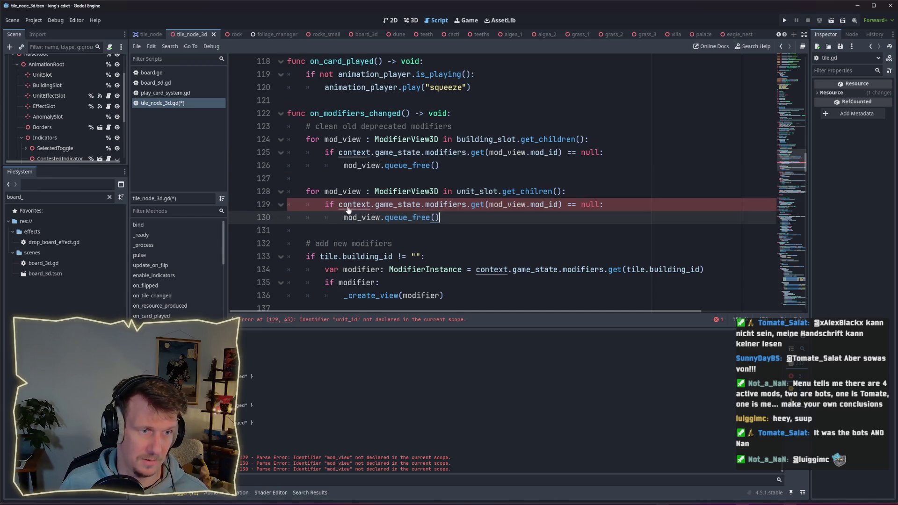
key("ctrl+v")
key("ctrl+s")
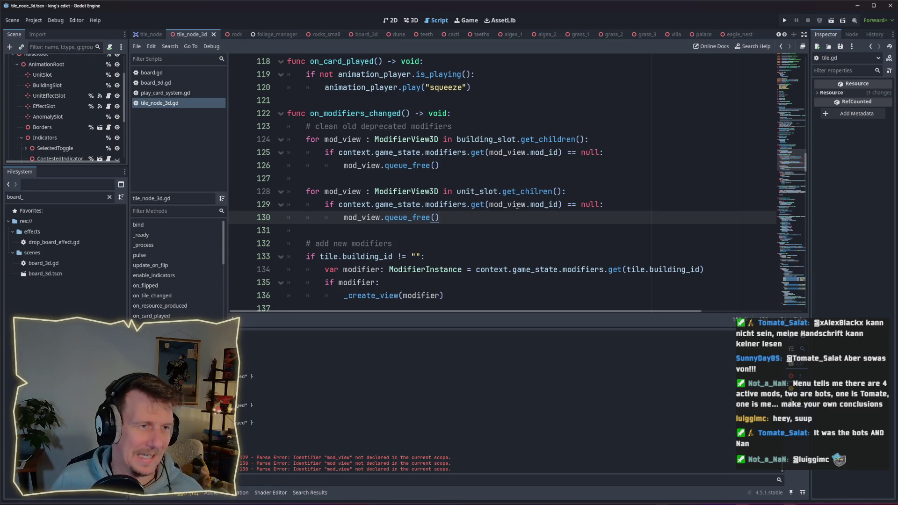
Step: Run the project with F5 to bring up the King's Edict main menu
mouse_move(477, 206)
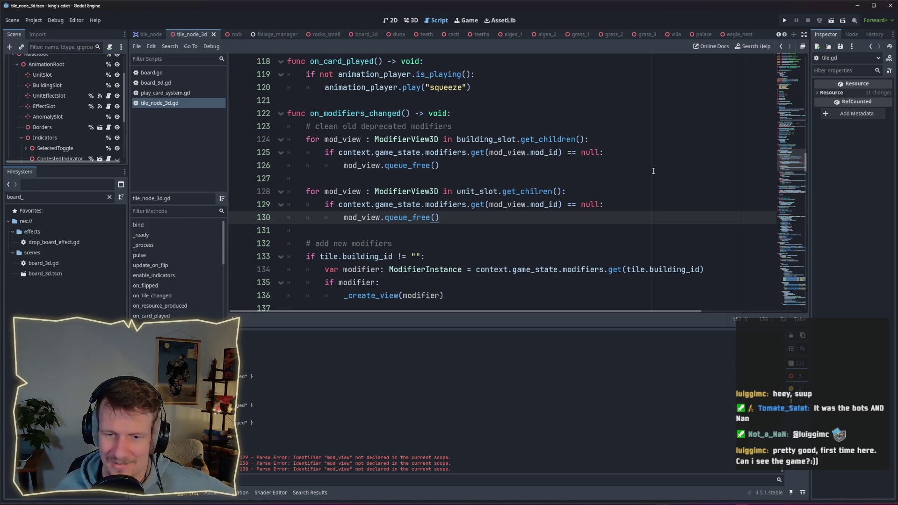
key("F5")
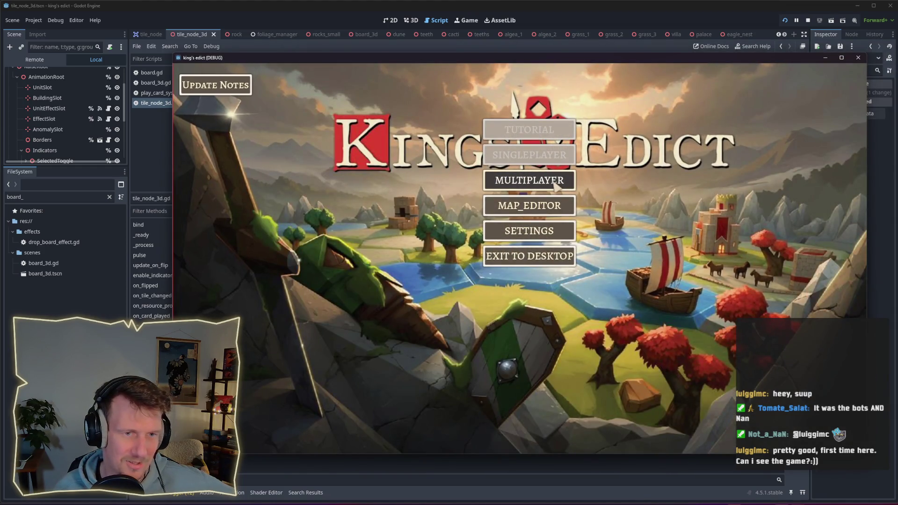
Step: Create a new multiplayer game from the main menu and open the map list
left_click(557, 186)
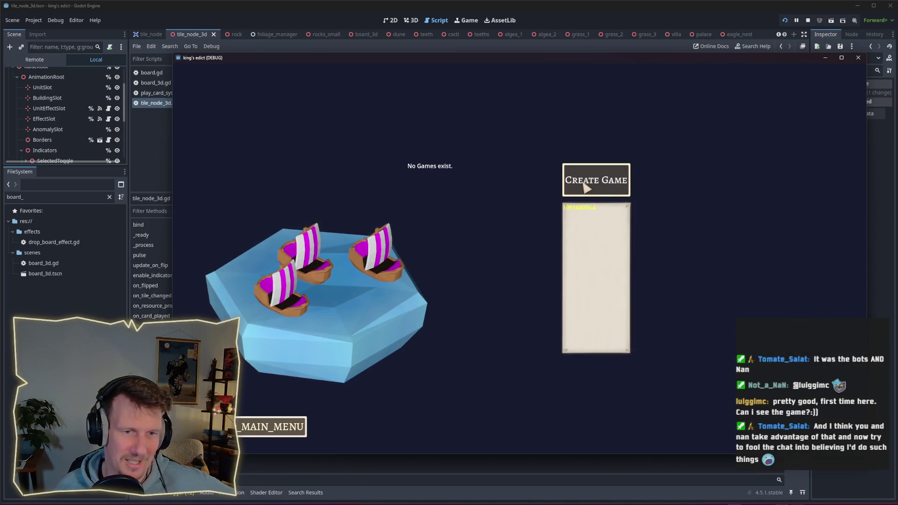
left_click(587, 185)
left_click(603, 105)
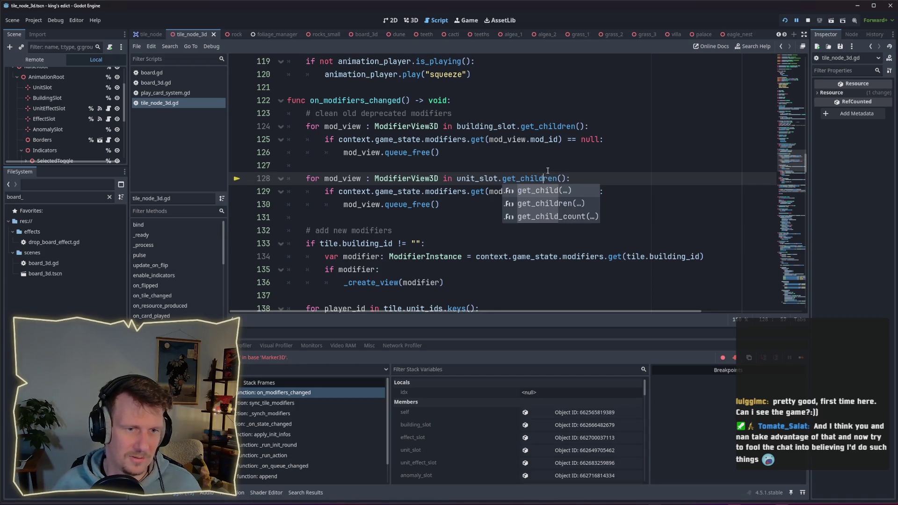
Step: Restart the game with the fixed script and load even_steven.map from the multiplayer map list
left_click(548, 170)
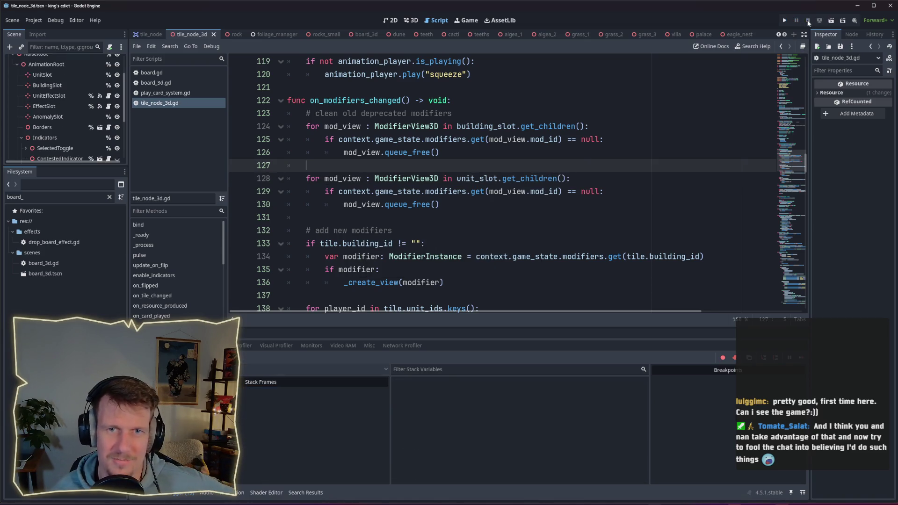
left_click(785, 21)
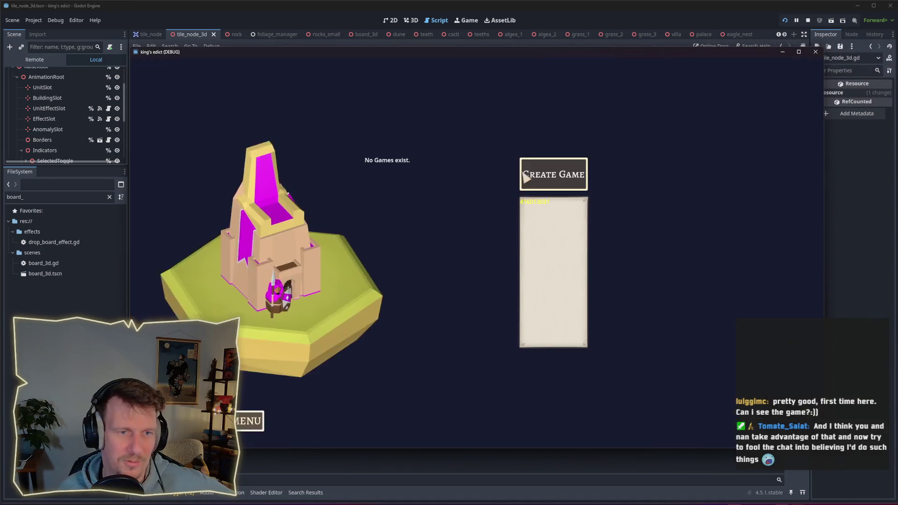
left_click(556, 178)
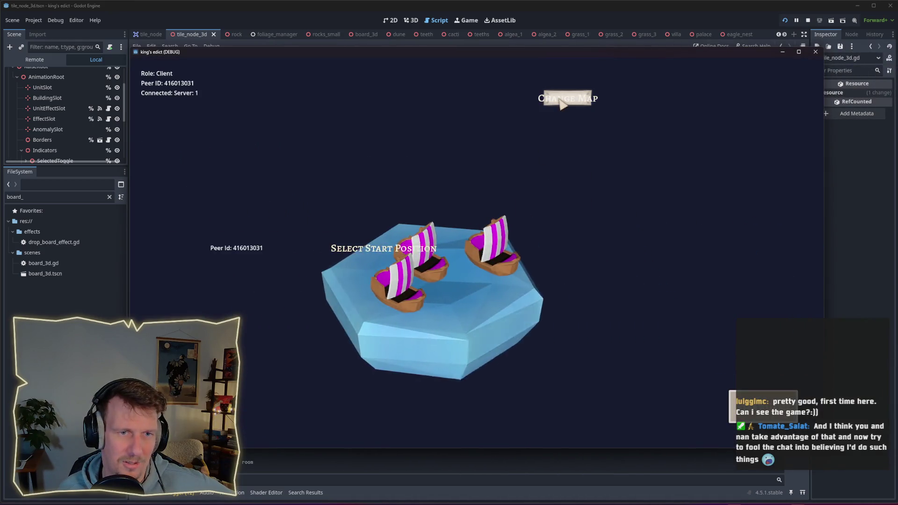
left_click(561, 104)
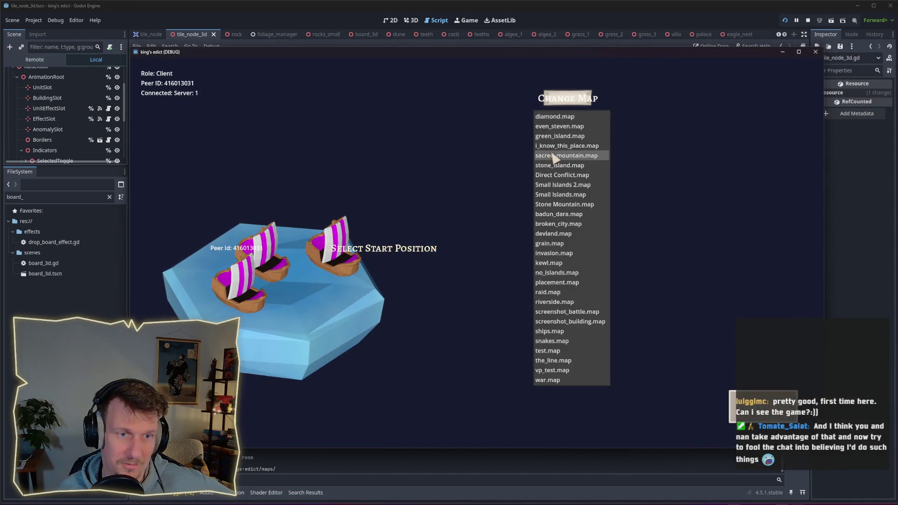
left_click(555, 130)
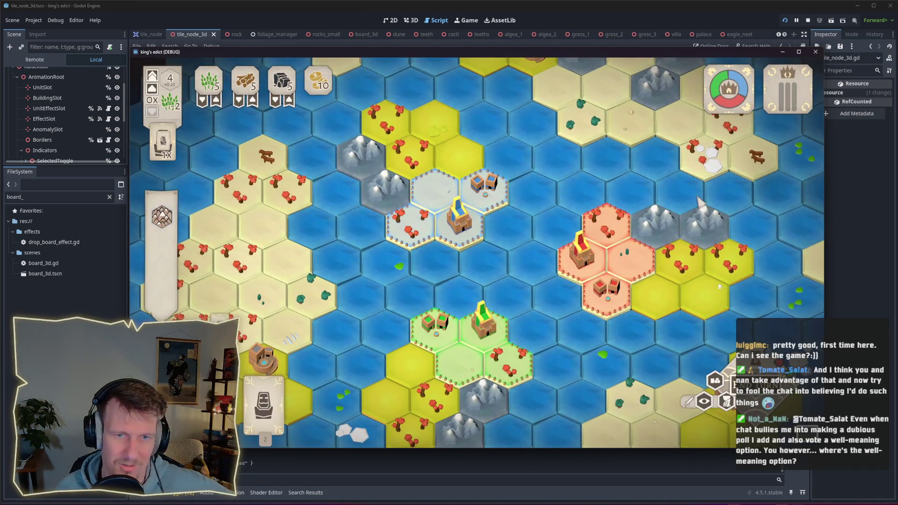
Step: Centre the castles on the board and shift the debug window up and right to reveal the scripts
scroll(462, 290, "up", 2)
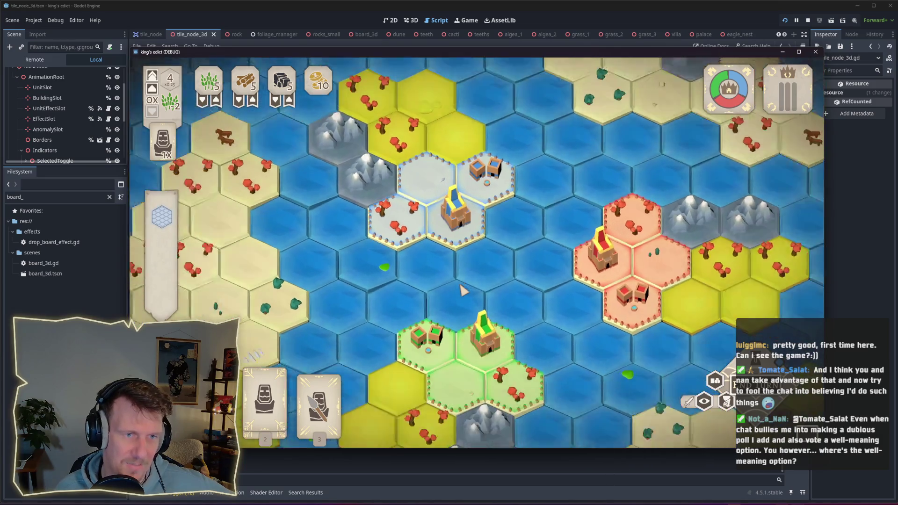
scroll(462, 290, "down", 2)
scroll(464, 236, "up", 1)
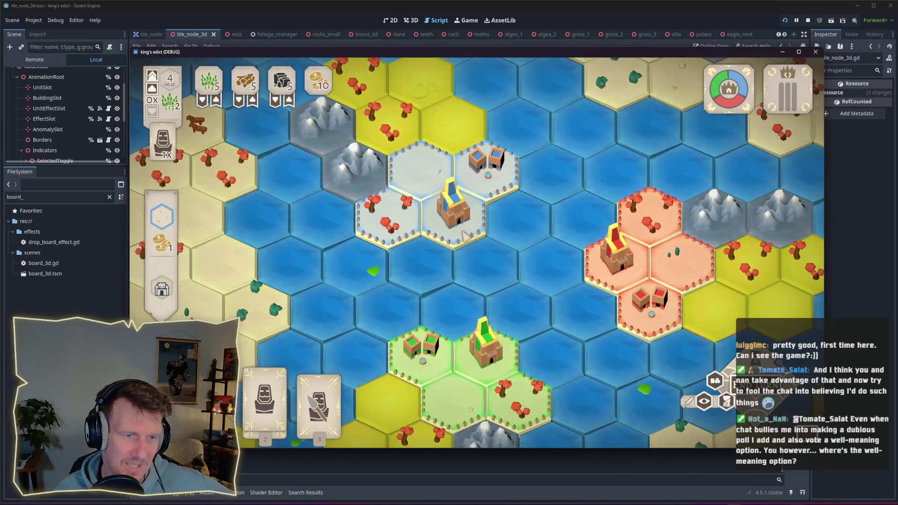
scroll(462, 233, "up", 1)
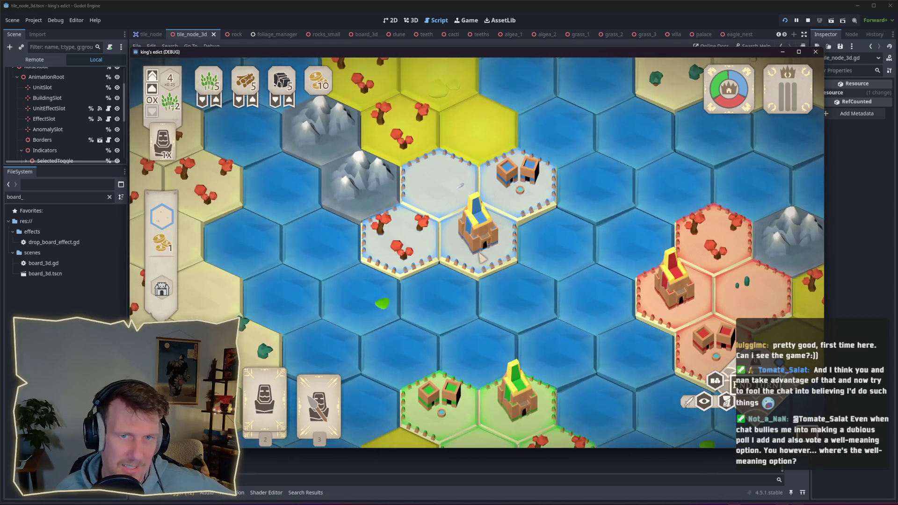
left_click_drag(551, 311, 478, 226)
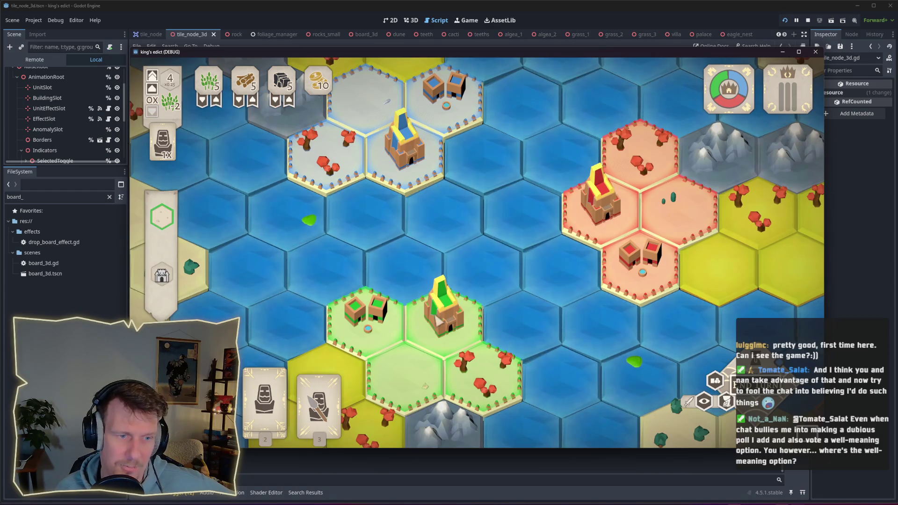
scroll(449, 280, "down", 2)
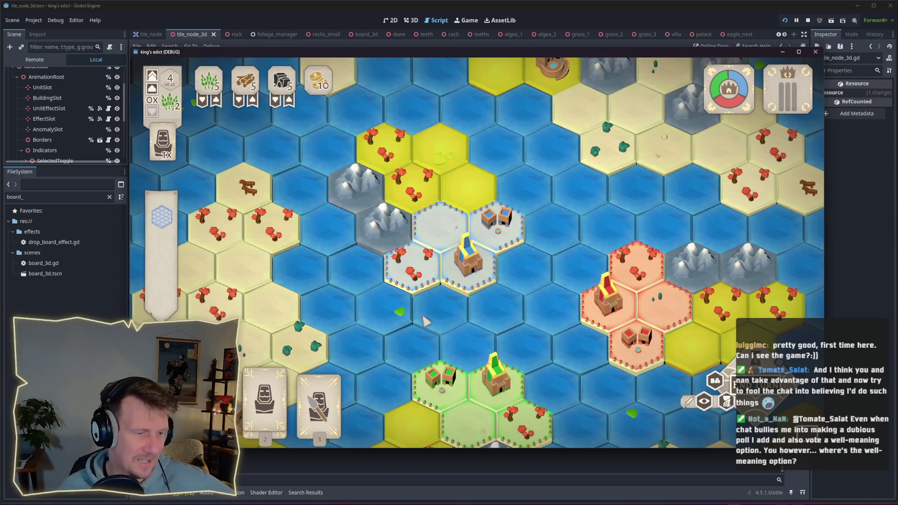
scroll(399, 293, "up", 2)
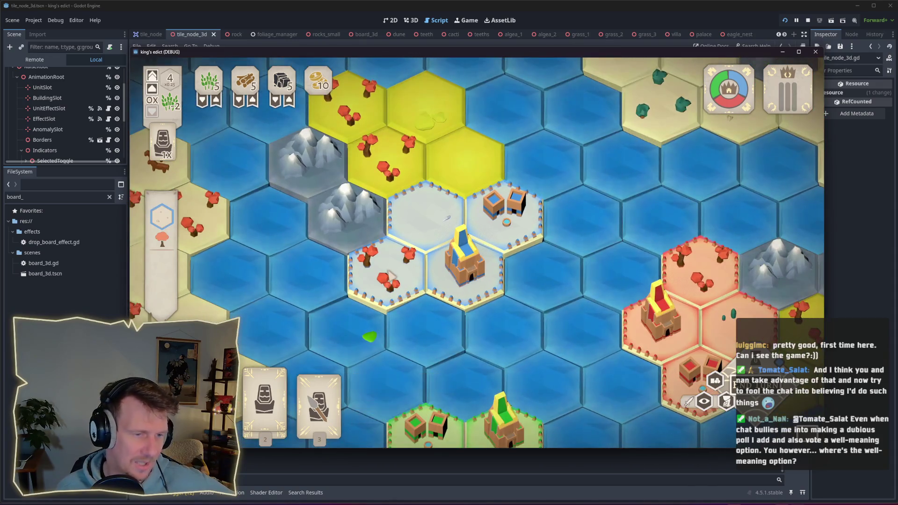
scroll(399, 293, "up", 1)
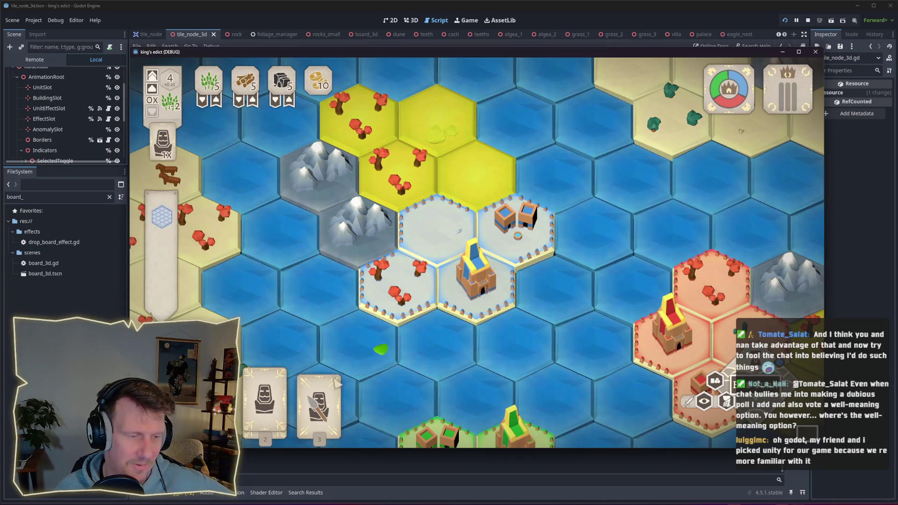
mouse_move(279, 397)
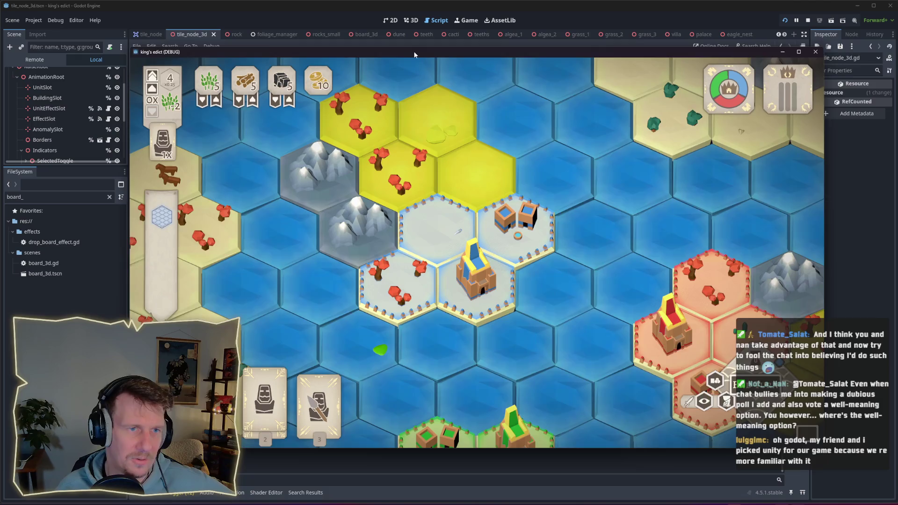
mouse_move(414, 55)
left_mouse_down()
mouse_move(484, 55)
mouse_move(489, 48)
mouse_move(478, 32)
left_mouse_up()
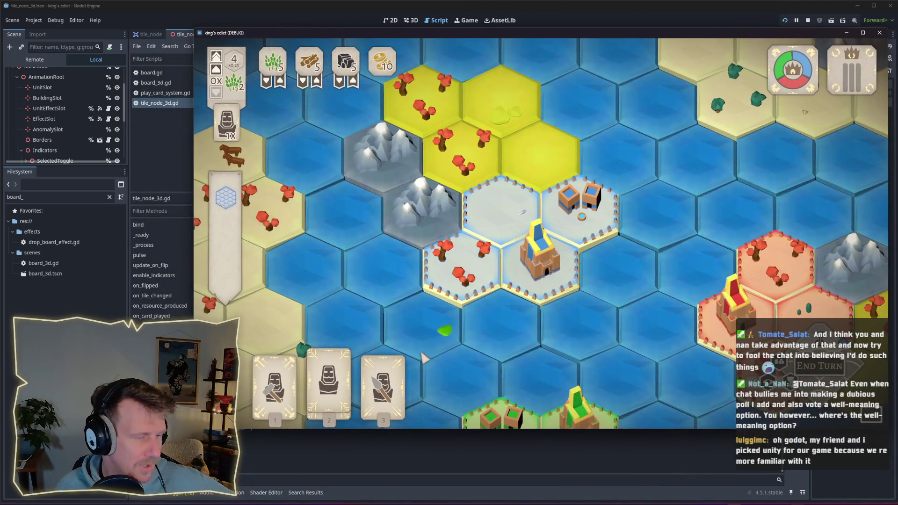
mouse_move(349, 374)
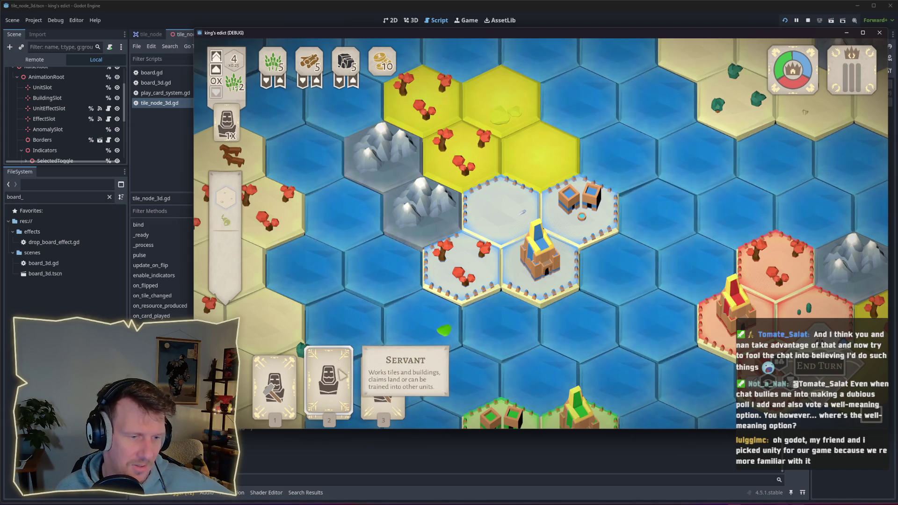
mouse_move(398, 392)
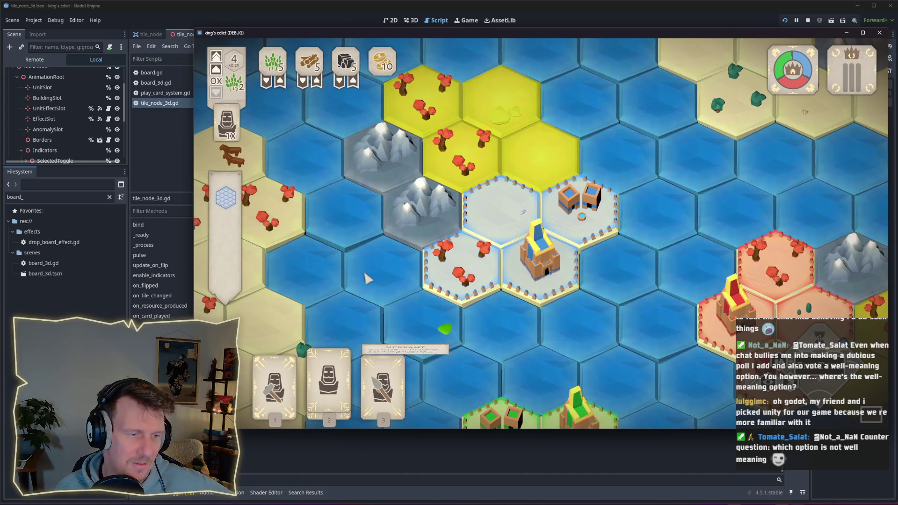
Step: Play Servants on the left walled tile and the yellow tile, and use the Builder to finish a building
left_click(329, 374)
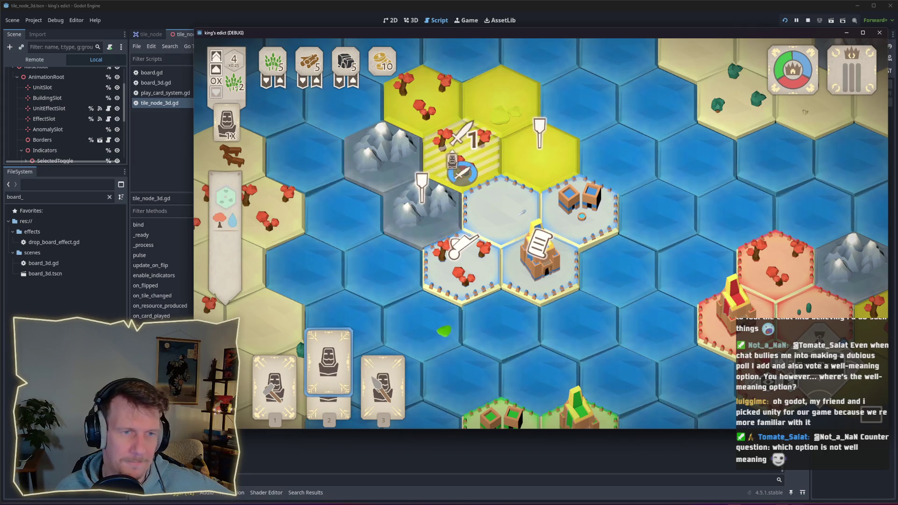
left_click(461, 253)
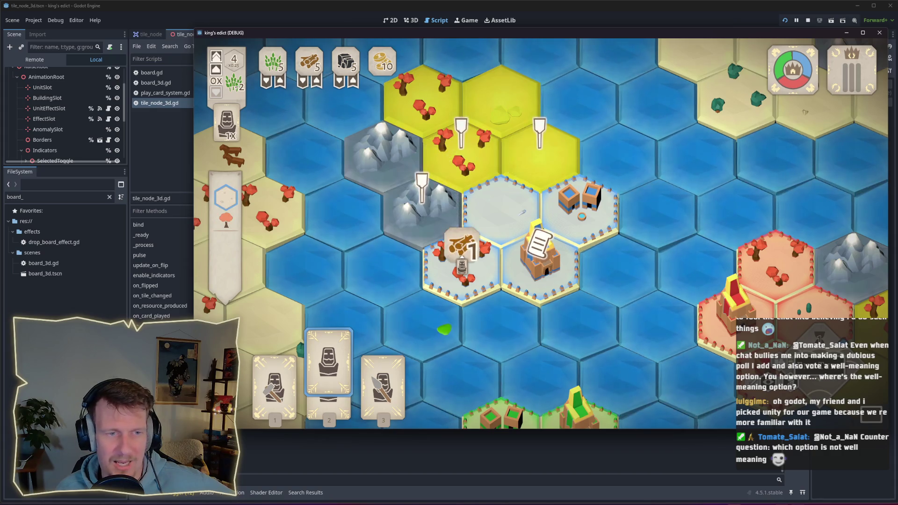
left_click(458, 251)
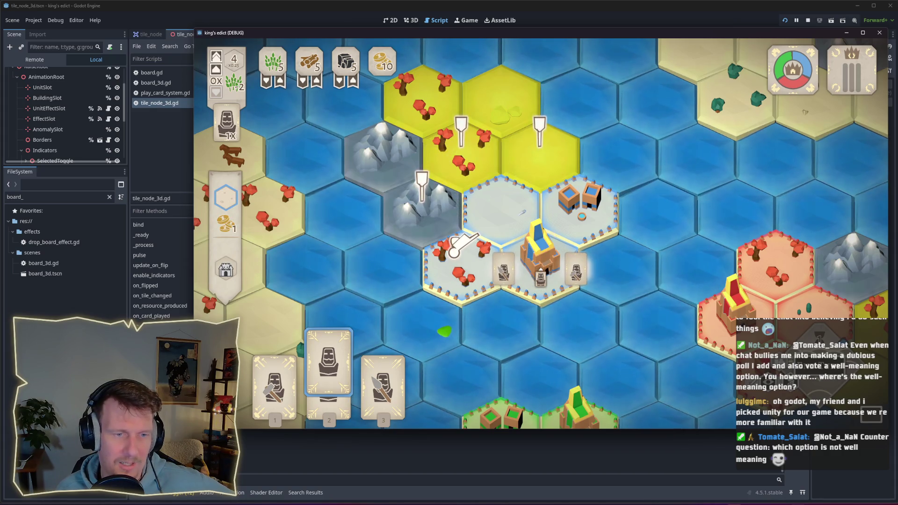
left_click(458, 248)
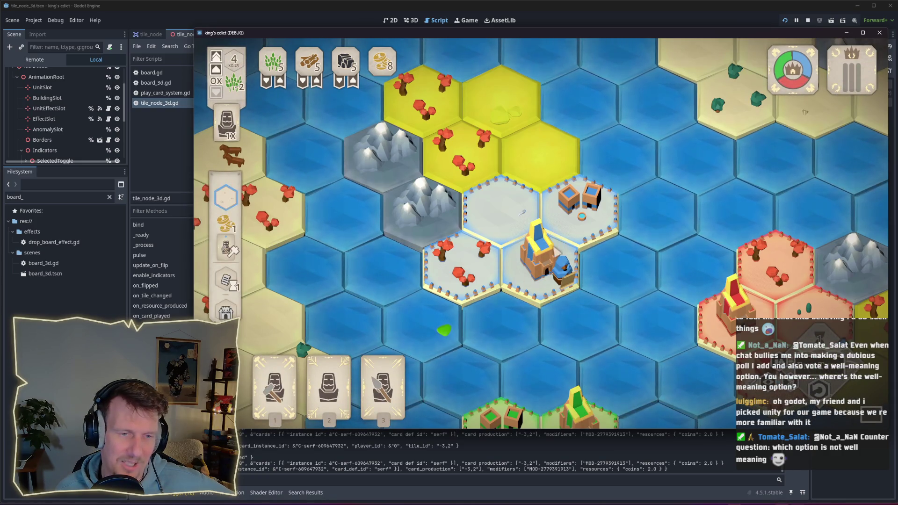
mouse_move(346, 381)
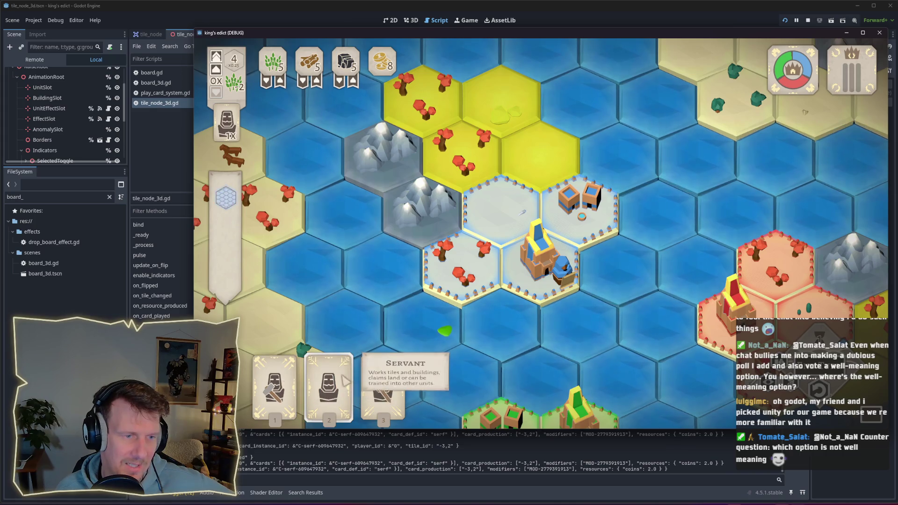
left_click_drag(346, 381, 420, 233)
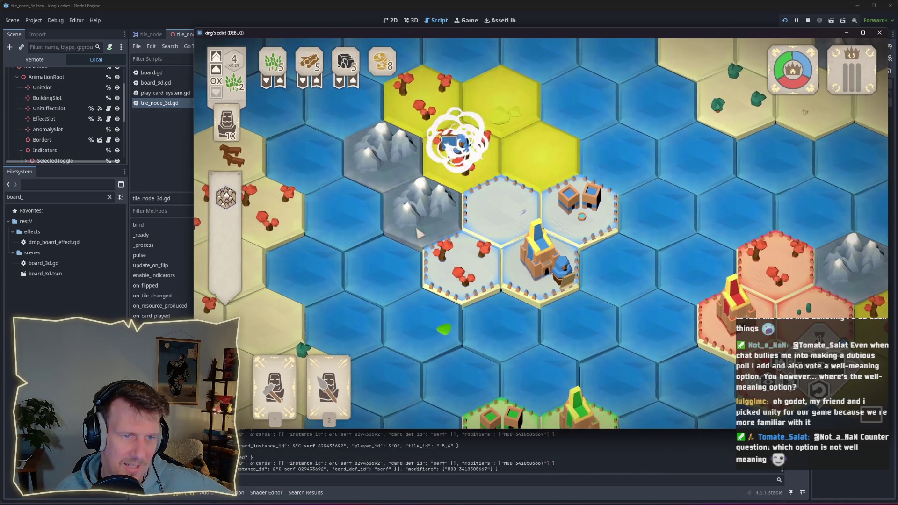
key("1")
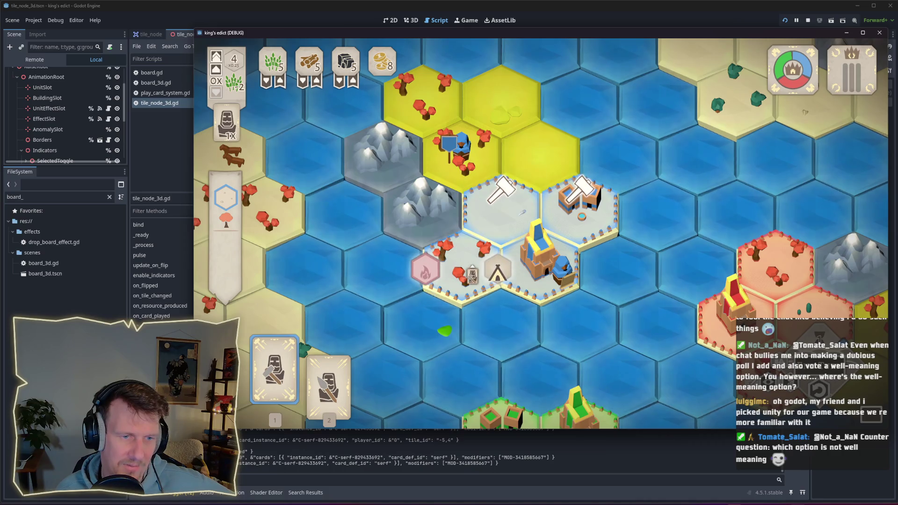
left_click(522, 213)
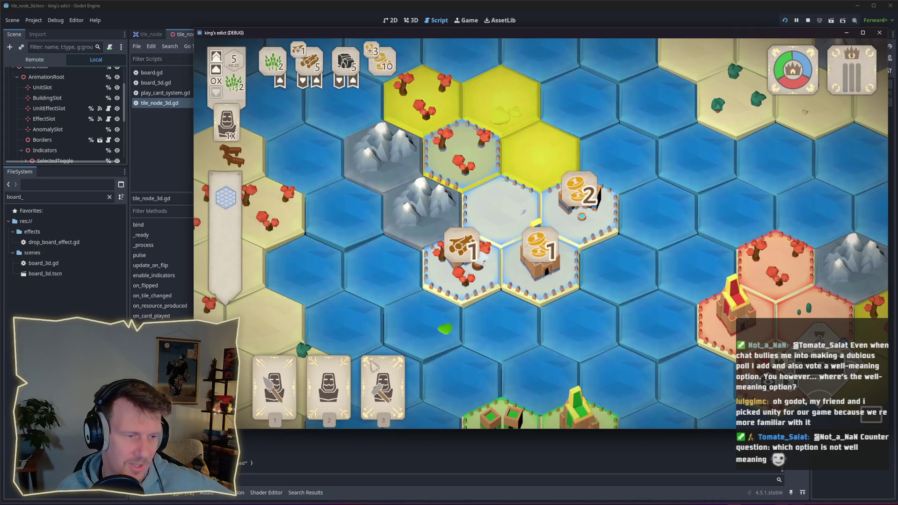
Step: Deploy Spearmen on the northern claimed tile and build a House on the centre tile
mouse_move(301, 395)
mouse_move(396, 387)
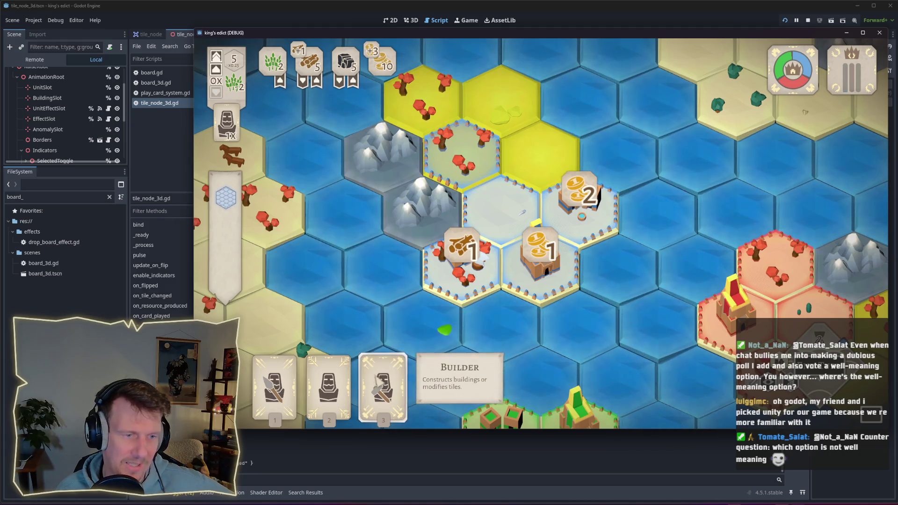
key("2")
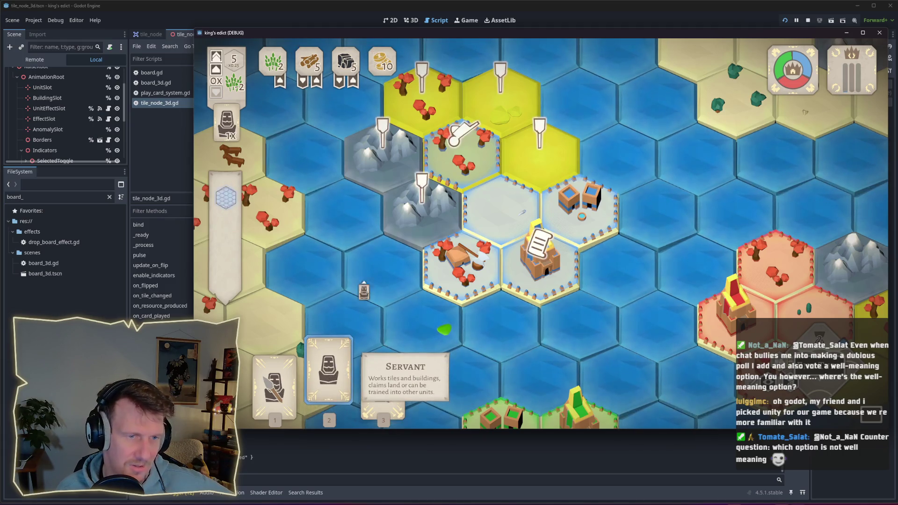
key("1")
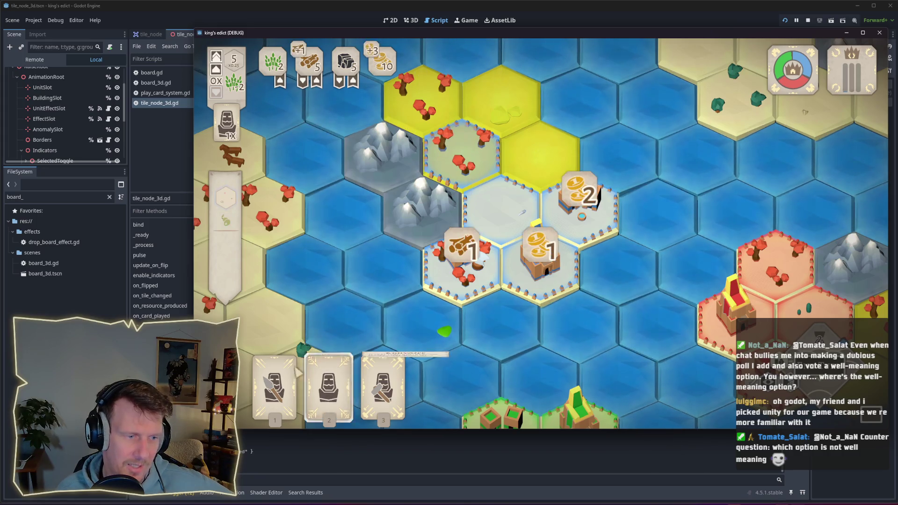
left_click(466, 176)
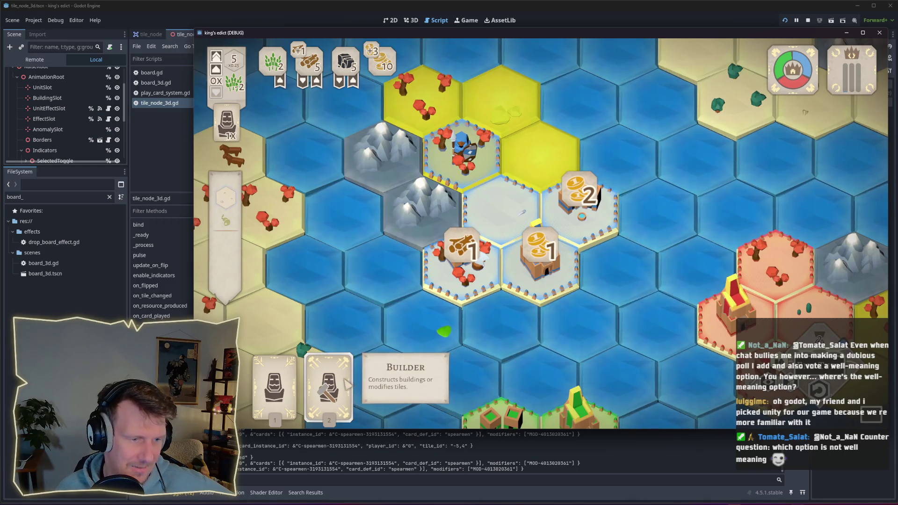
key("2")
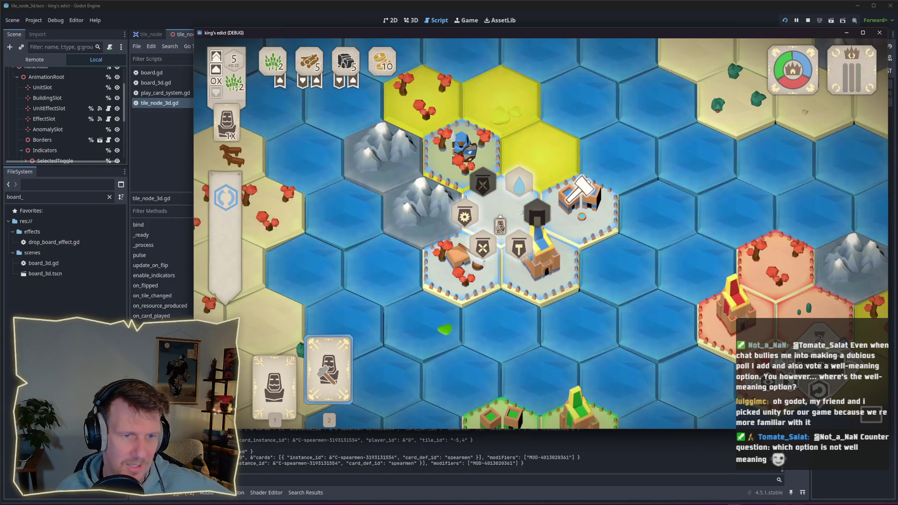
left_click(521, 211)
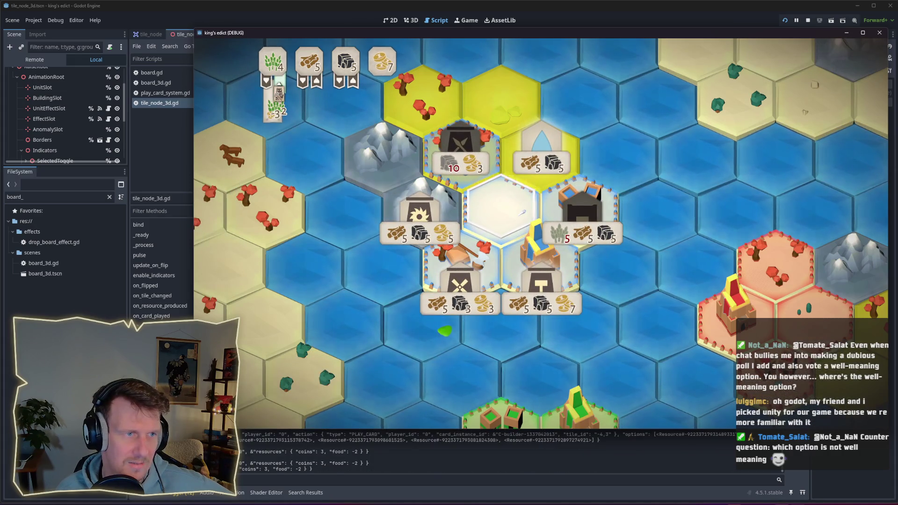
left_click(521, 211)
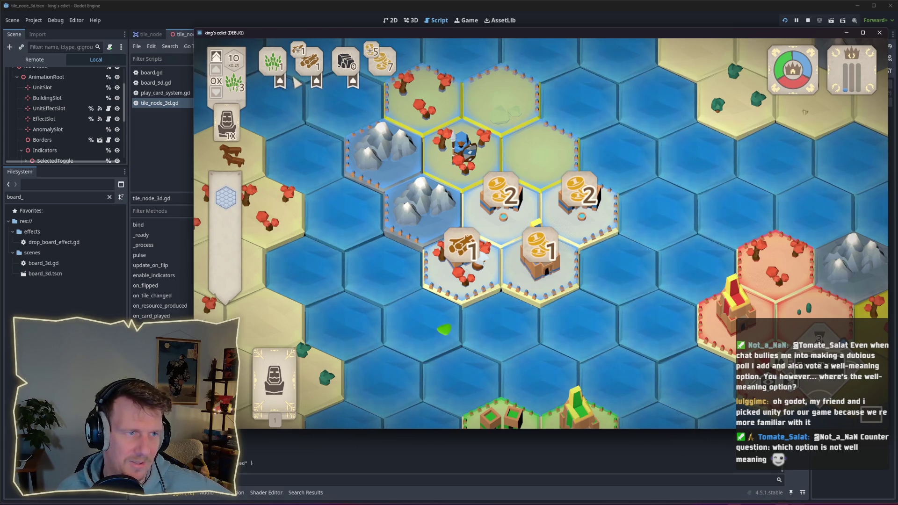
Step: Trade coins for extra wheat, raise allocation one step, and place a servant on the upper-left mountain tile
left_click(280, 80)
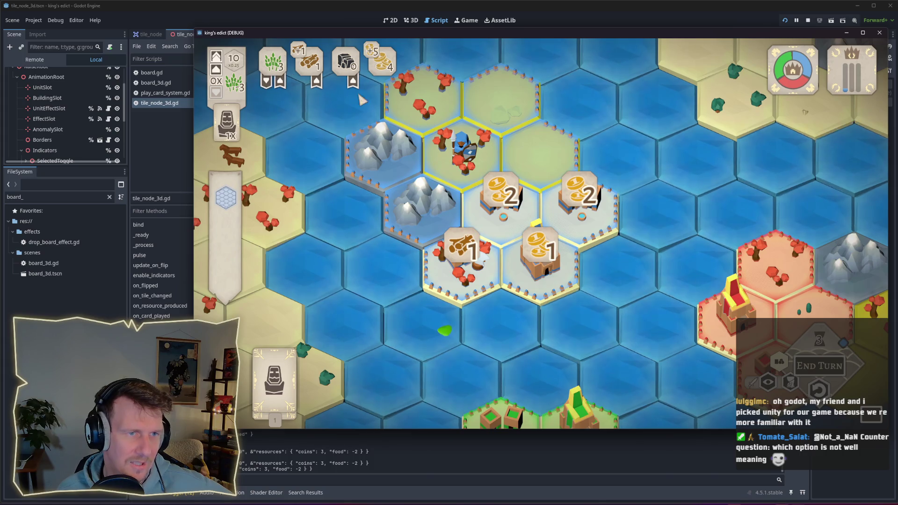
left_click(218, 71)
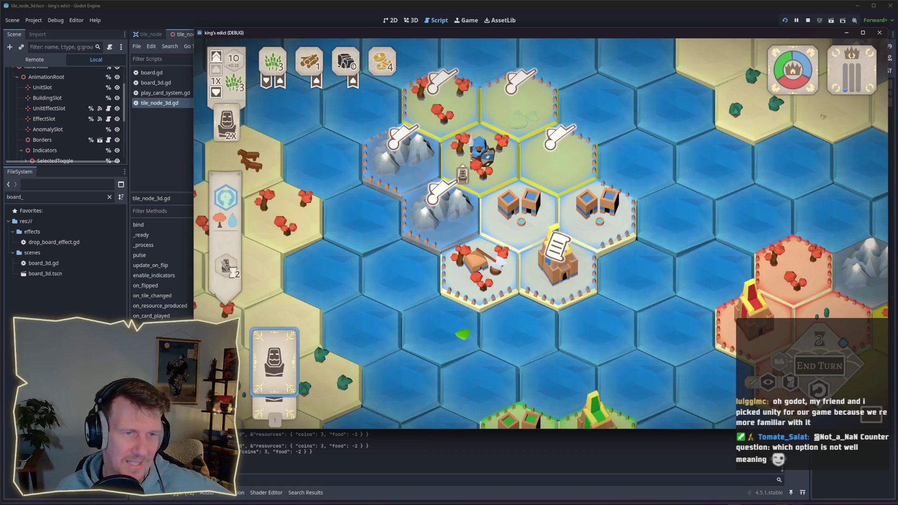
left_click(441, 208)
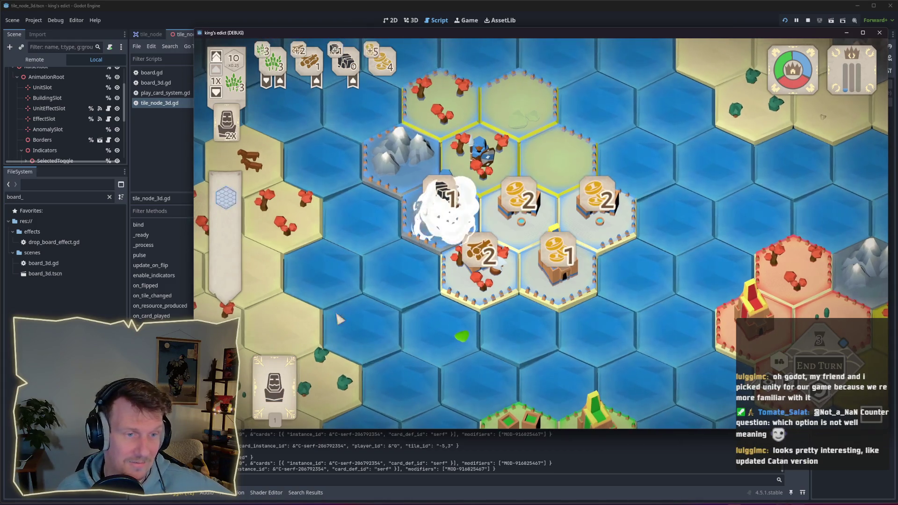
left_click(274, 383)
left_click(400, 150)
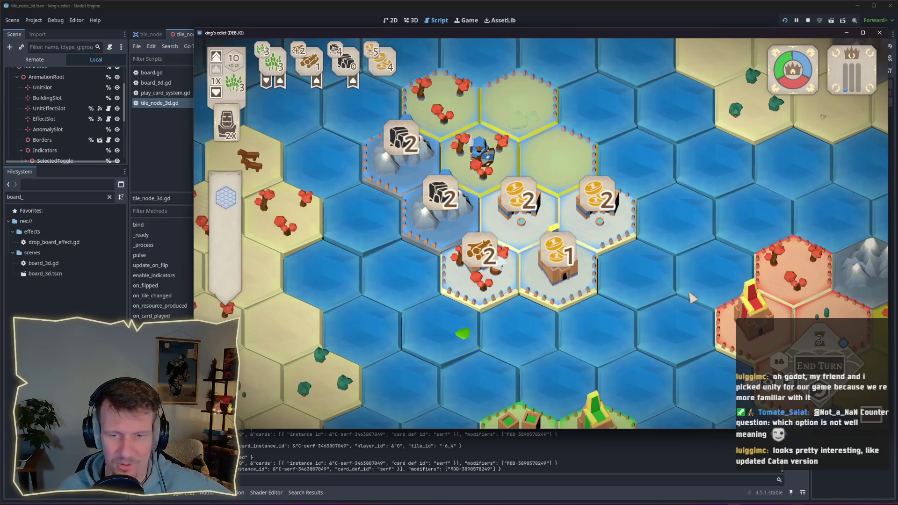
Step: Zoom out, pick up another Servant card, then cancel that card choice
scroll(544, 210, "down", 2)
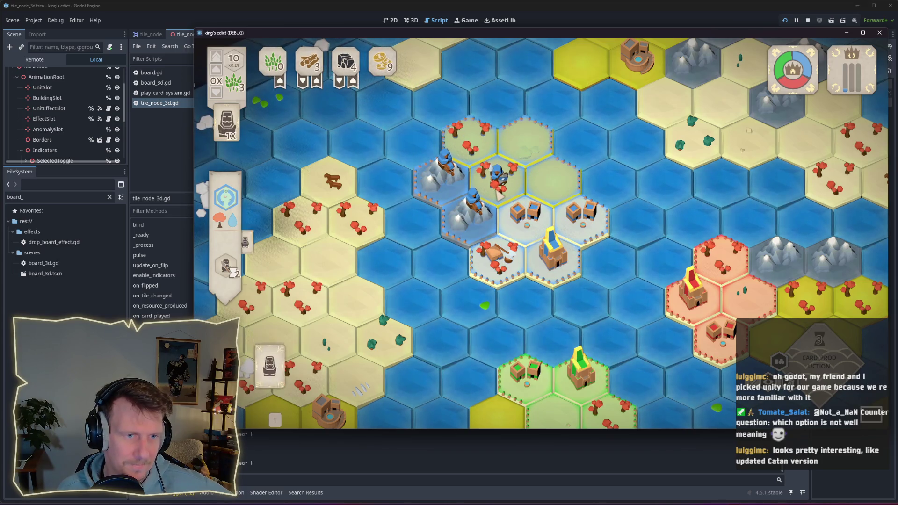
left_click(274, 363)
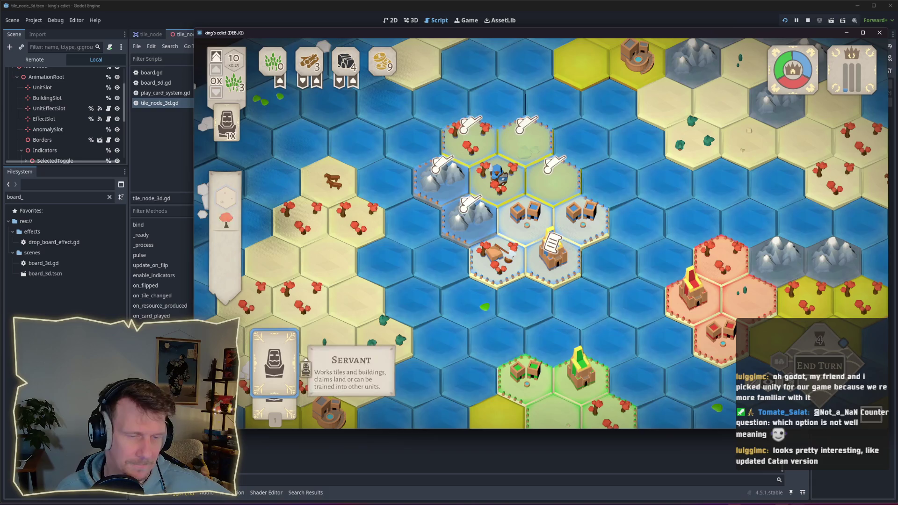
key("Escape")
scroll(514, 234, "up", 2)
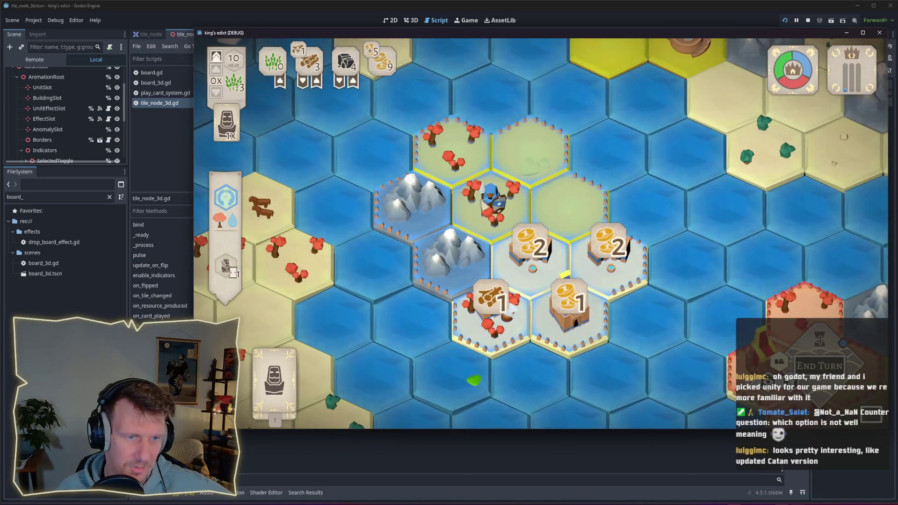
Step: Select the spearman on the central tile to show its attack range and actions, then pan the board
left_click(492, 200)
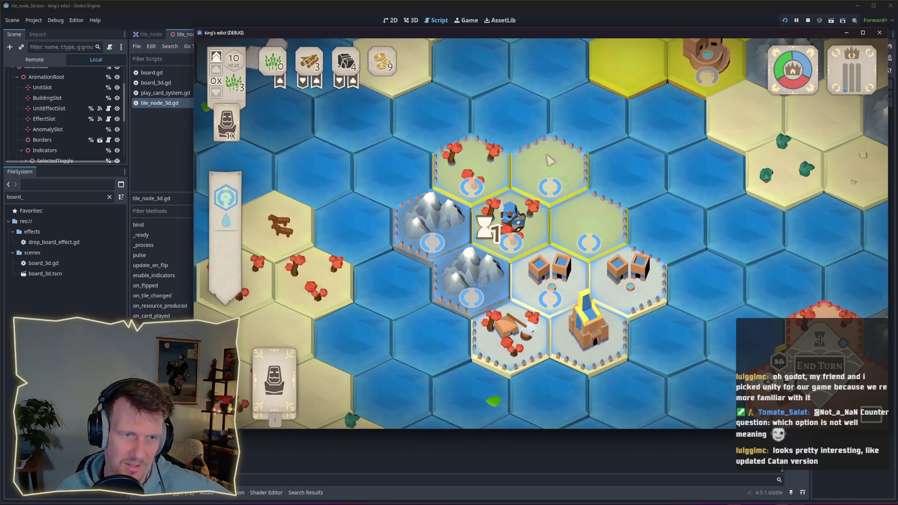
left_click(514, 220)
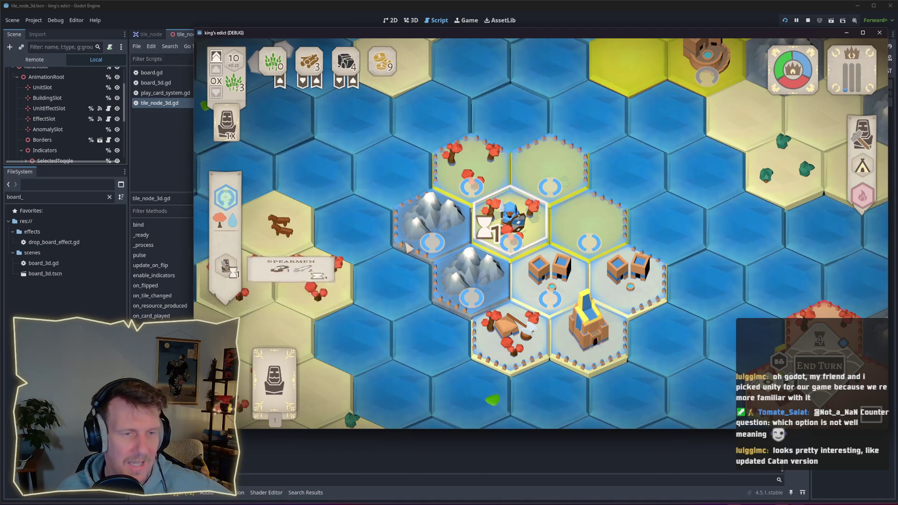
scroll(407, 248, "down", 3)
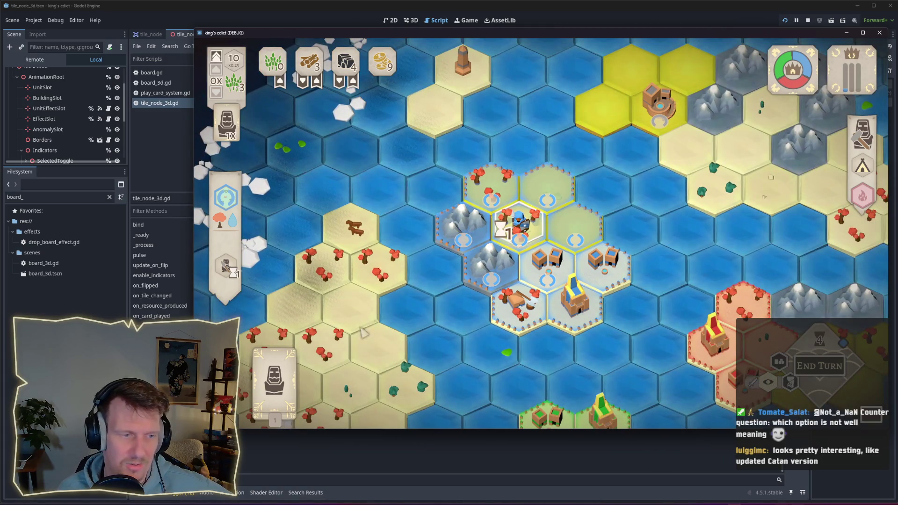
key("d")
key("s")
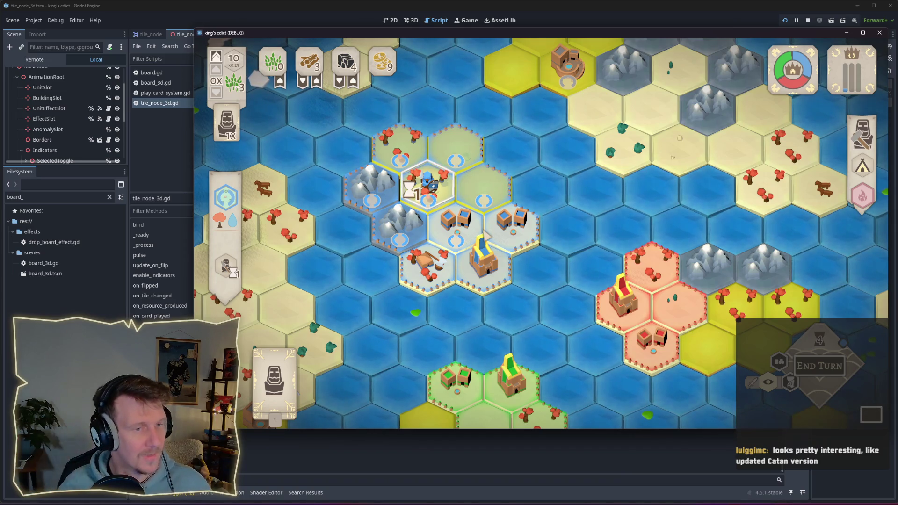
scroll(434, 234, "up", 2)
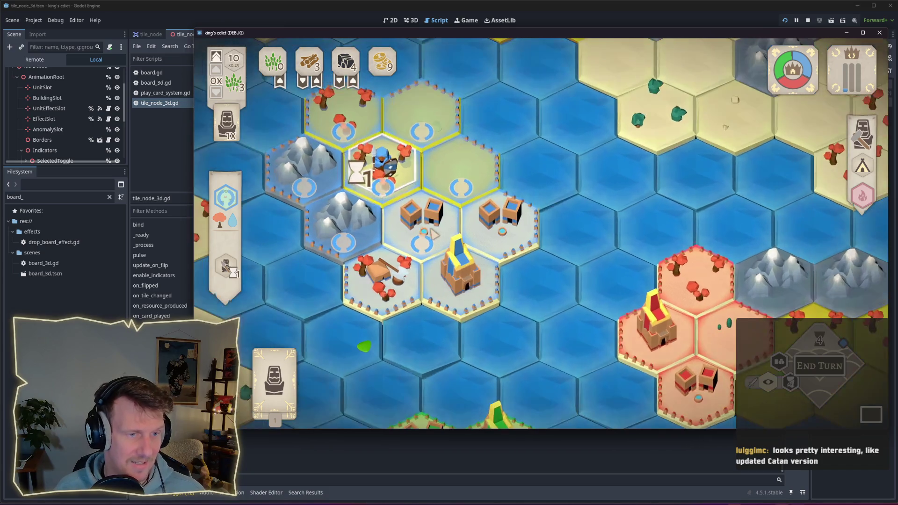
scroll(469, 219, "down", 3)
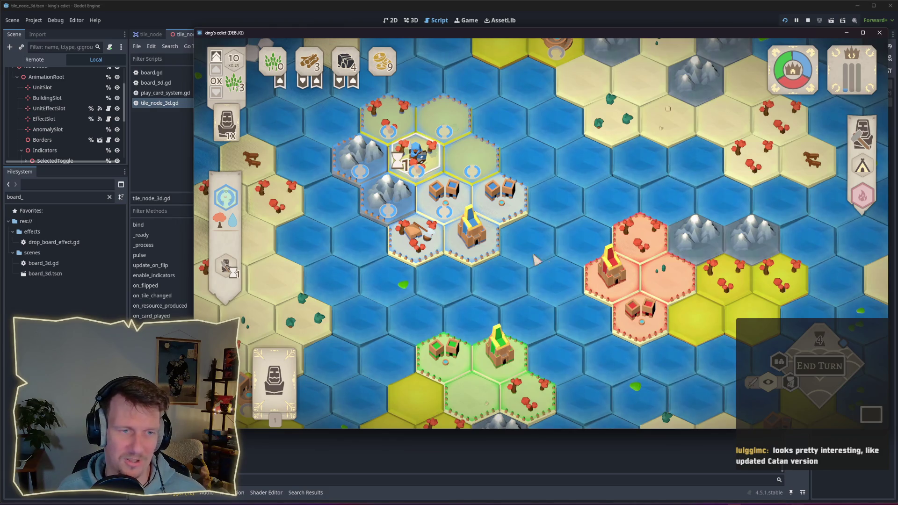
left_click_drag(535, 260, 442, 225)
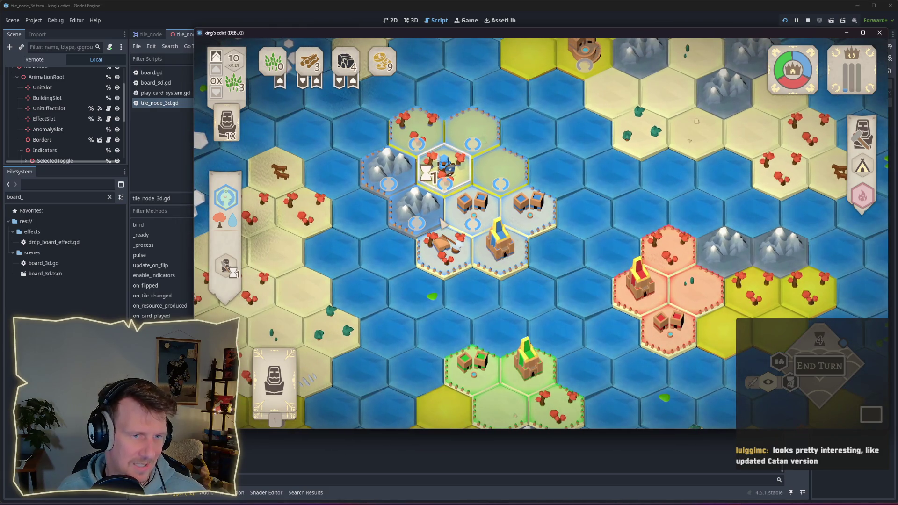
Step: Click an empty hex to deselect the spearman and close its action panel
left_click(446, 220)
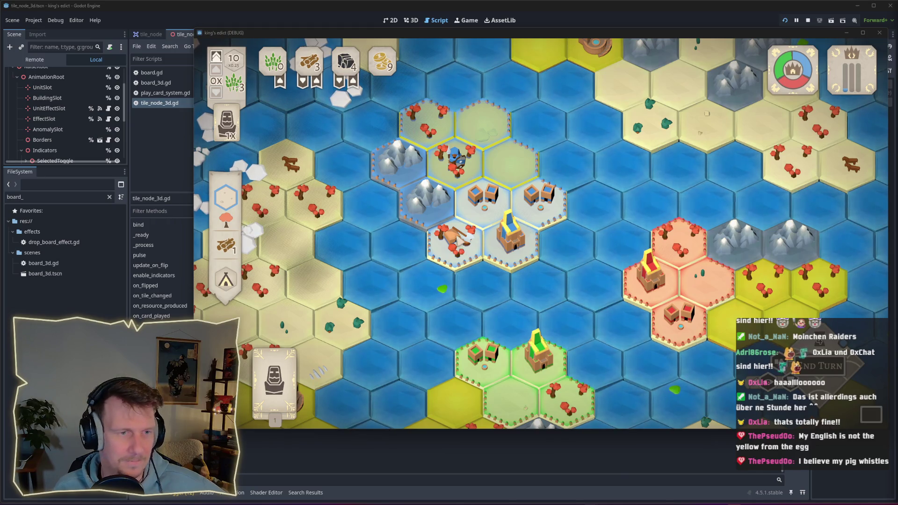
Step: Play a Servant card onto the castle tile
scroll(496, 262, "up", 3)
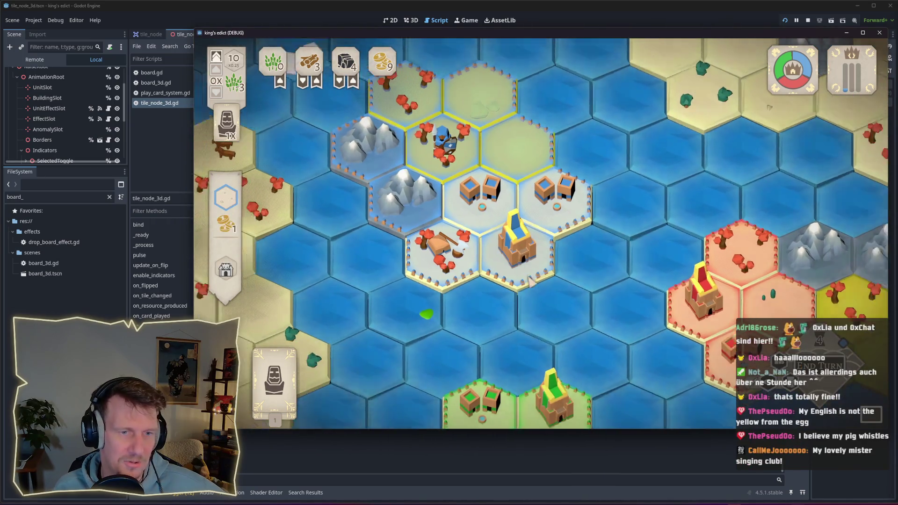
scroll(530, 280, "down", 2)
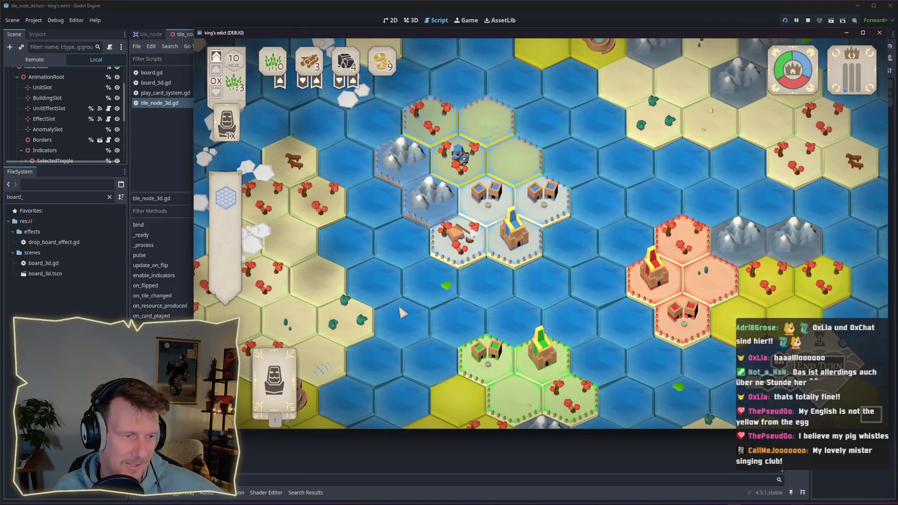
mouse_move(276, 378)
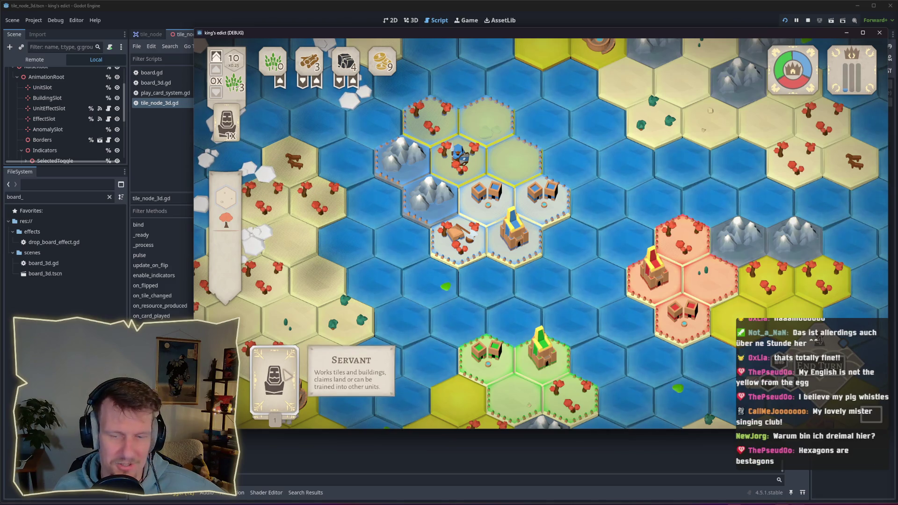
left_click(275, 379)
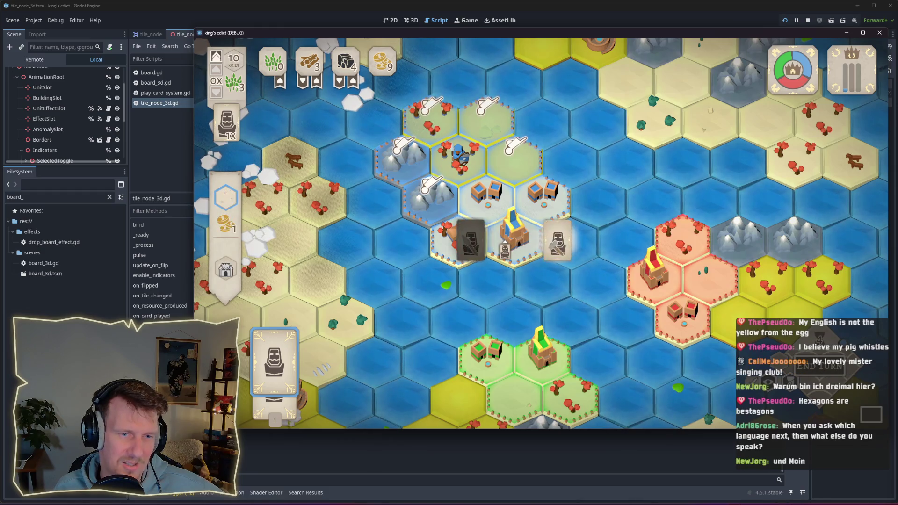
left_click(503, 241)
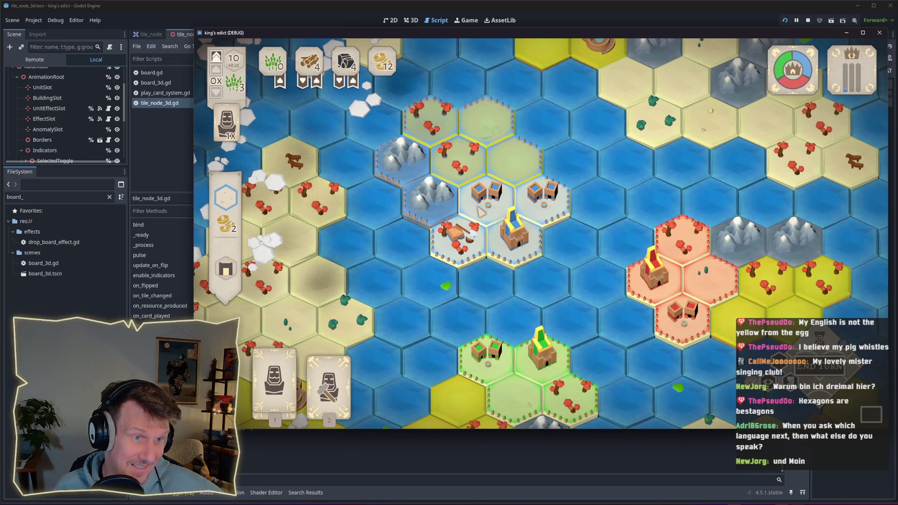
Step: Use the Builder card to build a lumber hut, then staff it with a servant and a cart
left_click(328, 384)
left_click(484, 140)
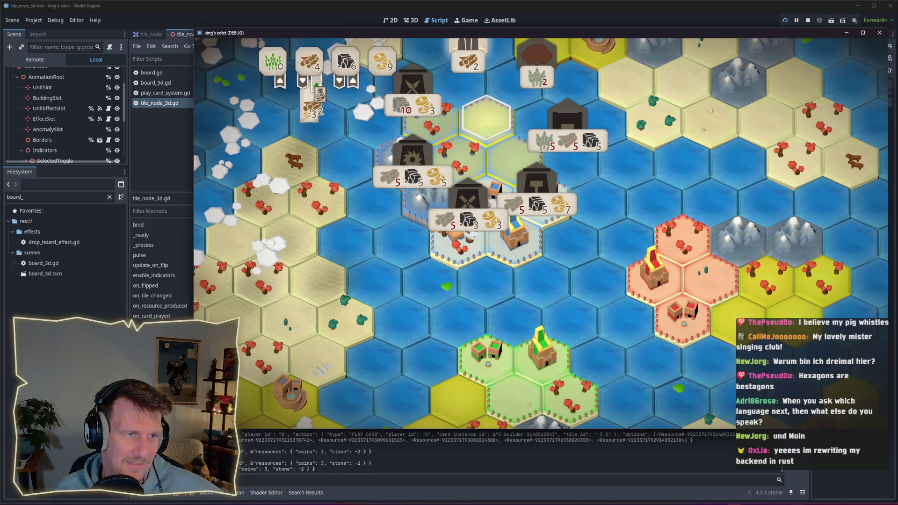
left_click(487, 119)
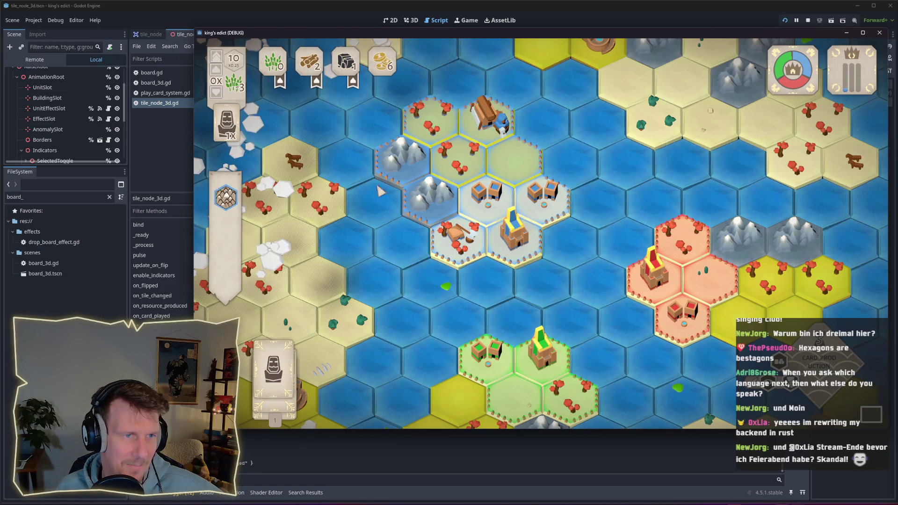
mouse_move(292, 354)
mouse_move(290, 362)
left_mouse_down()
mouse_move(467, 131)
mouse_move(453, 141)
mouse_move(484, 127)
left_mouse_up()
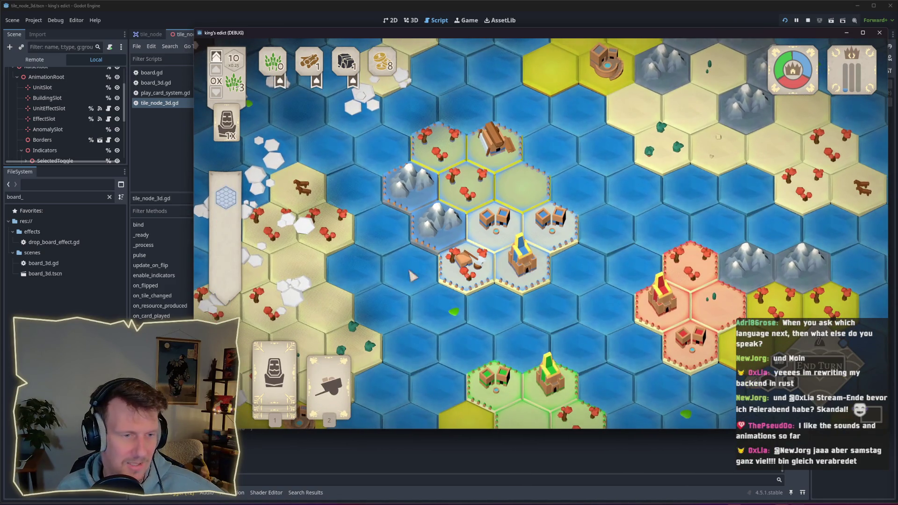
left_click(329, 386)
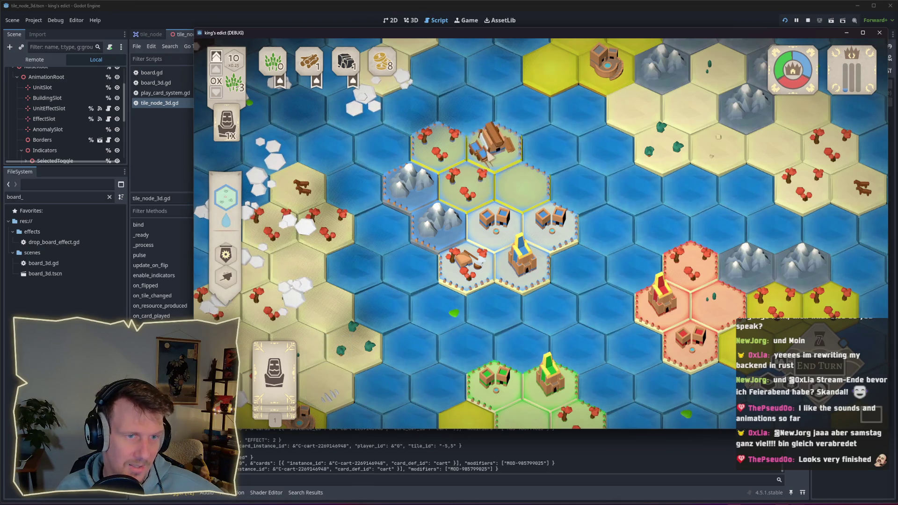
Step: Place servants on two nearby forest tiles and end the turn to collect production
mouse_move(275, 375)
left_mouse_down()
mouse_move(482, 159)
mouse_move(466, 183)
left_mouse_up()
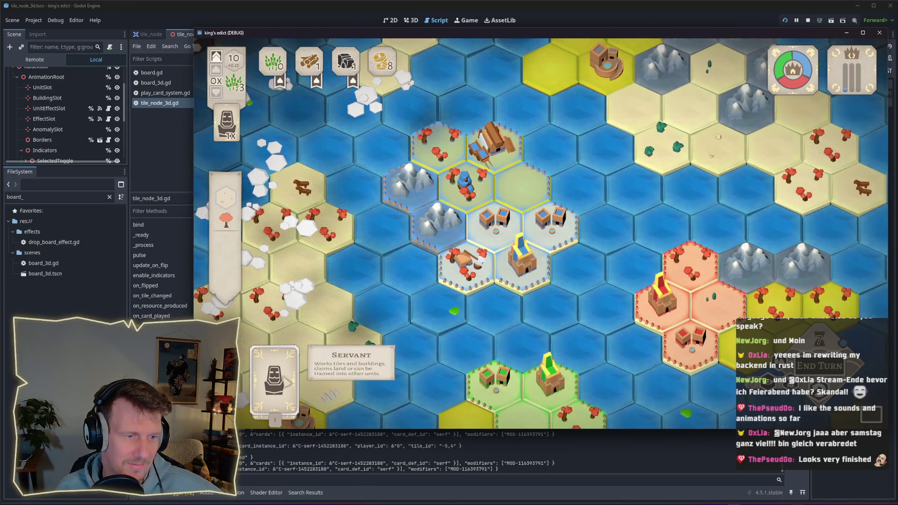
left_click_drag(275, 378, 435, 140)
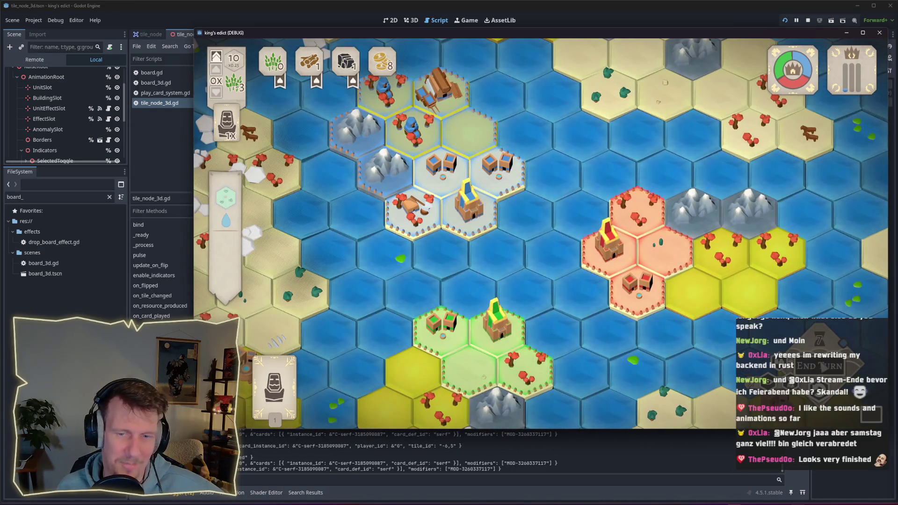
left_click(819, 366)
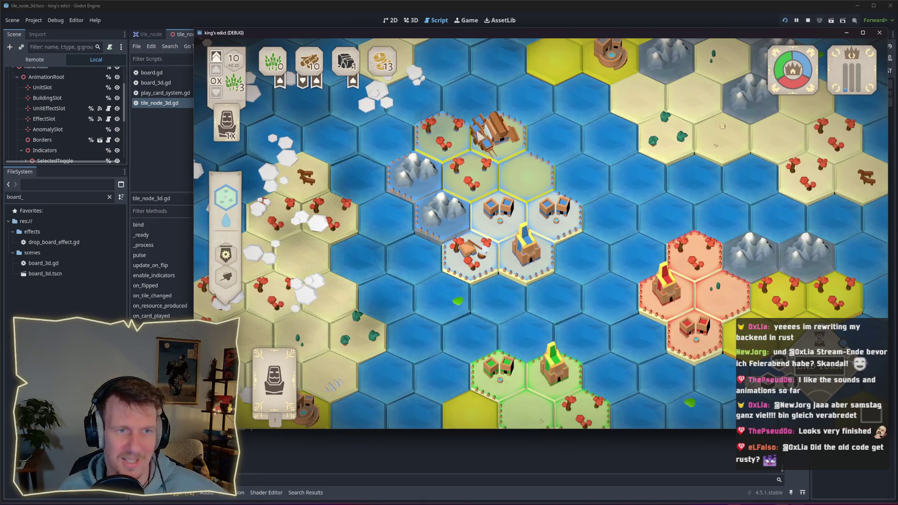
Step: Play a card onto the top tile, launch a ship on the water tile, and play the remaining card
left_click(275, 365)
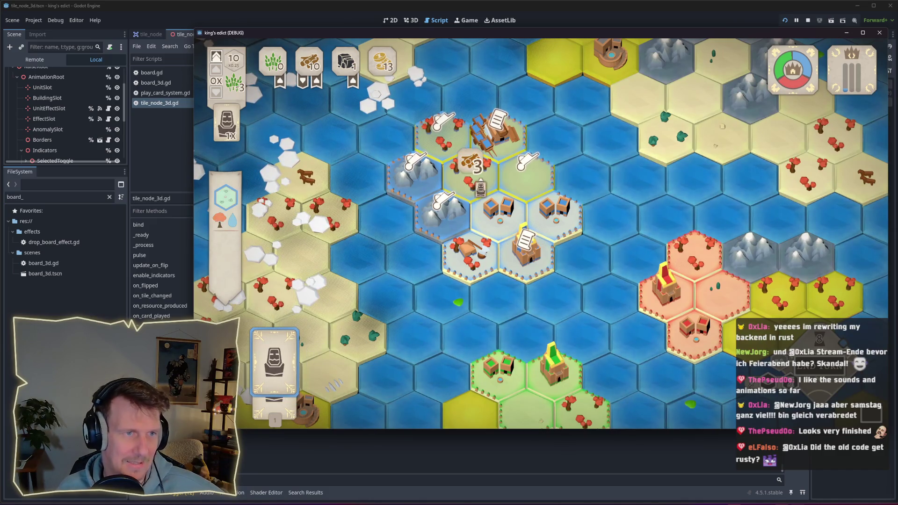
left_click(497, 128)
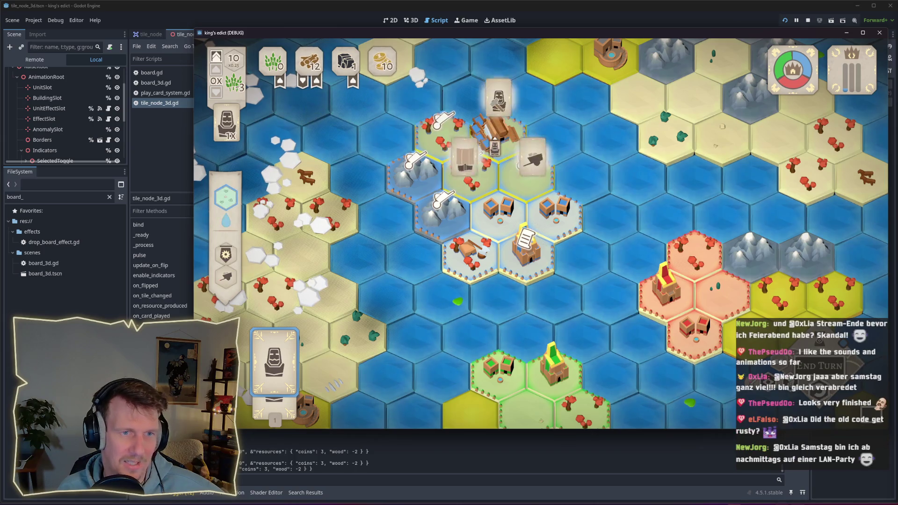
left_click(638, 281)
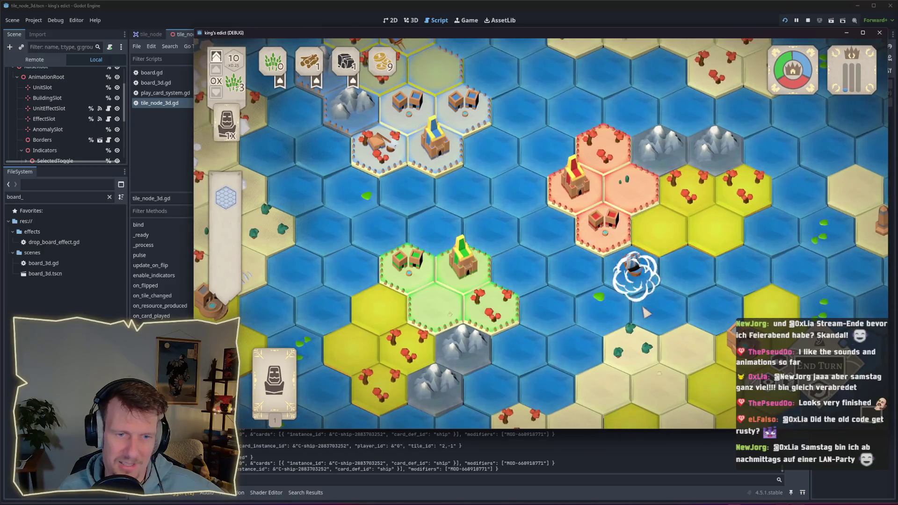
left_click(275, 374)
left_click(400, 154)
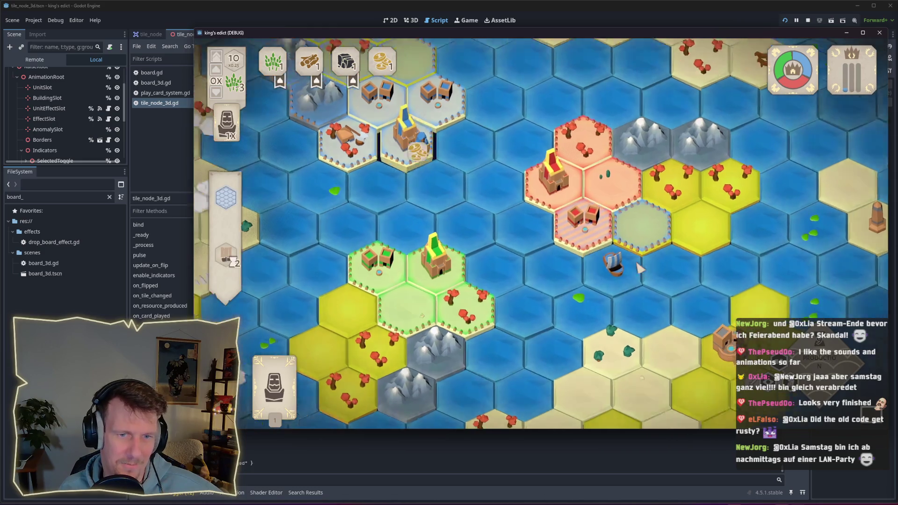
scroll(674, 232, "up", 2)
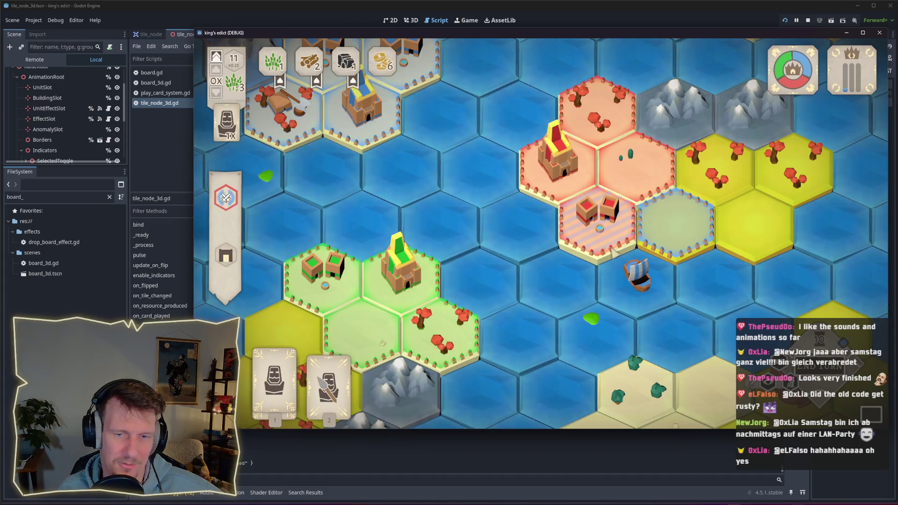
Step: Select the ship, play the spearman card onto the green tile, and end the turn to resolve battle
left_click(591, 192)
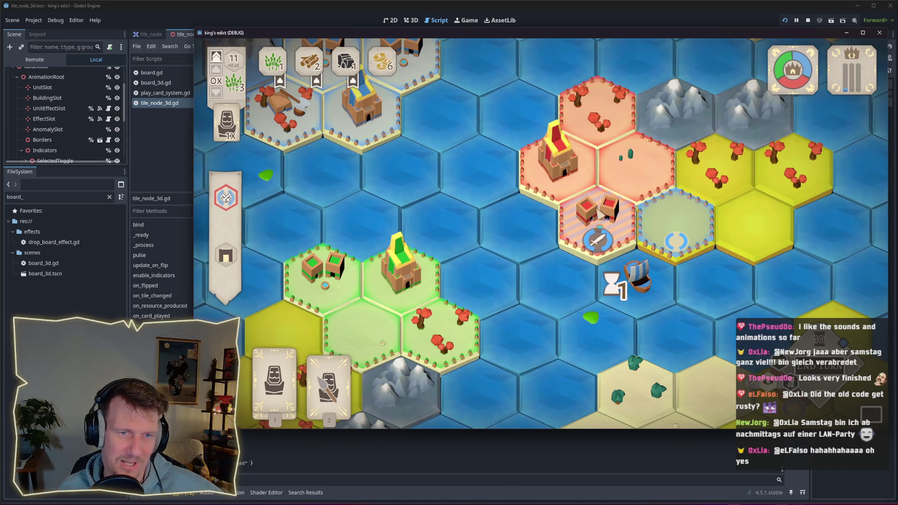
left_click(600, 212)
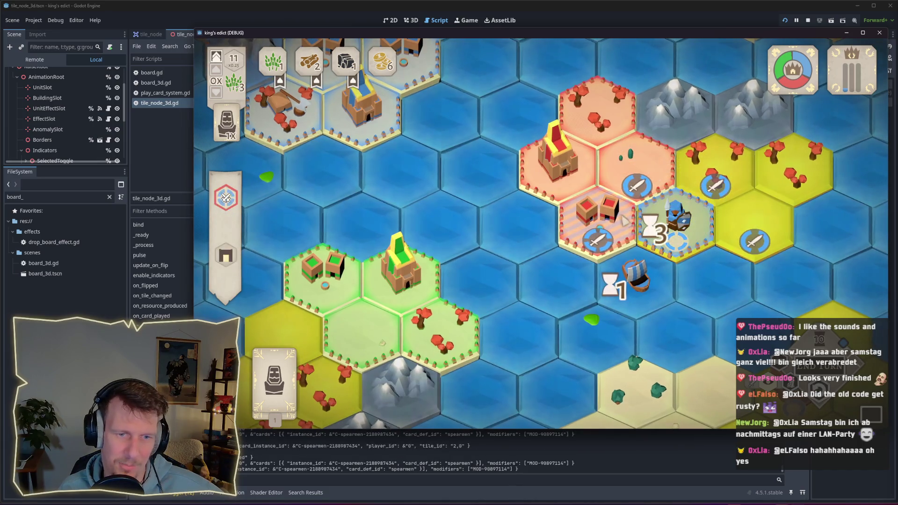
left_click(818, 368)
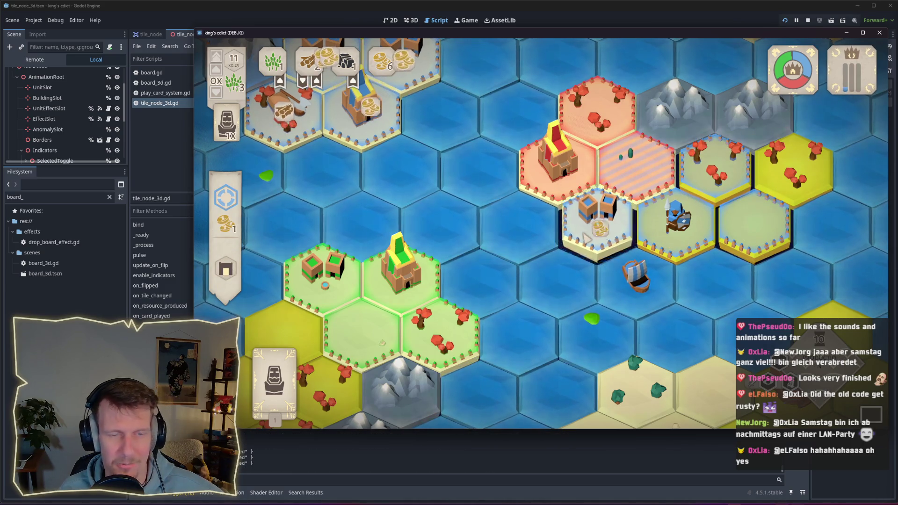
scroll(590, 238, "down", 2)
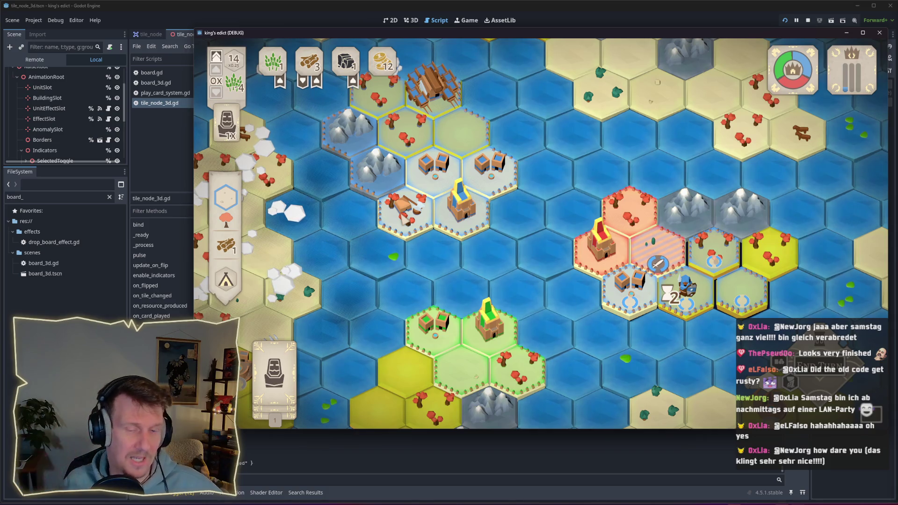
scroll(537, 260, "up", 3)
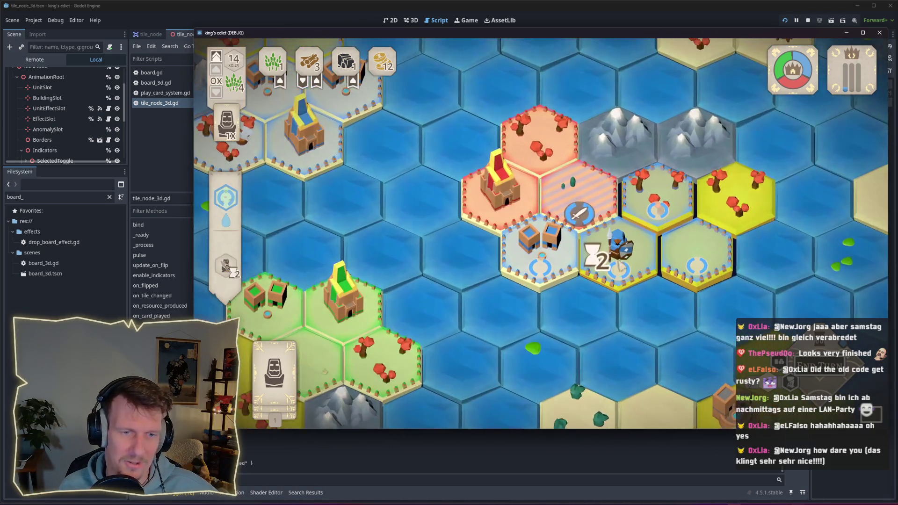
scroll(625, 260, "down", 3)
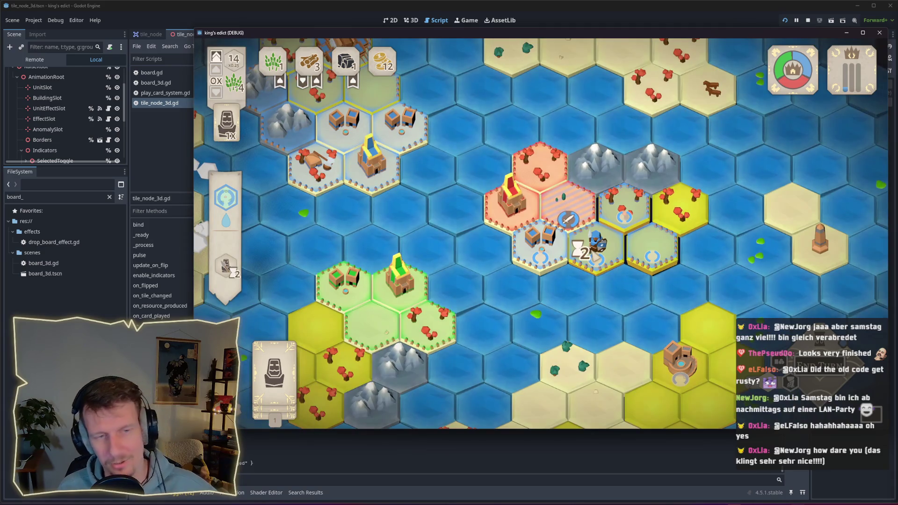
key("a")
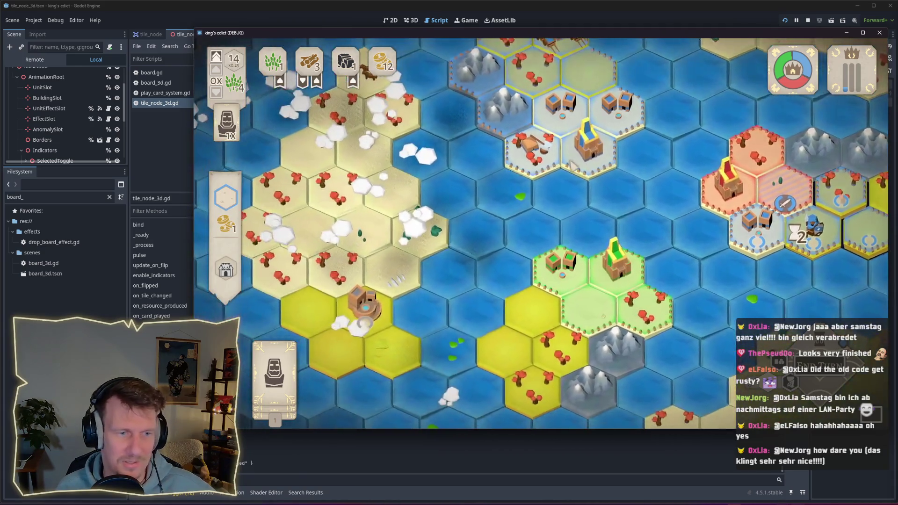
key("w")
key("a")
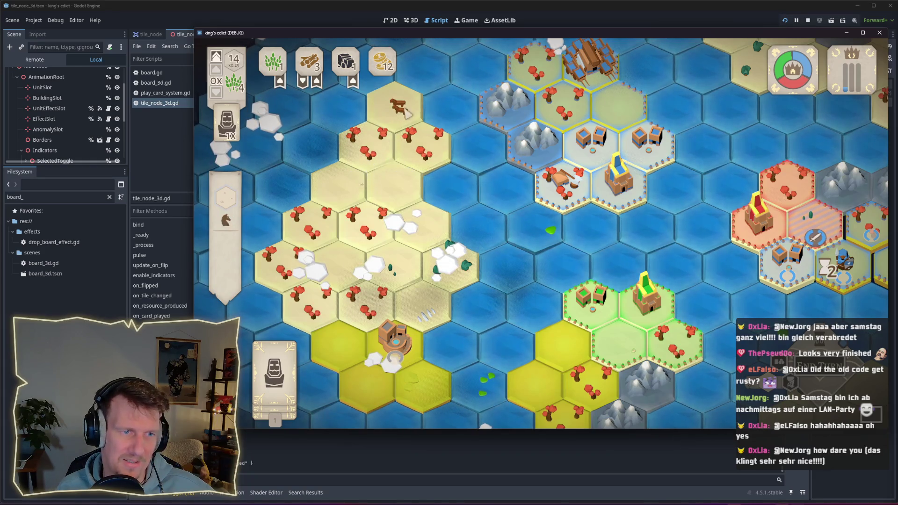
scroll(394, 127, "up", 3)
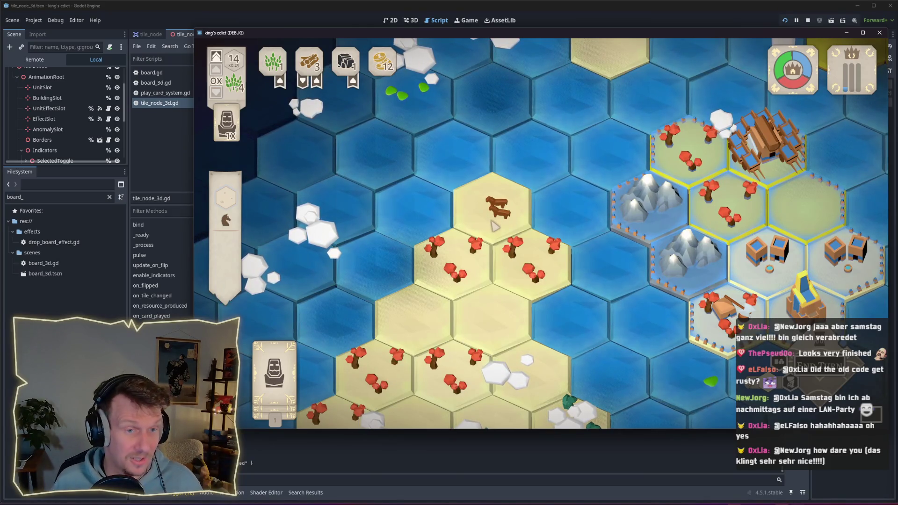
scroll(494, 226, "down", 3)
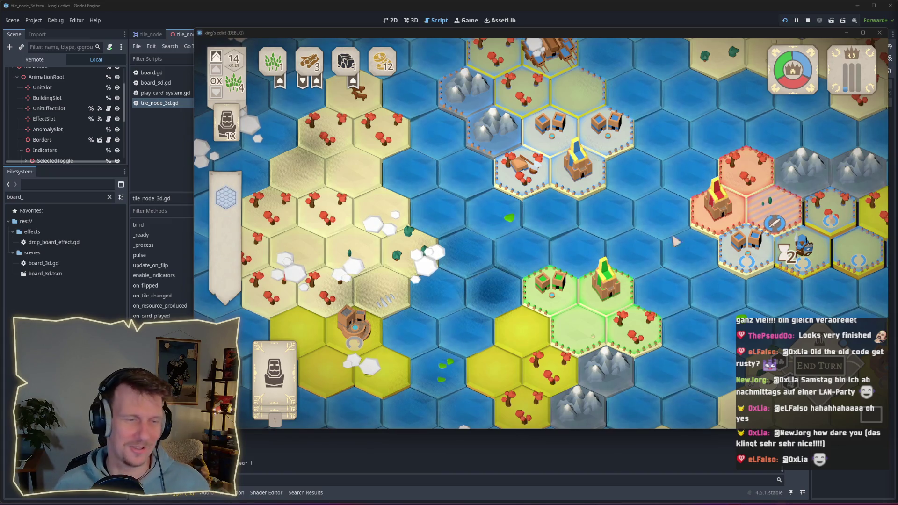
left_click_drag(679, 233, 618, 196)
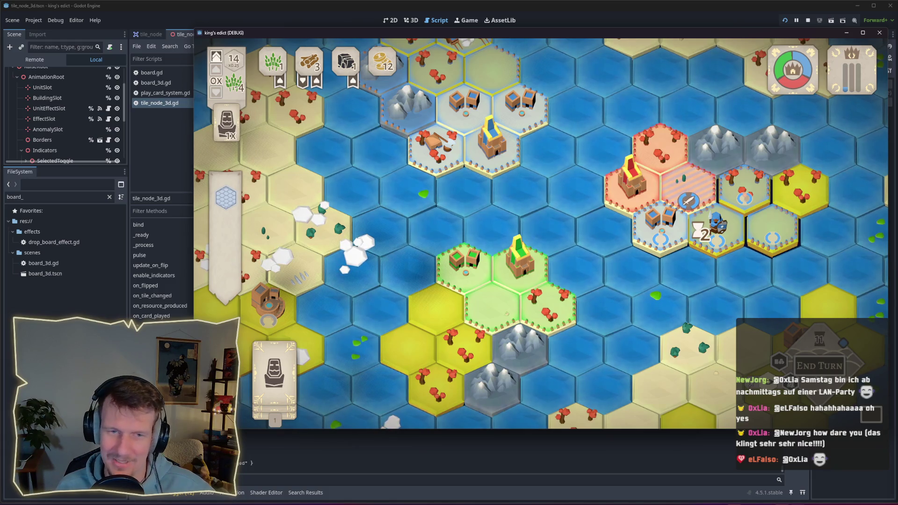
scroll(679, 199, "up", 1)
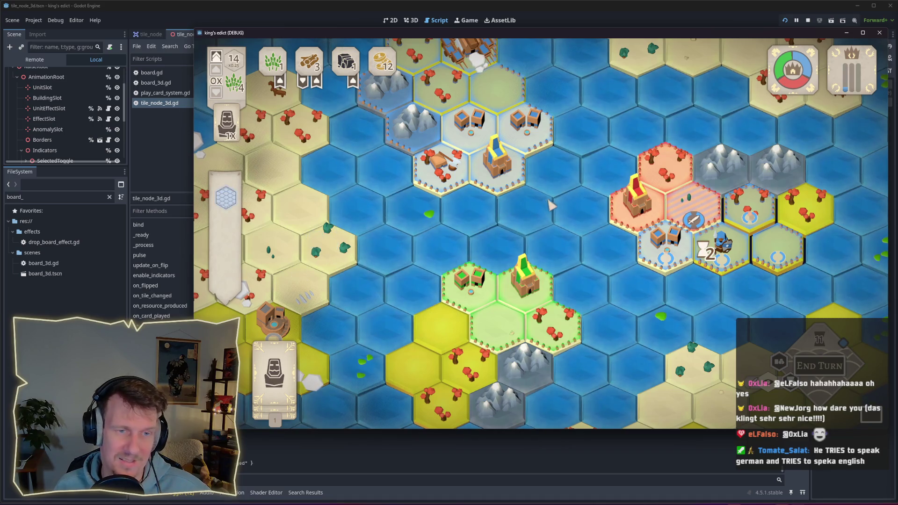
key("w")
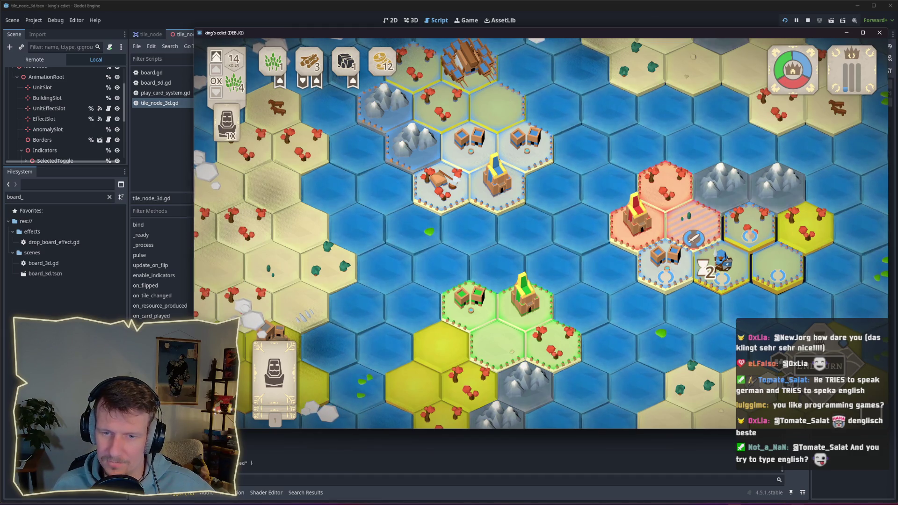
left_click_drag(602, 281, 591, 201)
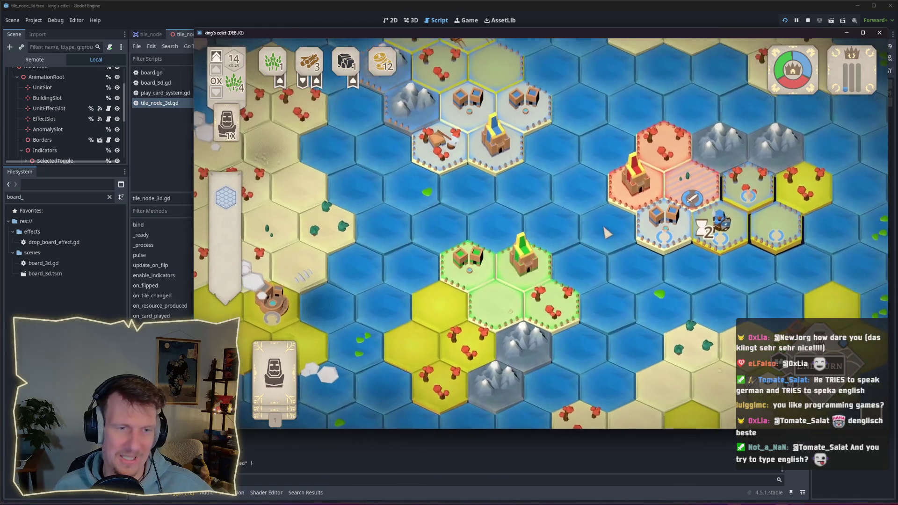
scroll(606, 232, "down", 2)
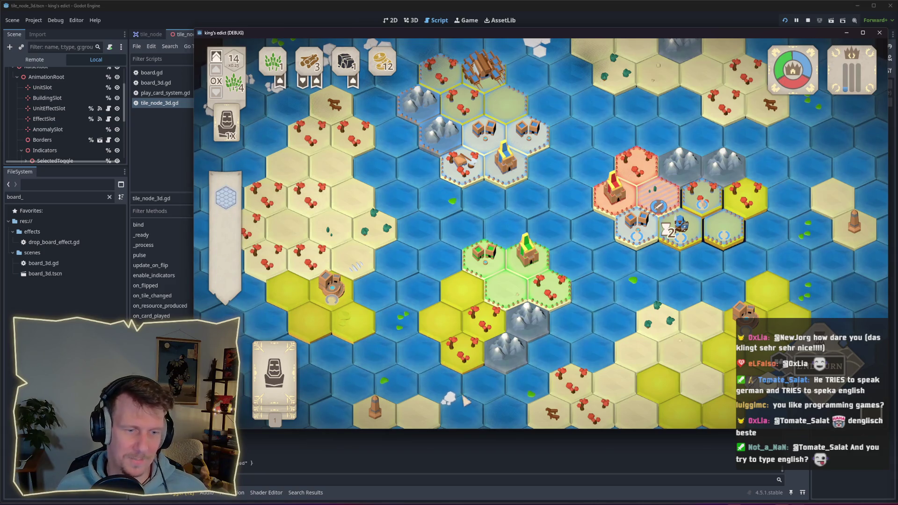
left_click_drag(464, 399, 448, 424)
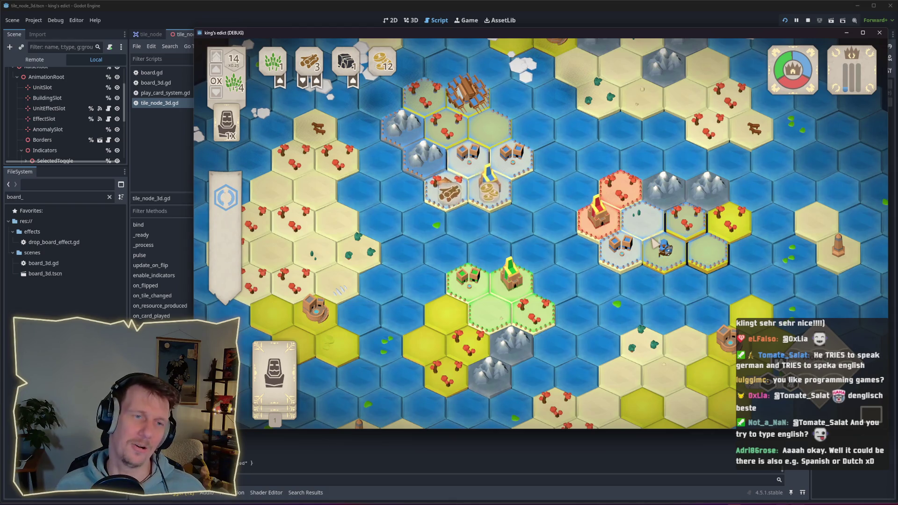
Step: Zoom in and pan north with W/A/S/D until the northern island's sandy tiles are in view
scroll(595, 227, "up", 2)
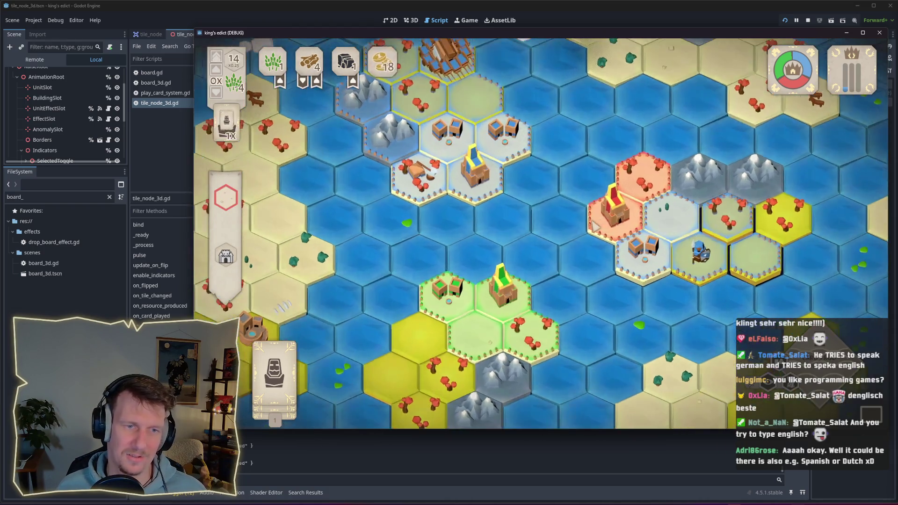
scroll(561, 215, "up", 1)
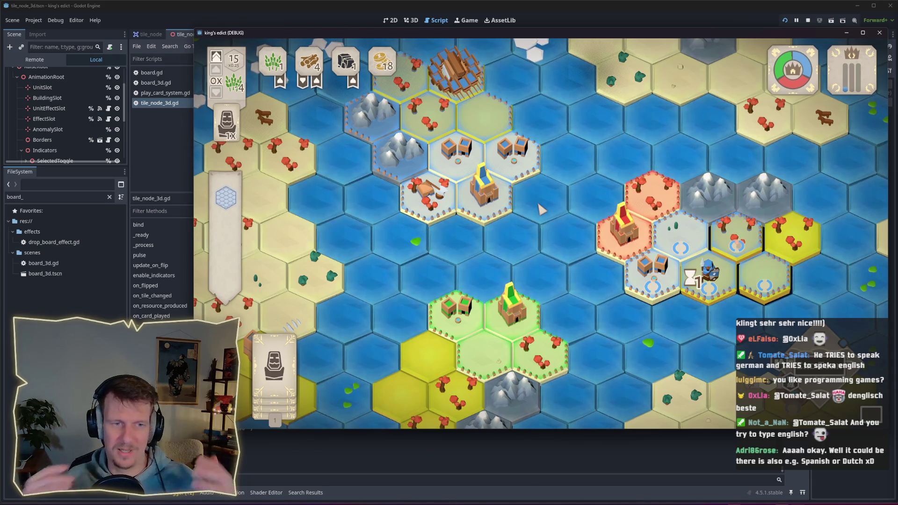
key("w")
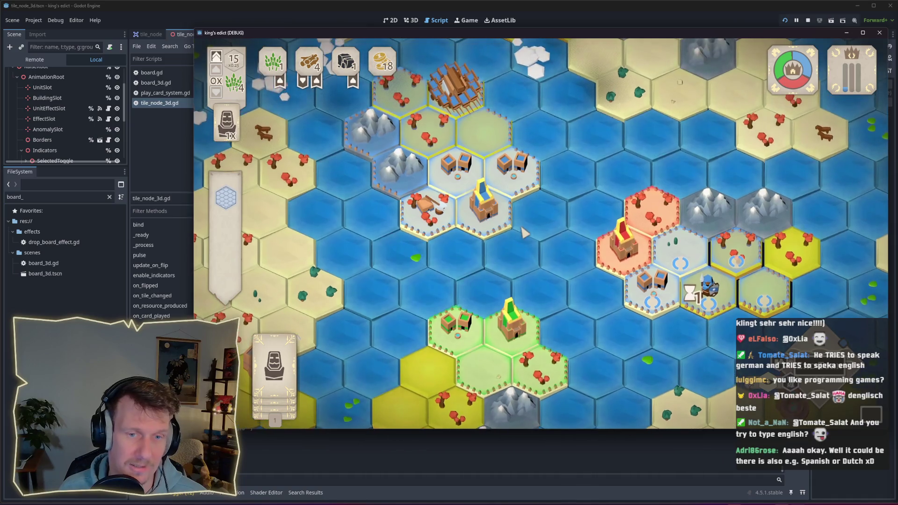
key("s")
key("d")
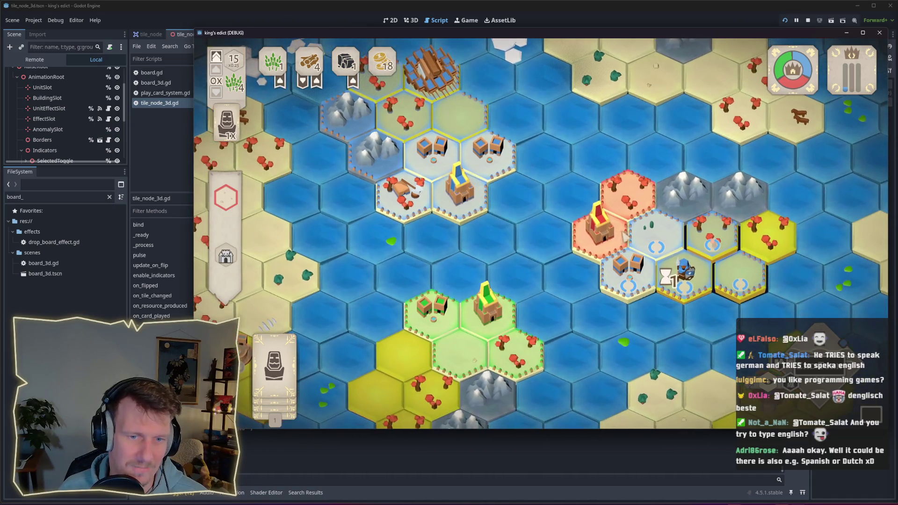
key("w")
key("a")
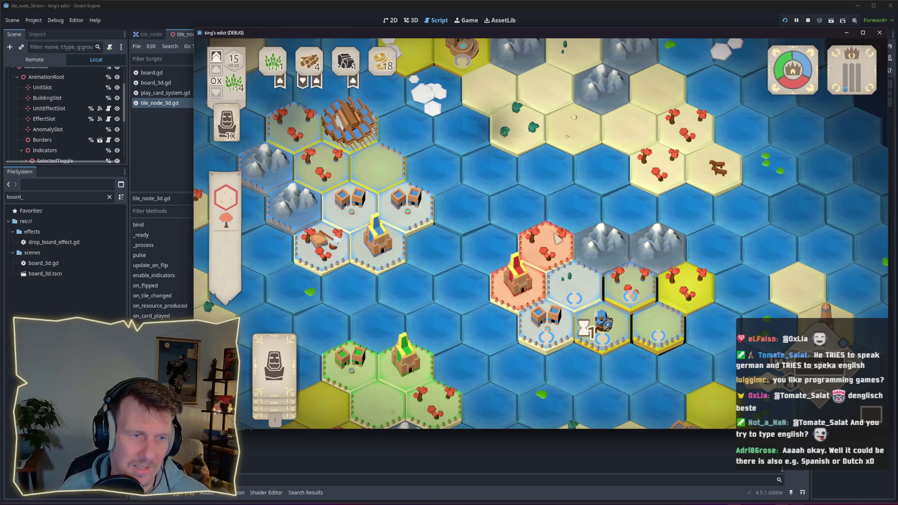
key("w")
key("d")
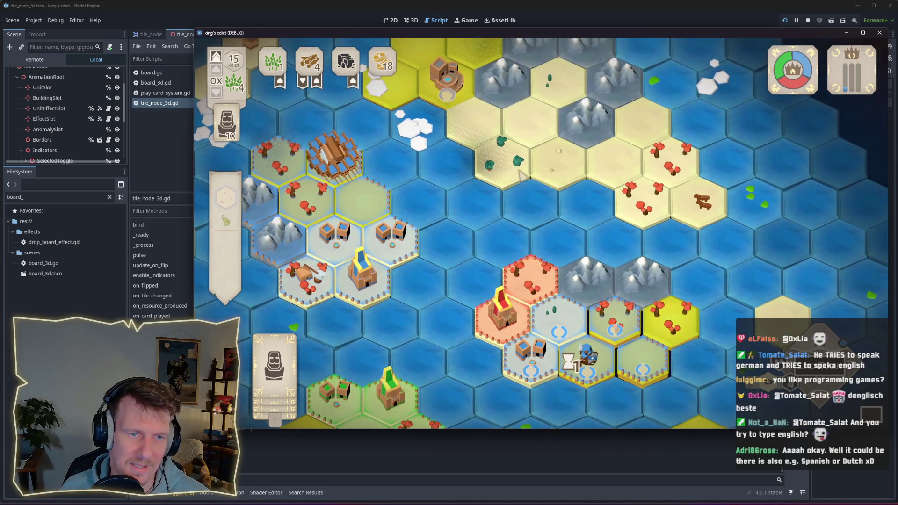
scroll(511, 200, "up", 2)
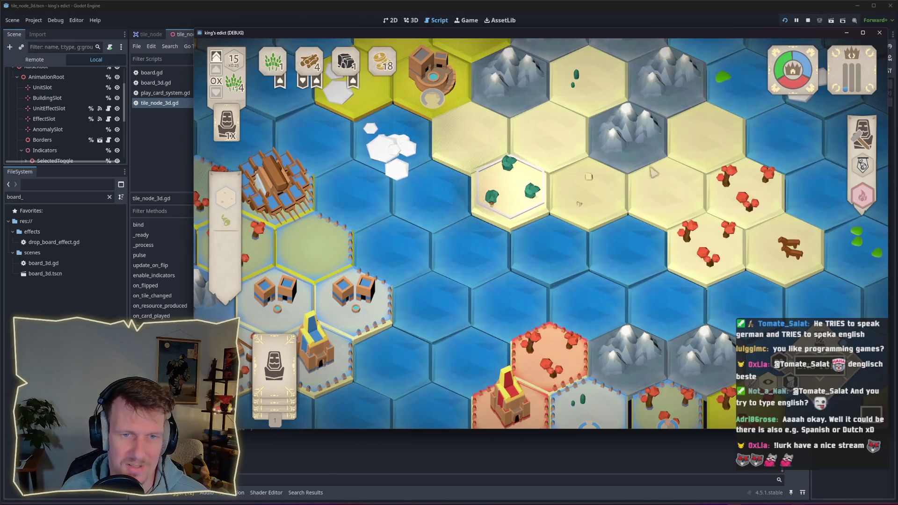
mouse_move(861, 168)
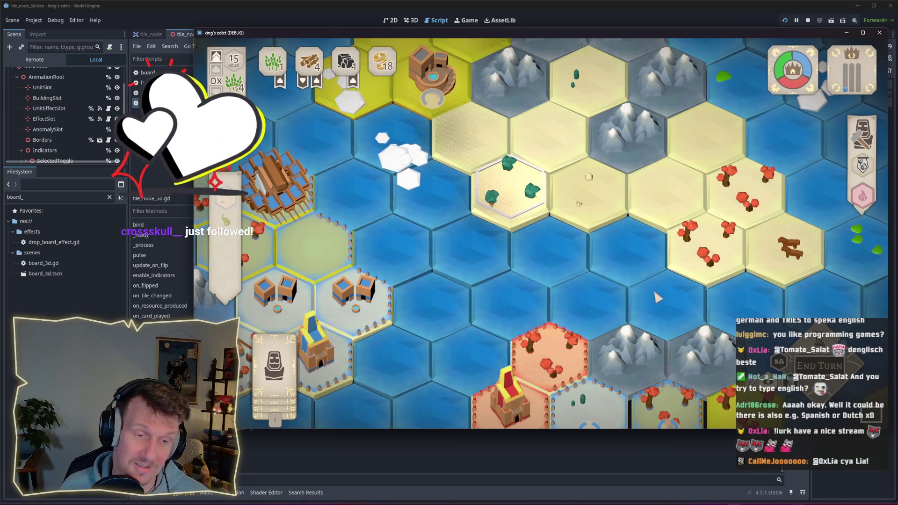
left_click_drag(655, 297, 661, 245)
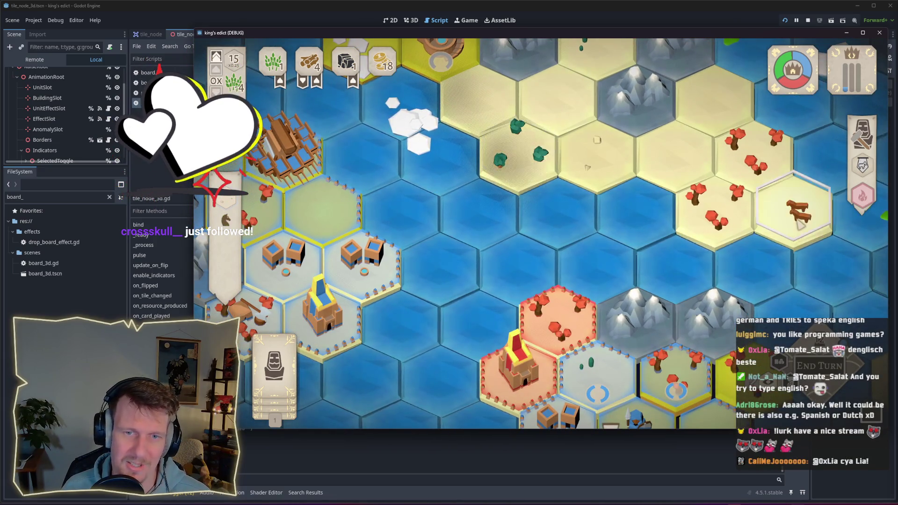
mouse_move(863, 168)
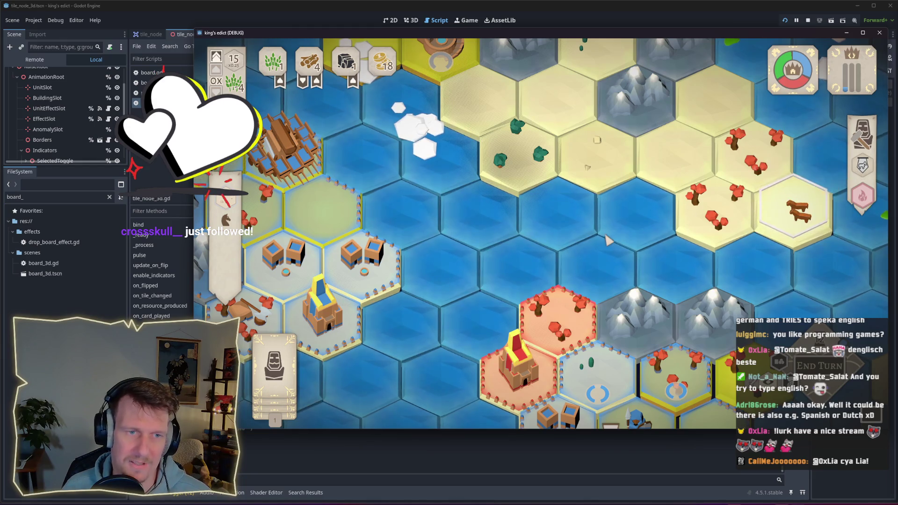
scroll(562, 266, "down", 3)
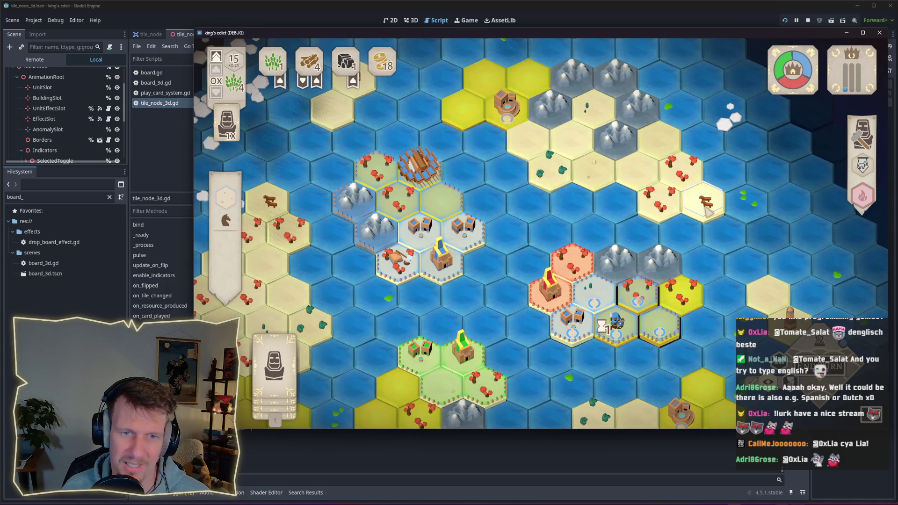
scroll(709, 212, "up", 2)
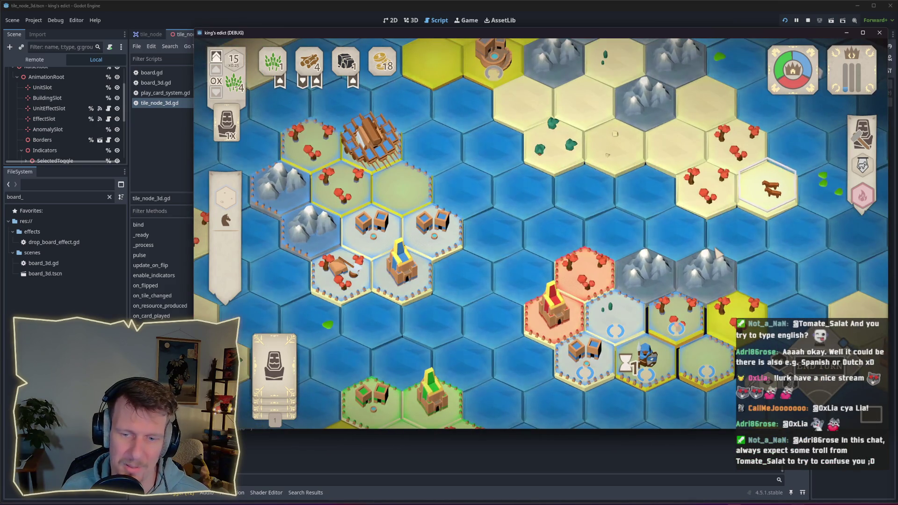
mouse_move(774, 201)
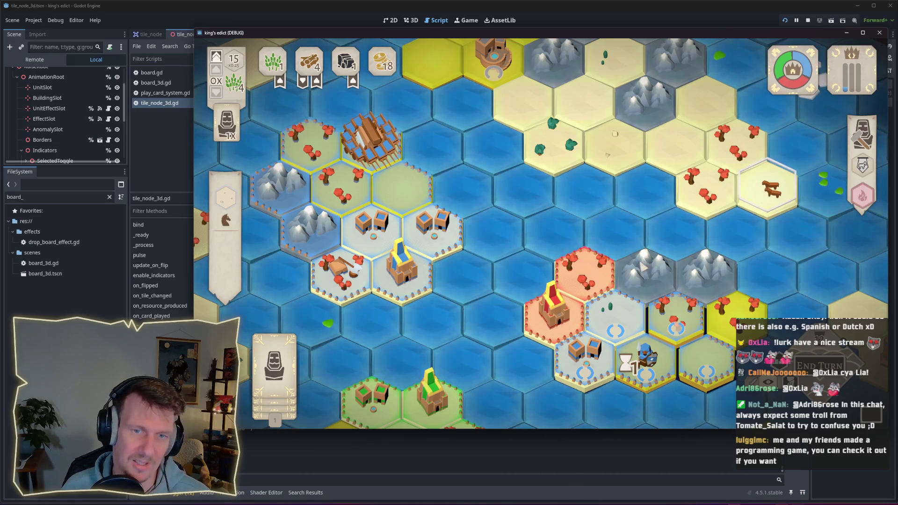
scroll(608, 155, "down", 3)
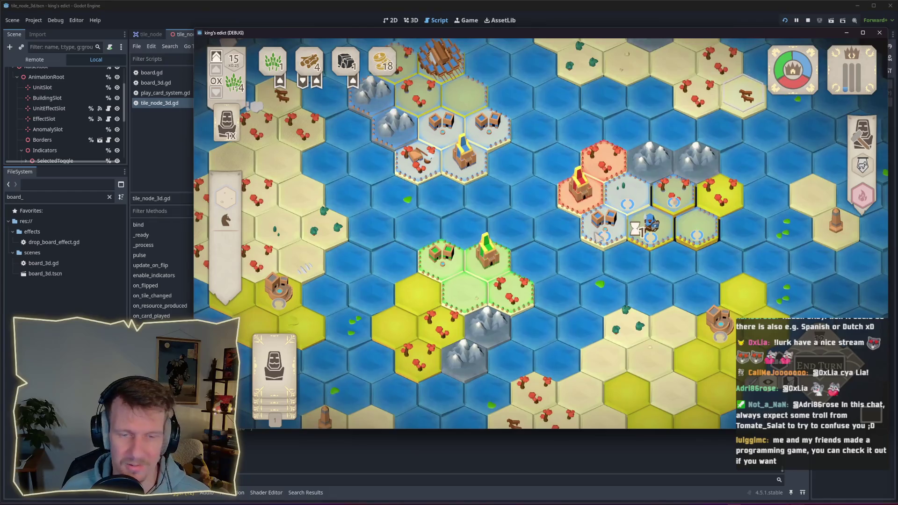
key("a")
key("s")
key("a")
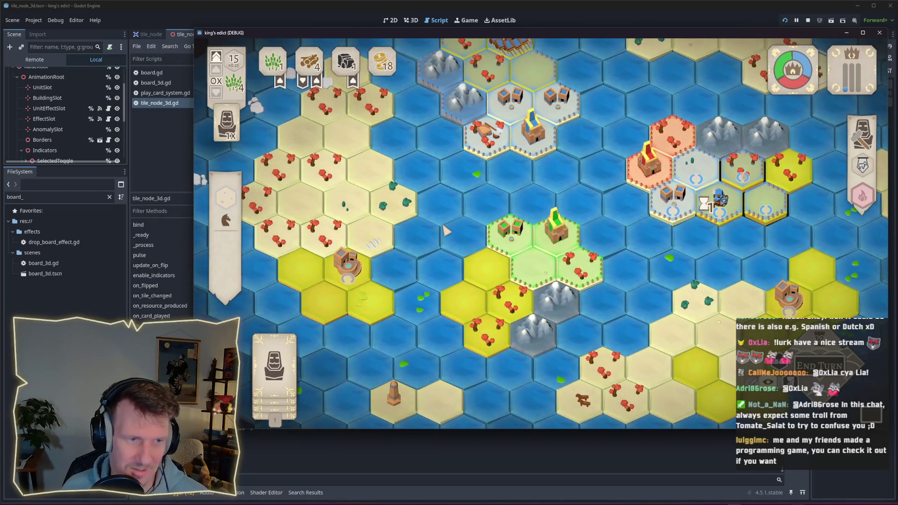
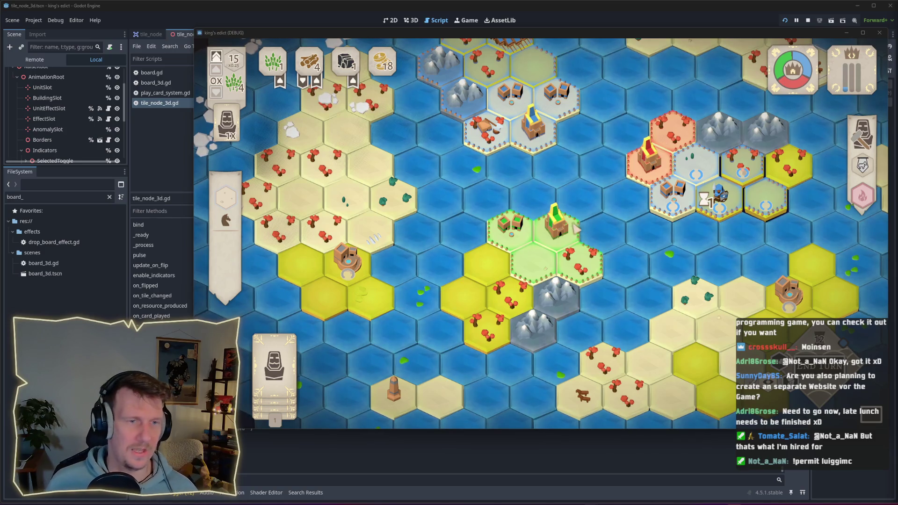
Step: Pan the hex board with W and a mouse drag, then pull the Steam Typhon page over the game
key("w")
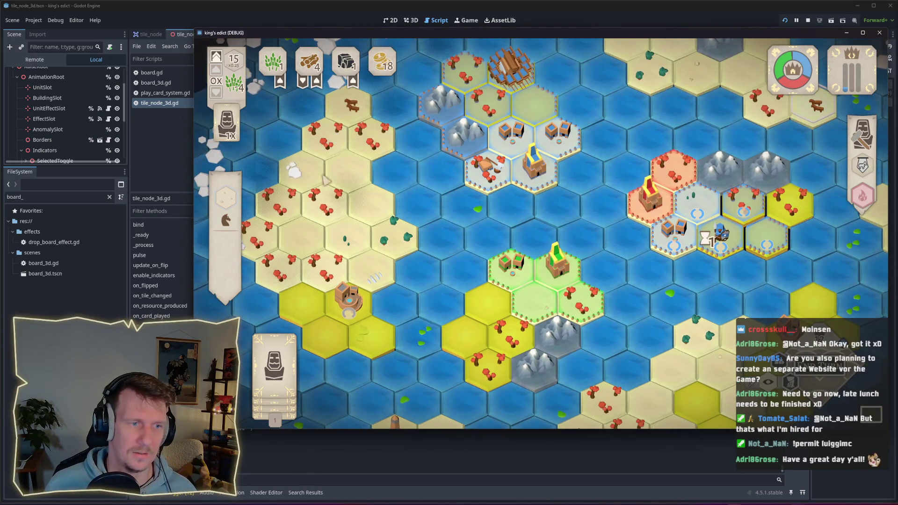
left_click_drag(581, 215, 539, 253)
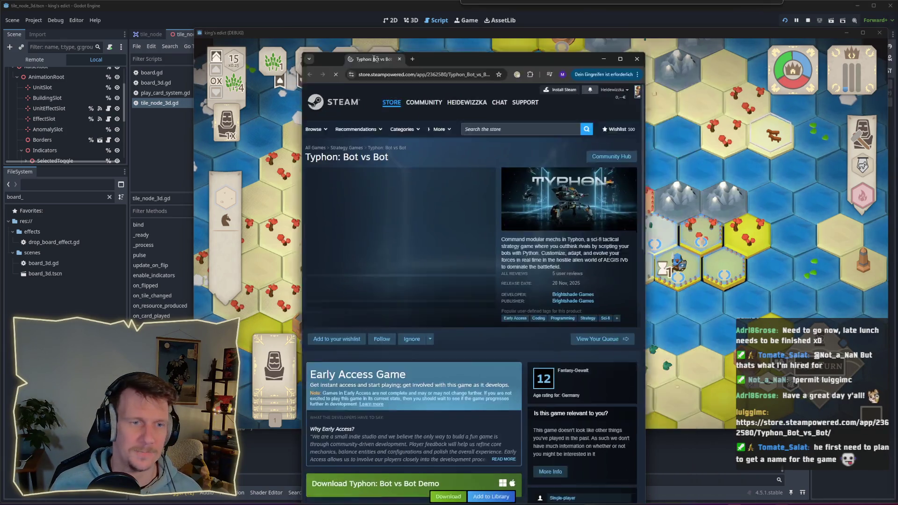
left_click_drag(355, 48, 281, 34)
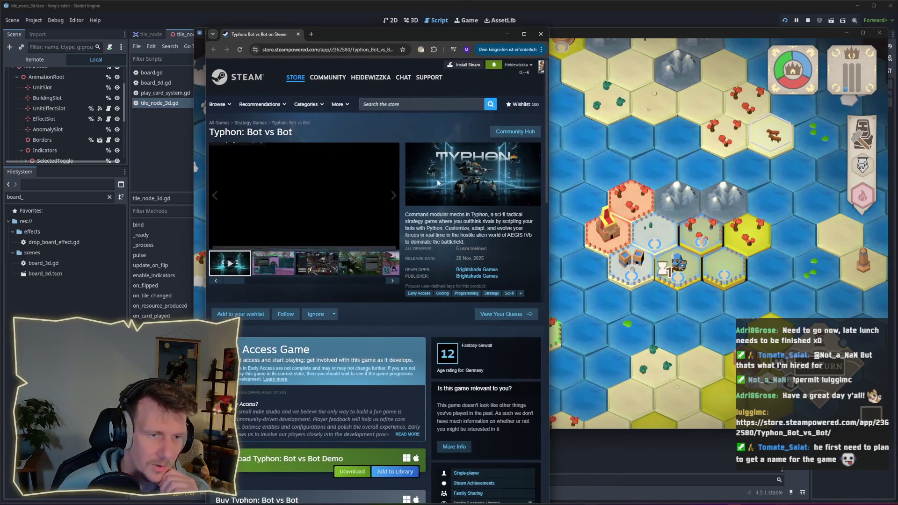
Step: Widen the browser, watch the Typhon: Bot vs Bot trailer, and scroll through the store page
left_click_drag(552, 186, 794, 186)
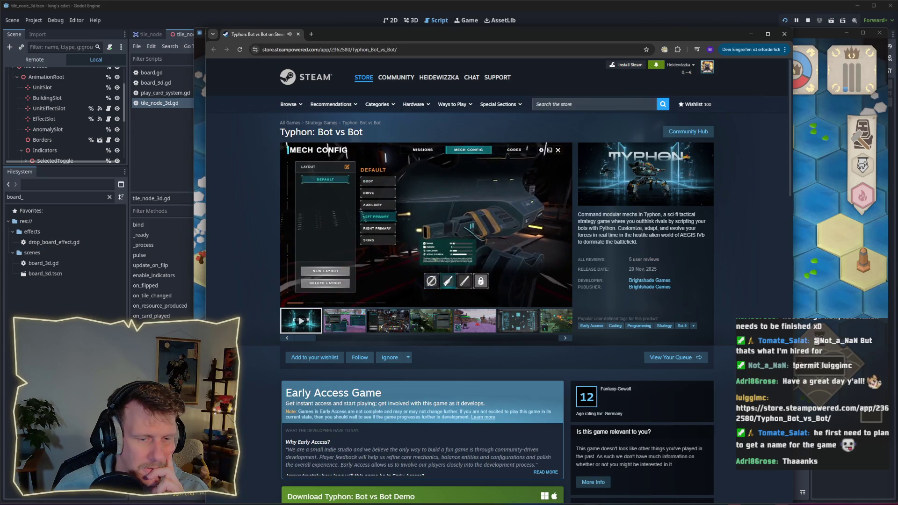
mouse_move(447, 274)
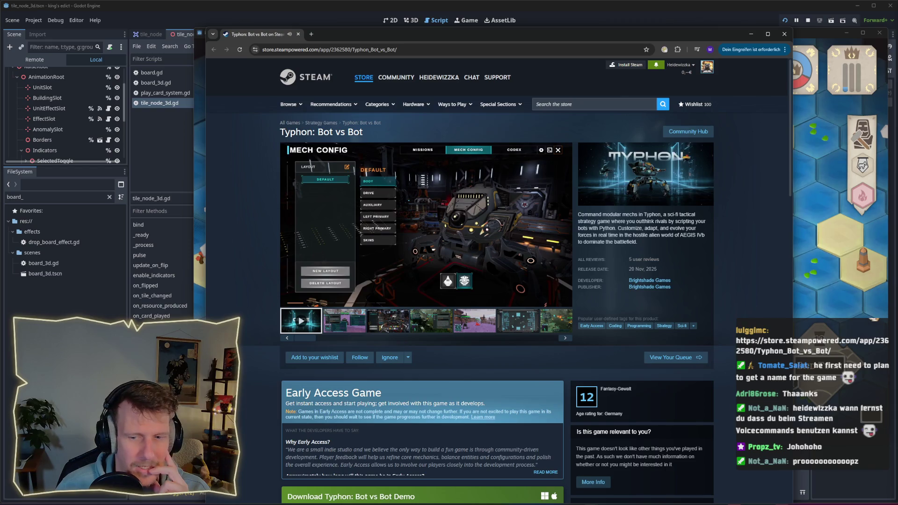
mouse_move(473, 213)
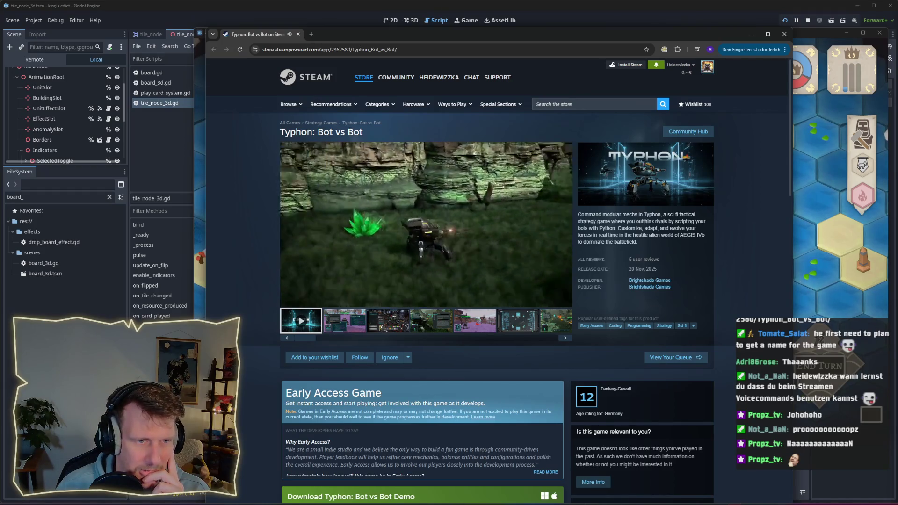
scroll(454, 249, "down", 1)
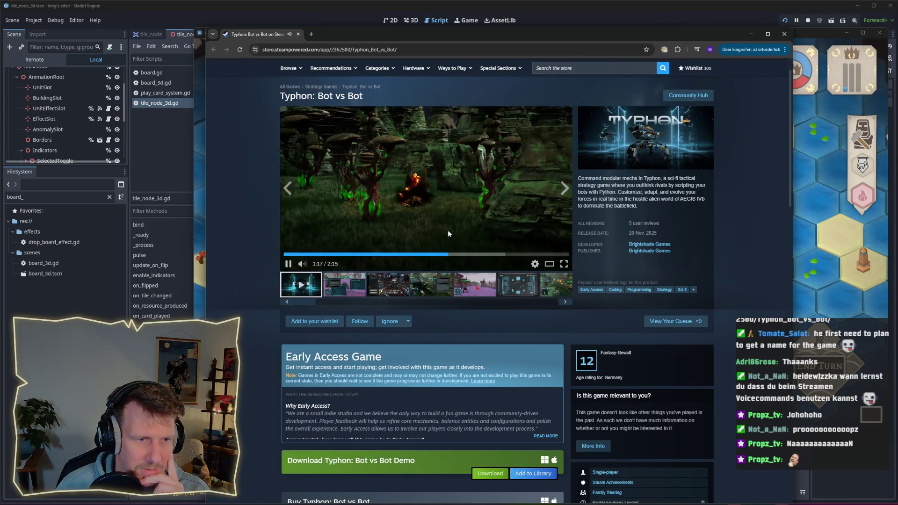
scroll(448, 233, "down", 3)
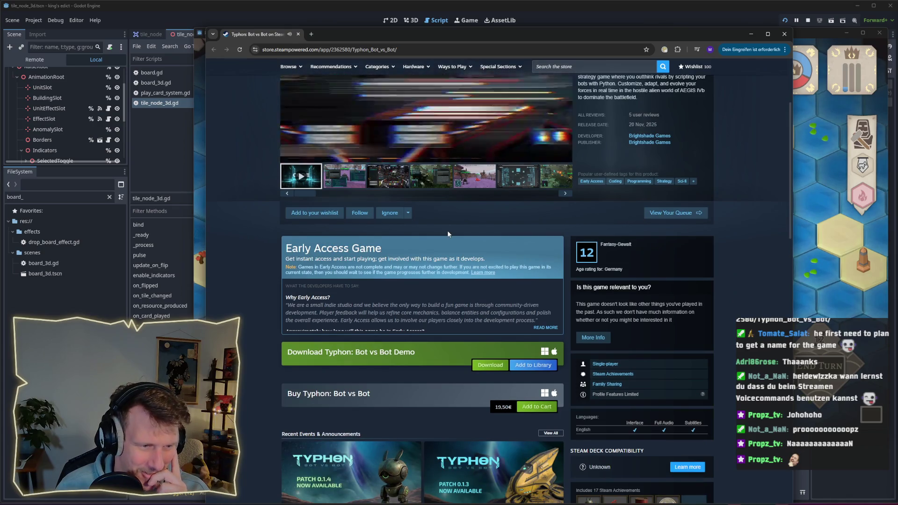
scroll(447, 233, "up", 1)
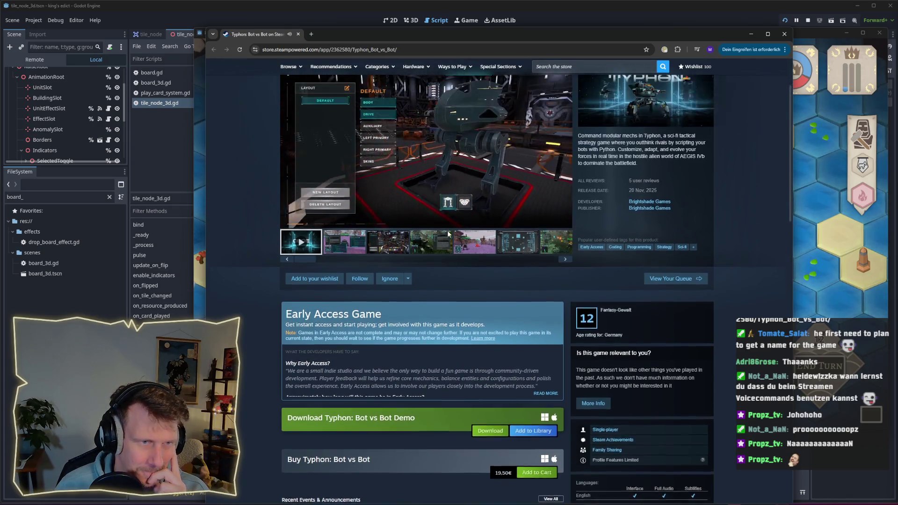
scroll(462, 260, "down", 6)
scroll(463, 316, "up", 8)
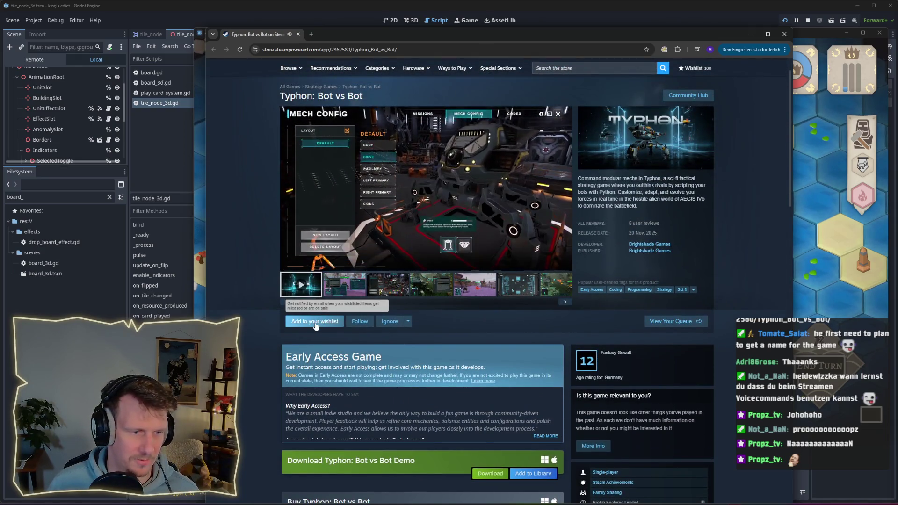
Step: Add Typhon: Bot vs Bot to the Steam wishlist and scroll through its page
left_click(314, 322)
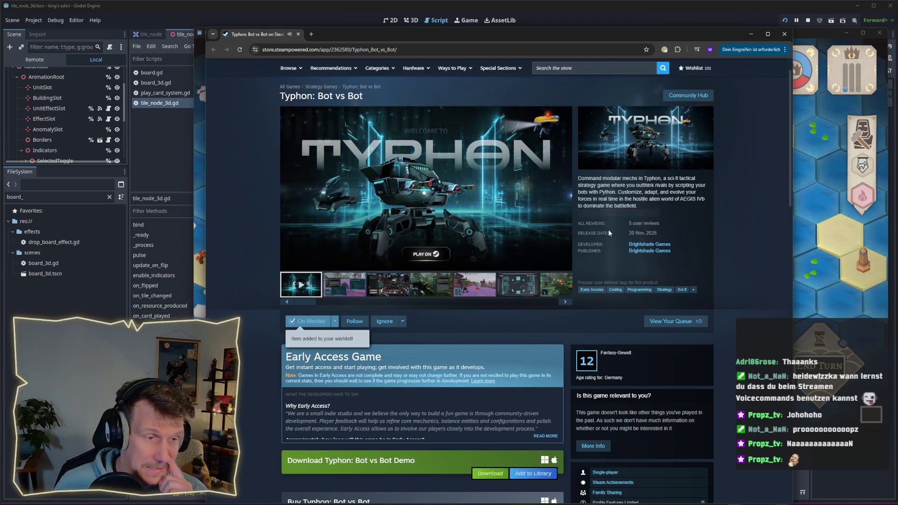
scroll(457, 233, "down", 3)
scroll(459, 233, "down", 2)
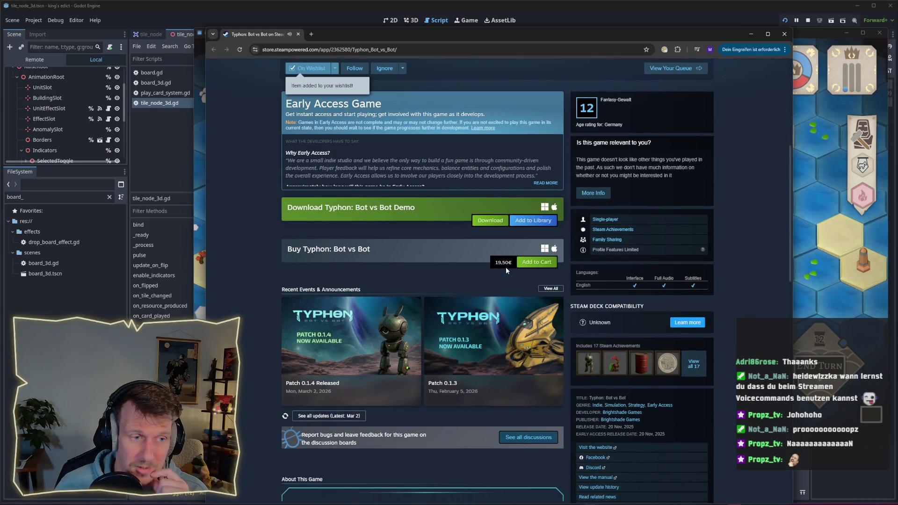
scroll(506, 268, "up", 2)
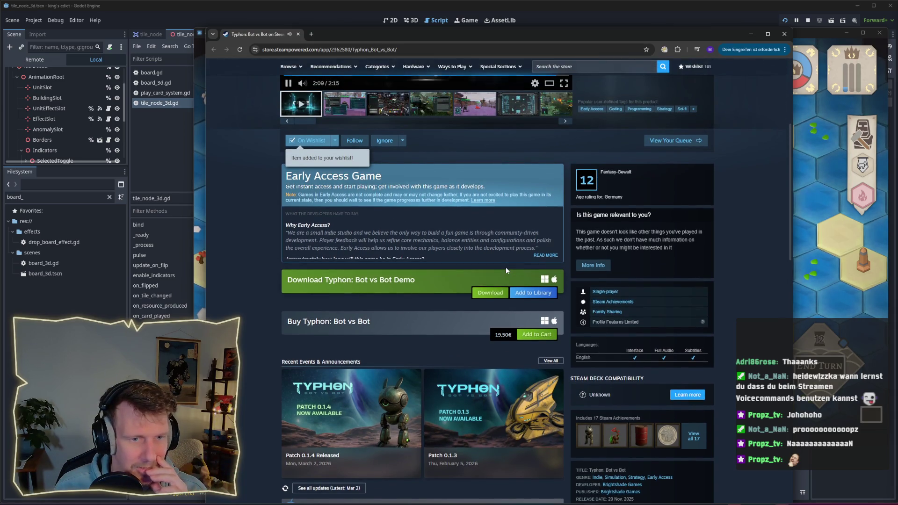
scroll(506, 270, "up", 5)
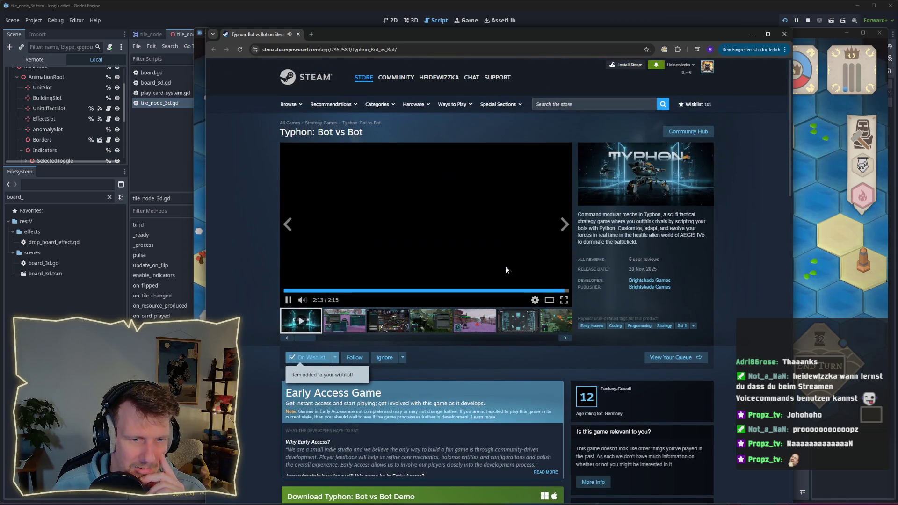
Step: Browse the rest of the store page, then minimize the browser to reveal the game
scroll(506, 269, "down", 7)
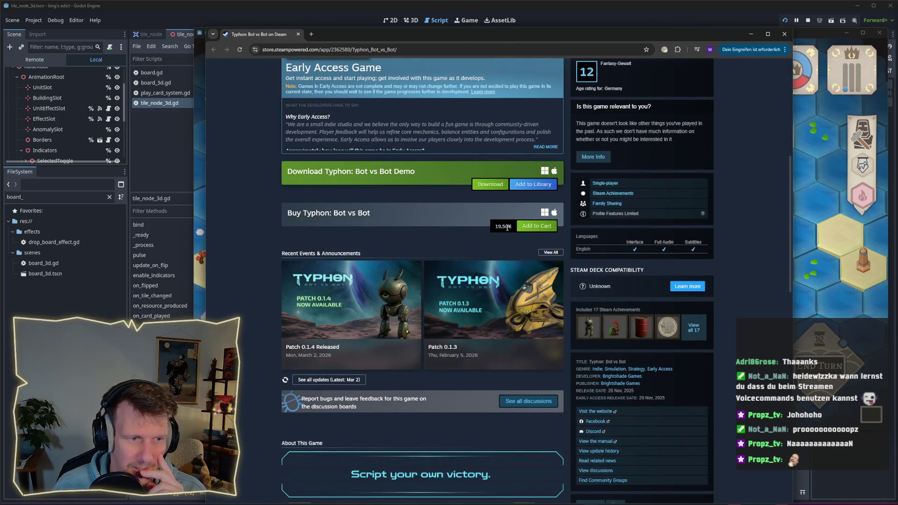
scroll(507, 228, "up", 6)
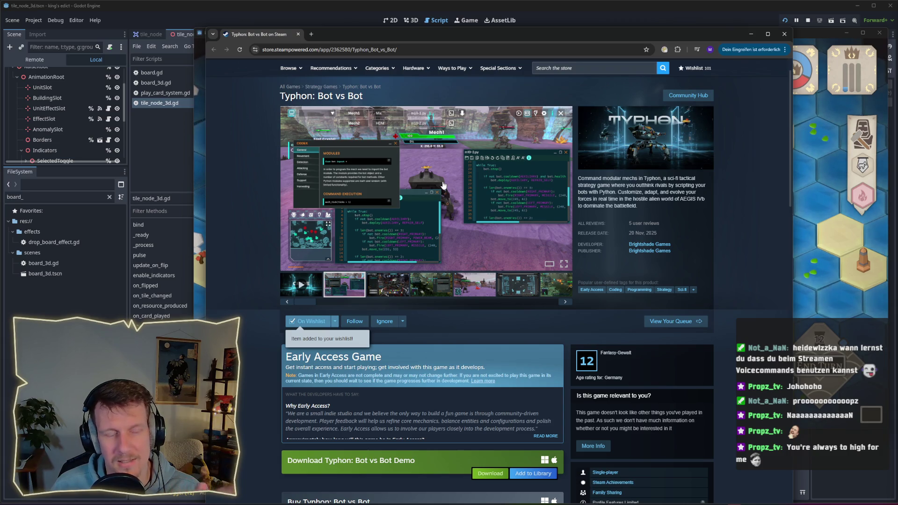
scroll(443, 185, "down", 1)
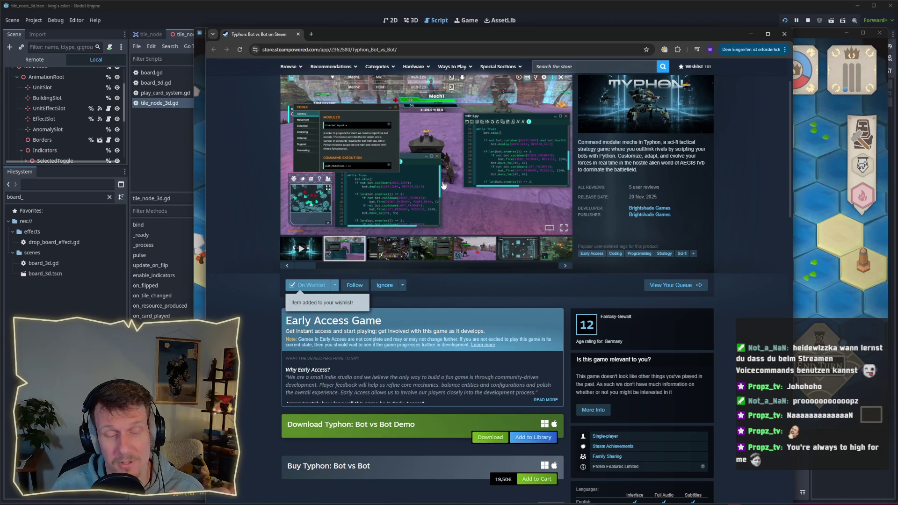
scroll(443, 185, "up", 1)
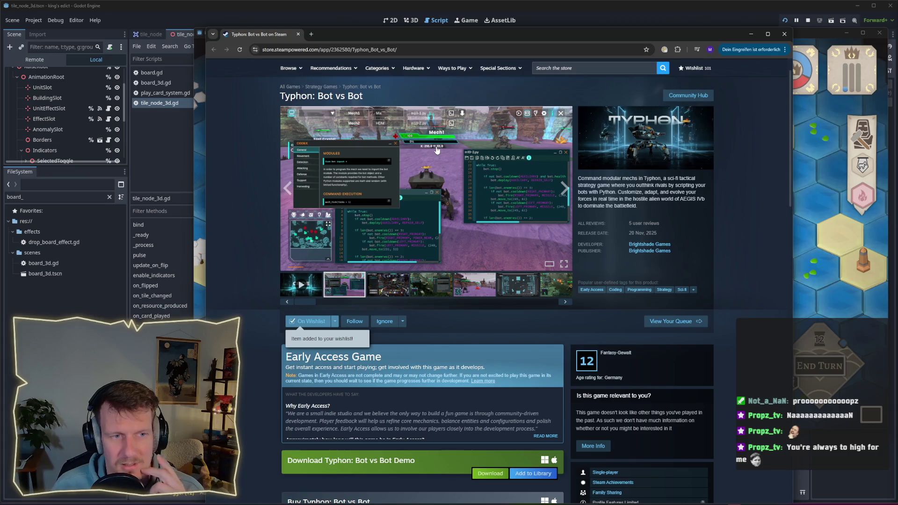
scroll(439, 213, "down", 2)
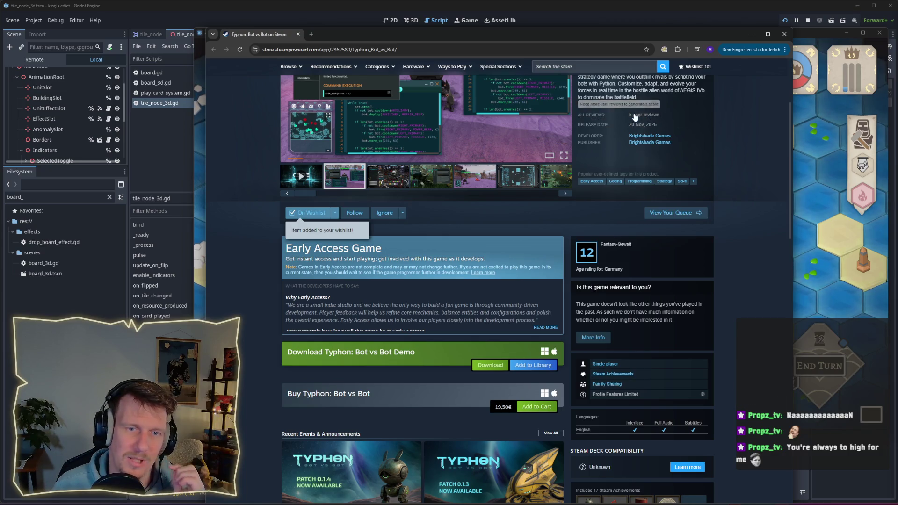
scroll(642, 127, "up", 2)
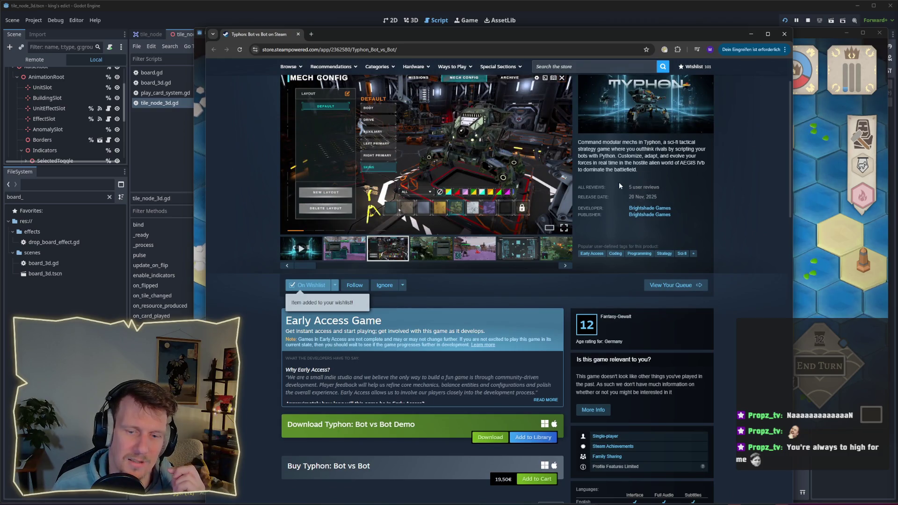
left_click(750, 34)
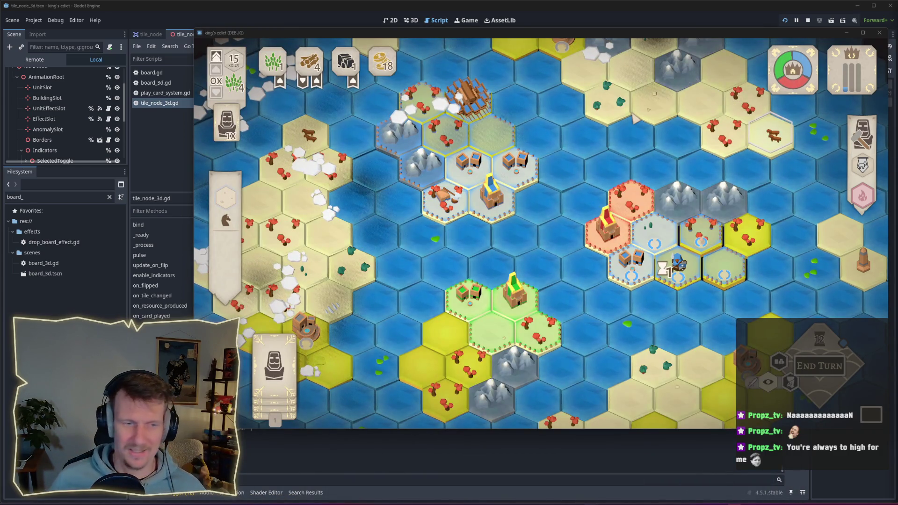
Step: Stop the game, review lines 130–135 of tile_node_3d.gd, and relaunch with F5
scroll(606, 86, "up", 2)
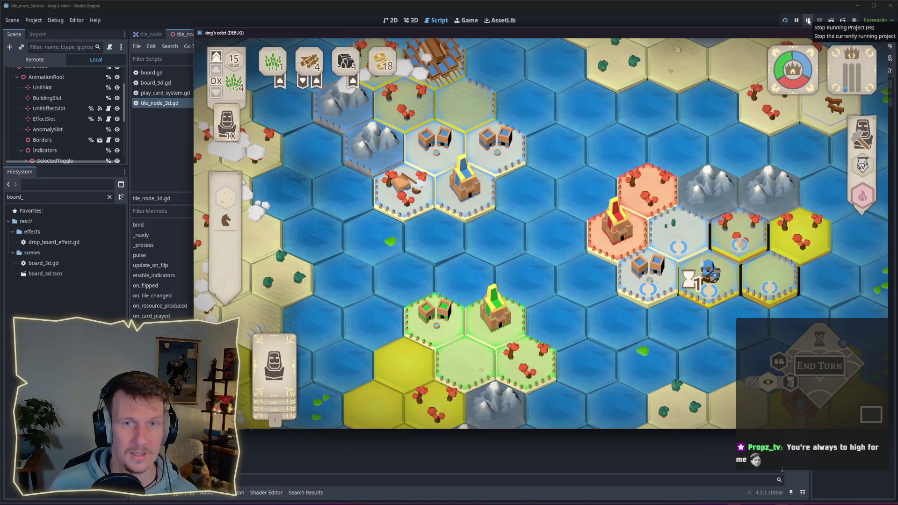
left_click(807, 21)
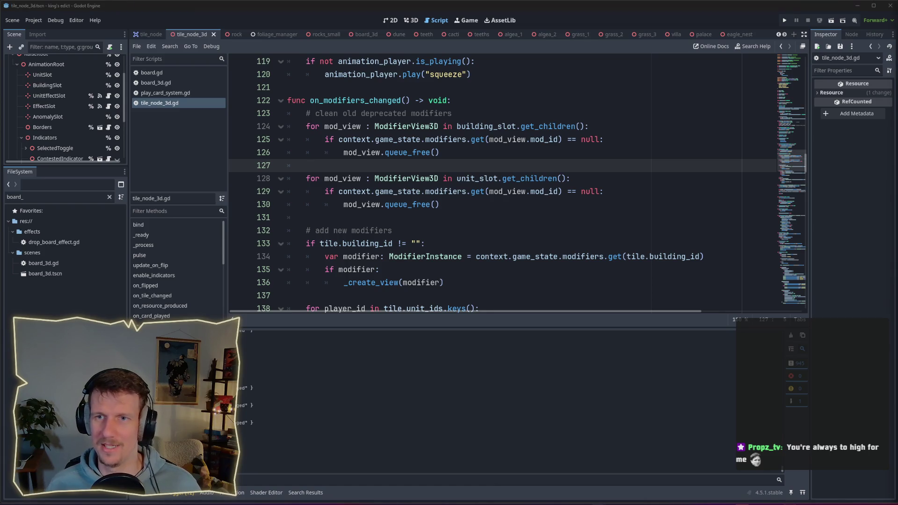
left_click(391, 268)
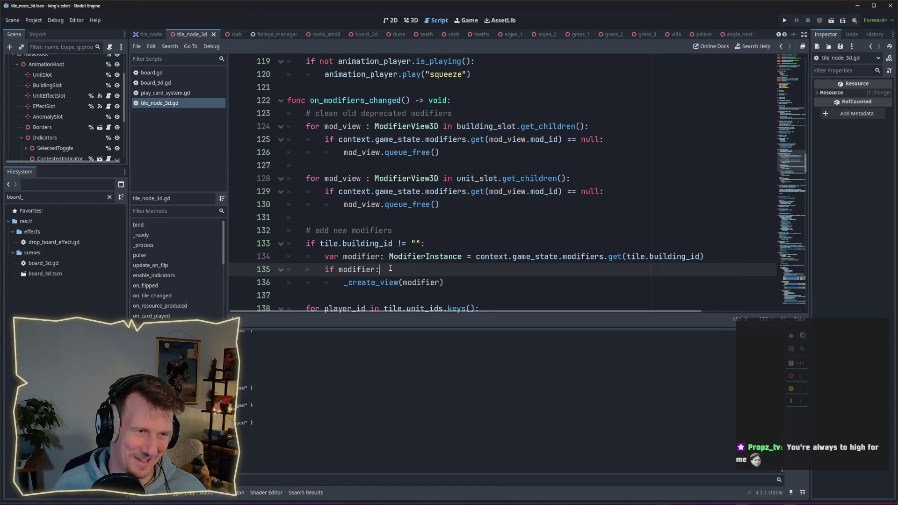
left_click(444, 208)
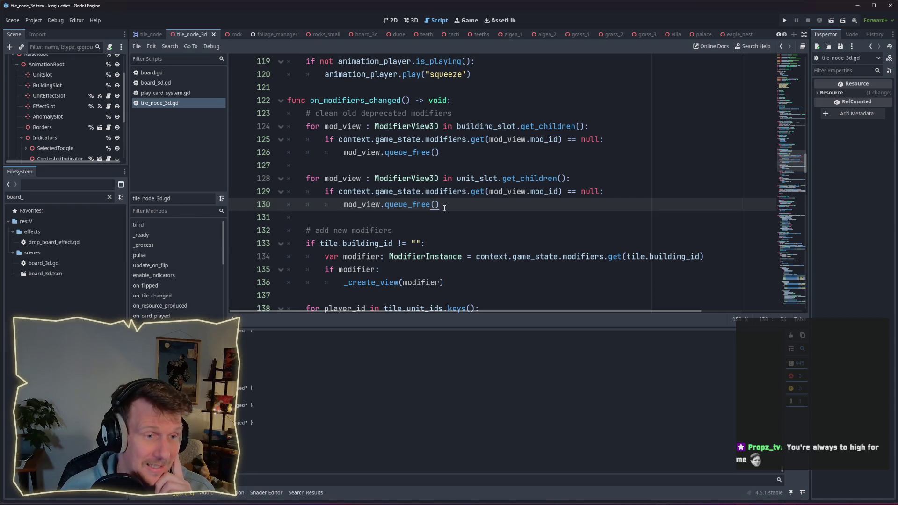
scroll(444, 208, "down", 1)
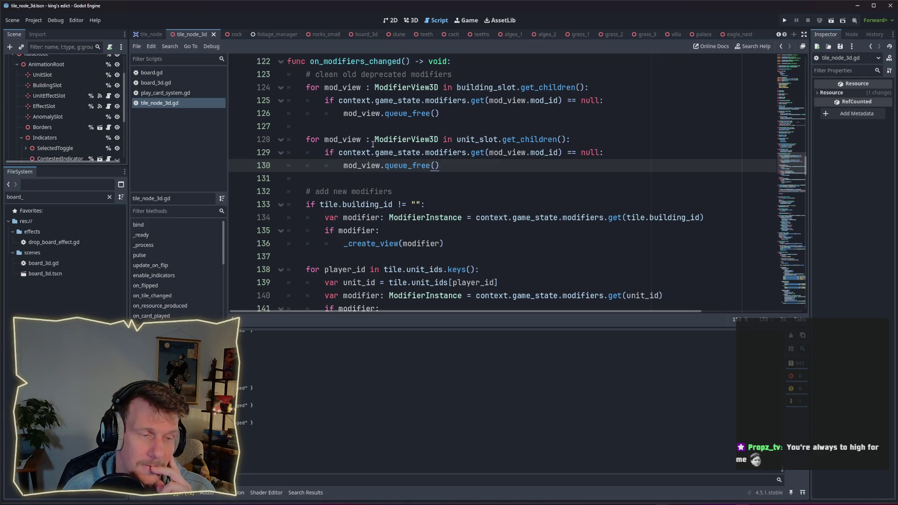
scroll(369, 142, "up", 1)
mouse_move(396, 145)
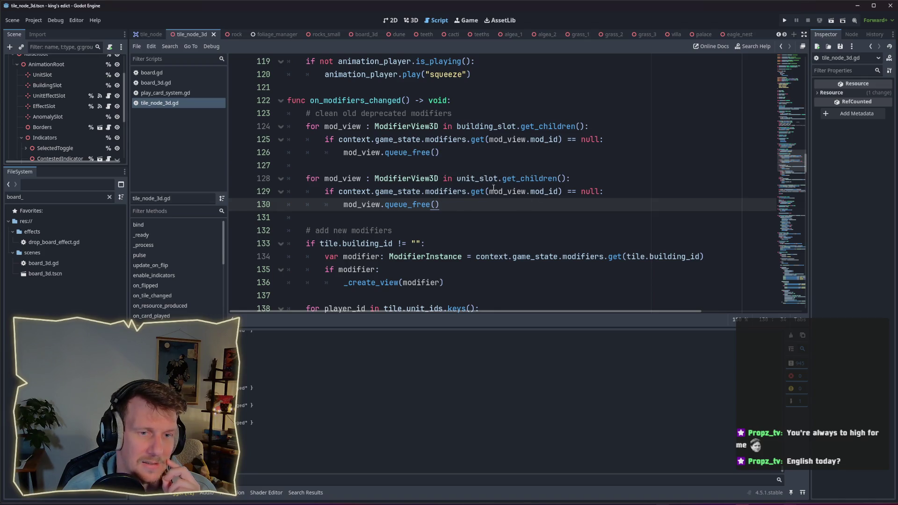
key("F5")
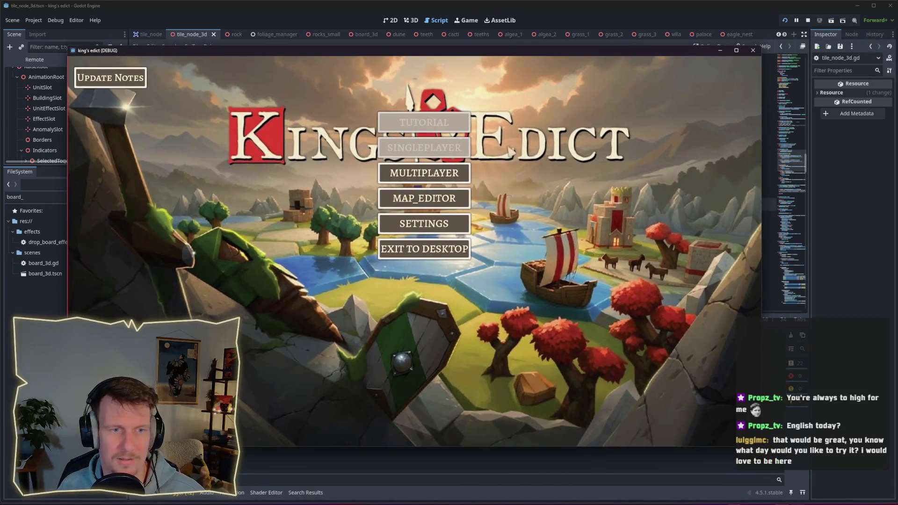
Step: Start a multiplayer match on the i_know_this_place map from a chosen starting position
left_click(443, 177)
left_click(489, 162)
left_click(505, 99)
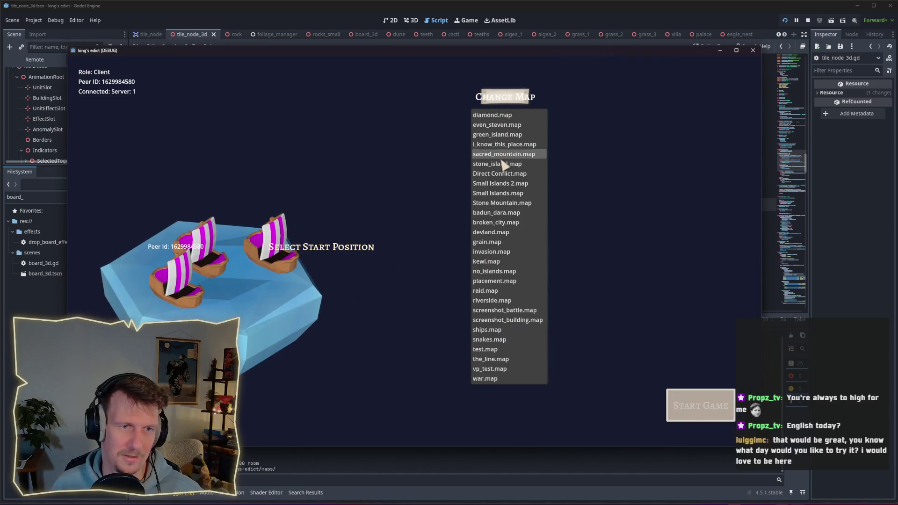
left_click(502, 145)
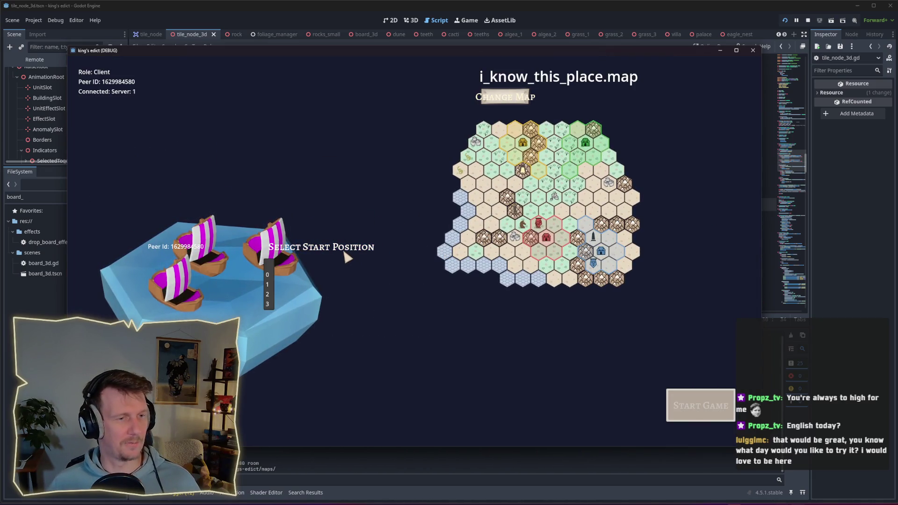
left_click(270, 274)
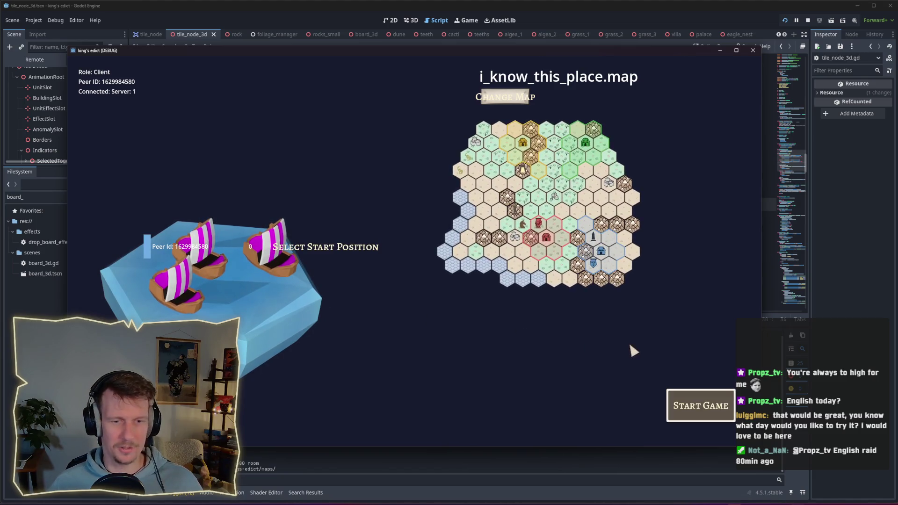
left_click(711, 406)
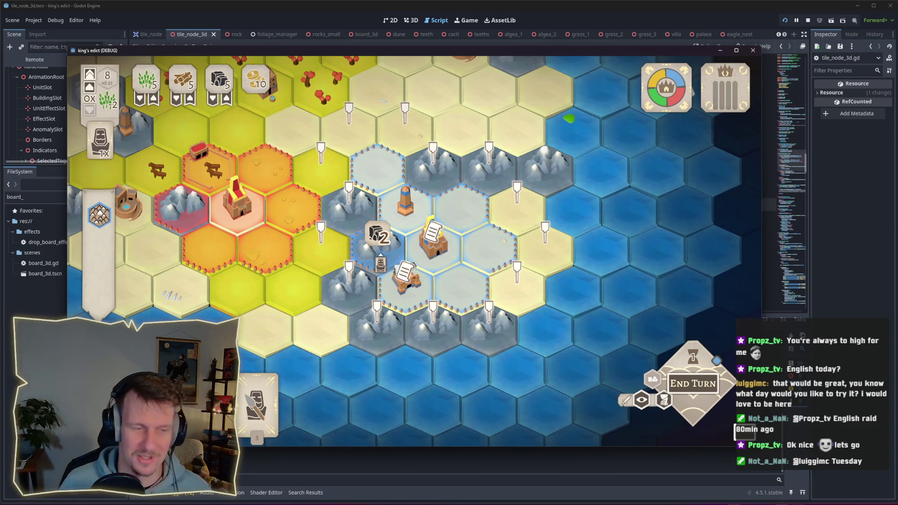
Step: Place a worker on the central mountain tile and a spearman above it, then stop the game
left_click(382, 259)
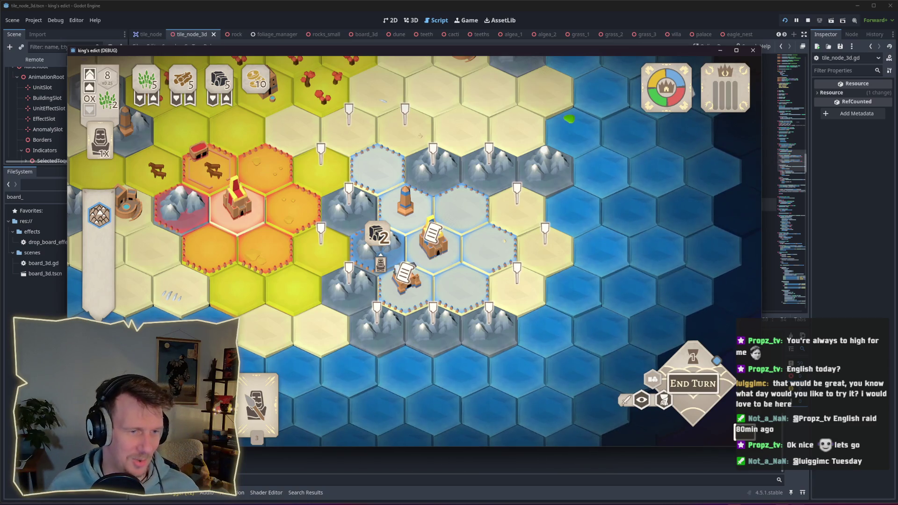
left_click(382, 260)
left_click(380, 259)
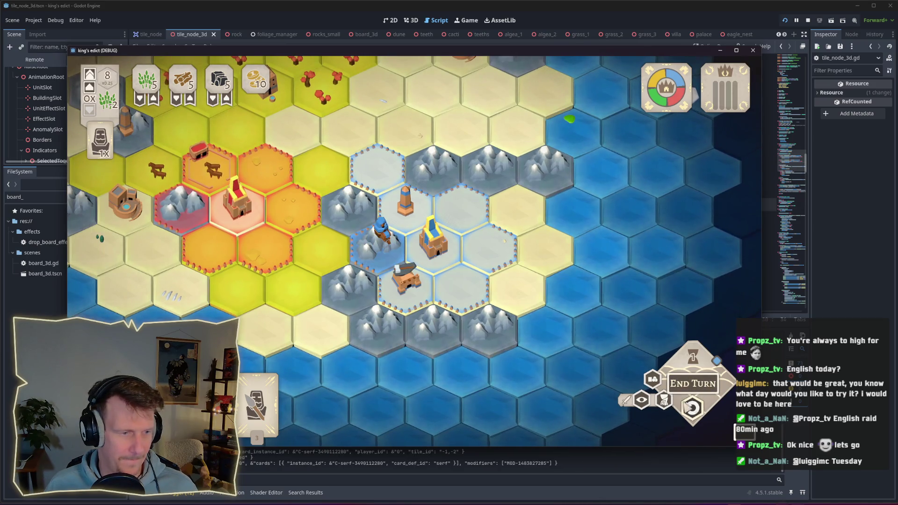
left_click(377, 169)
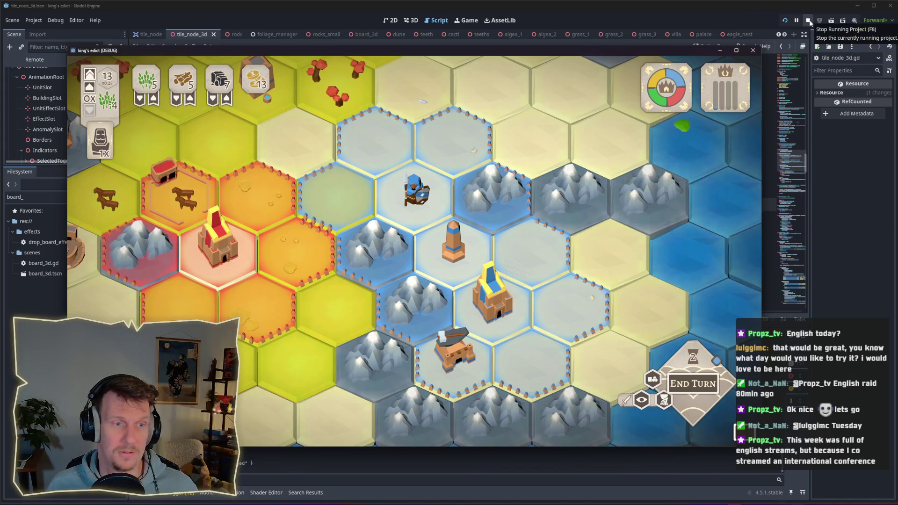
left_click(811, 20)
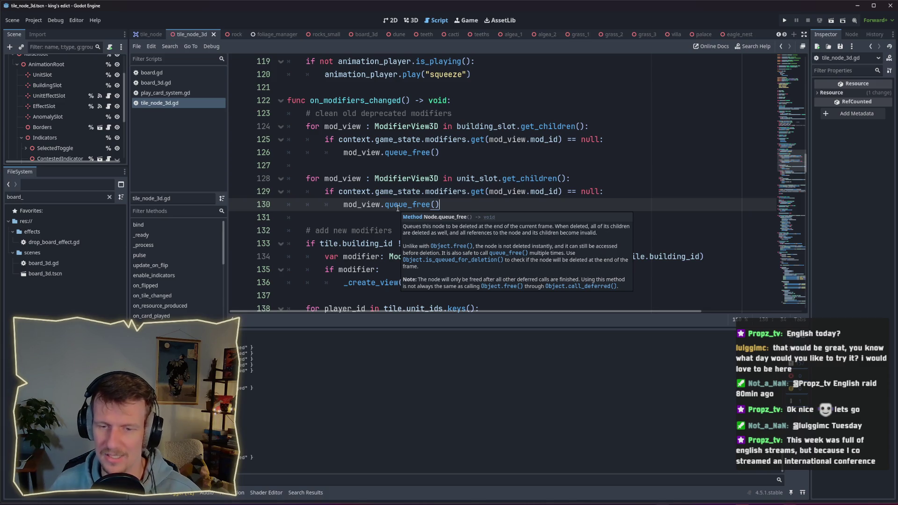
Step: Add and remove blank lines after line 130, then save tile_node_3d.gd
left_click(448, 206)
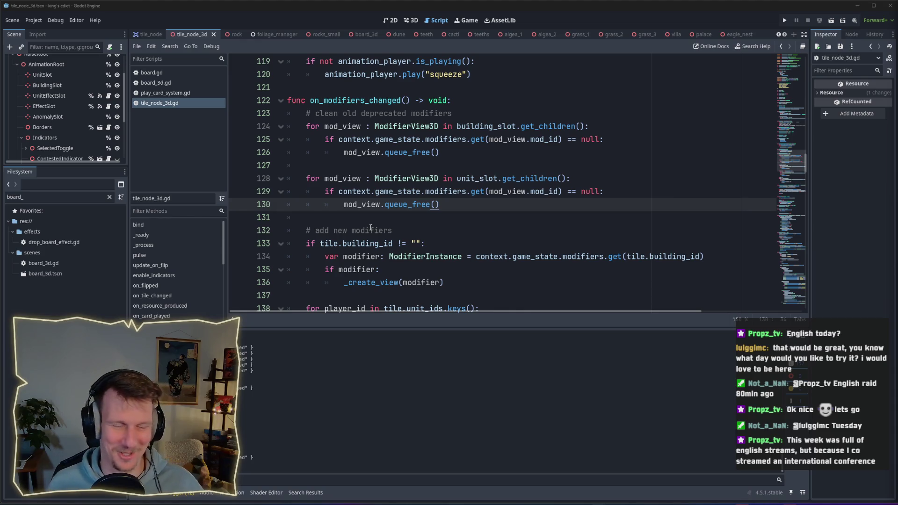
left_click(374, 222)
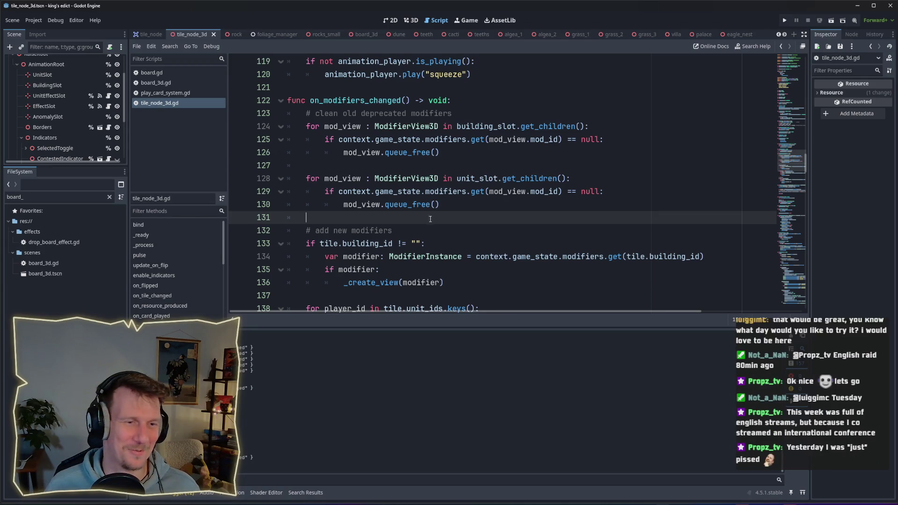
left_click(447, 208)
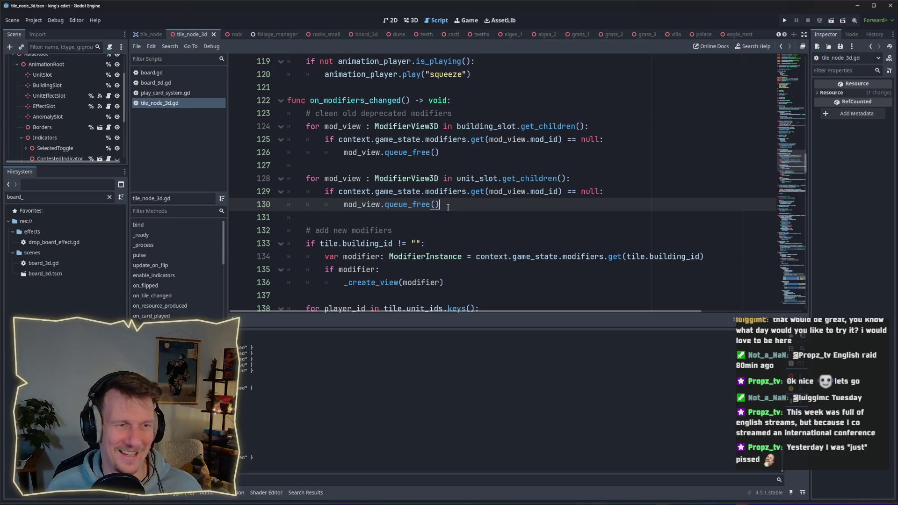
left_click(435, 221)
key("Return")
key("Return")
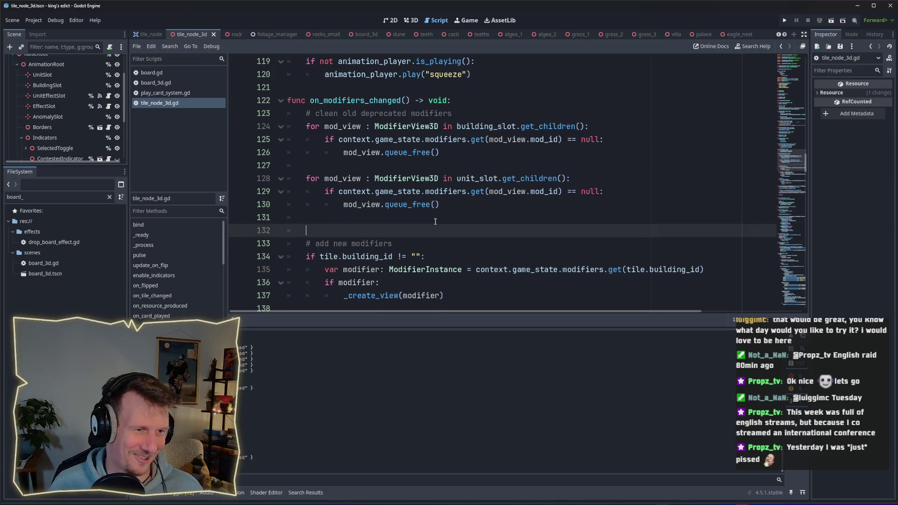
key("Up")
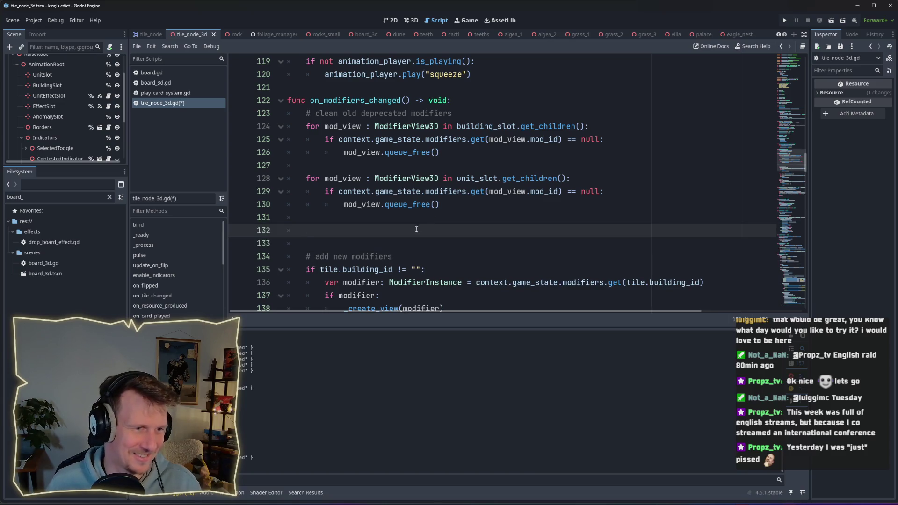
key("BackSpace")
key("BackSpace")
key("BackSpace")
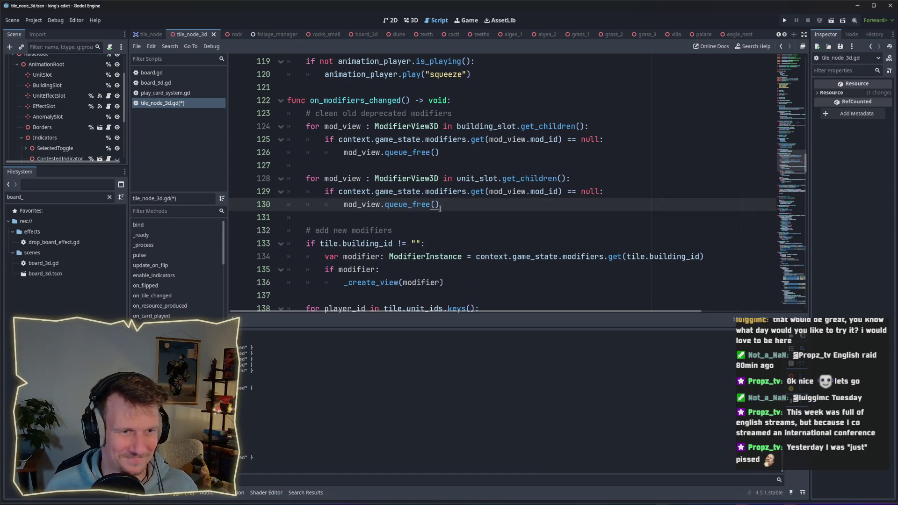
key("ctrl+s")
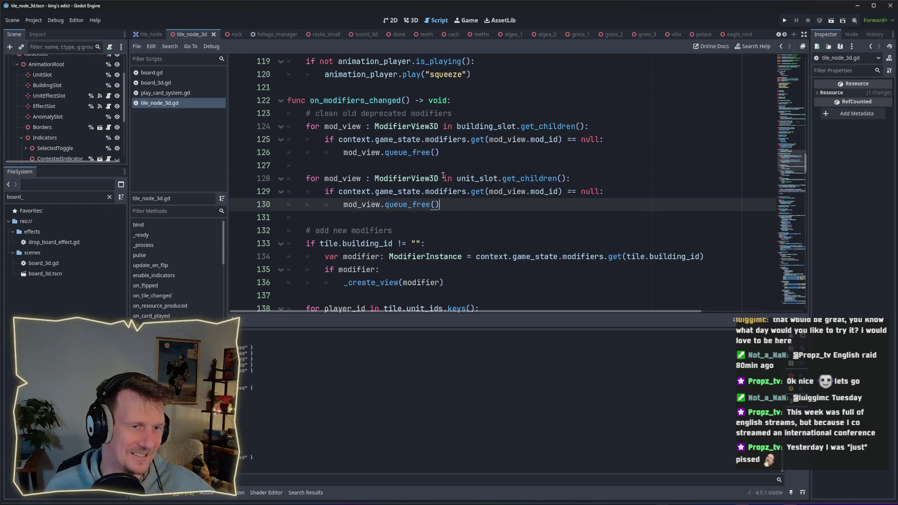
Step: Inspect the unit_slot cleanup loop on lines 128–130
left_click(449, 155)
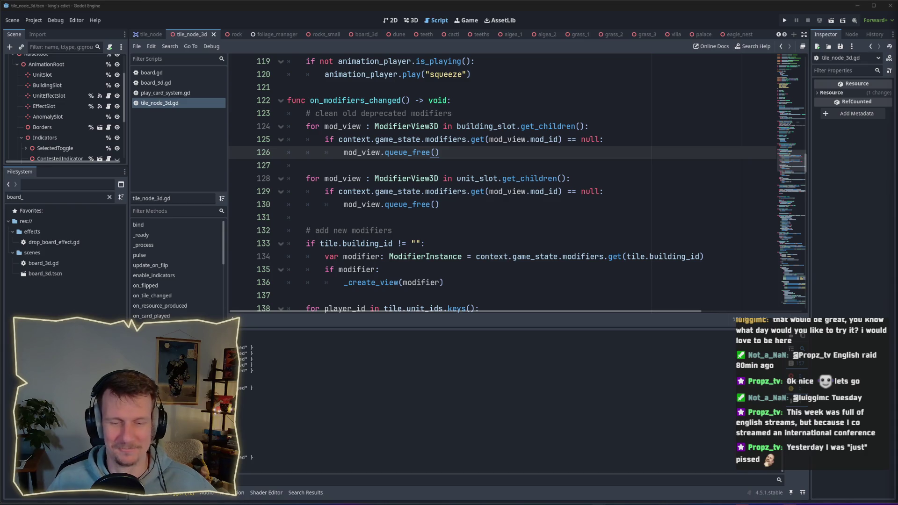
left_click(396, 218)
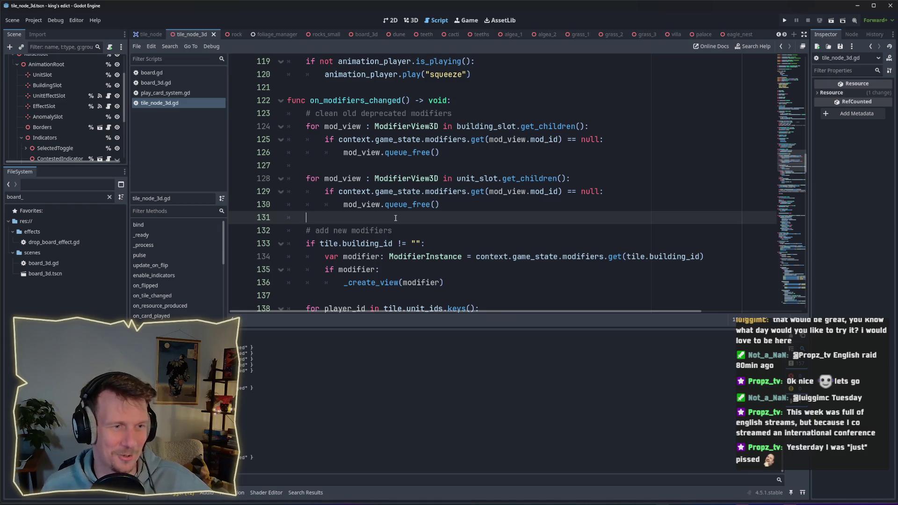
left_click(392, 167)
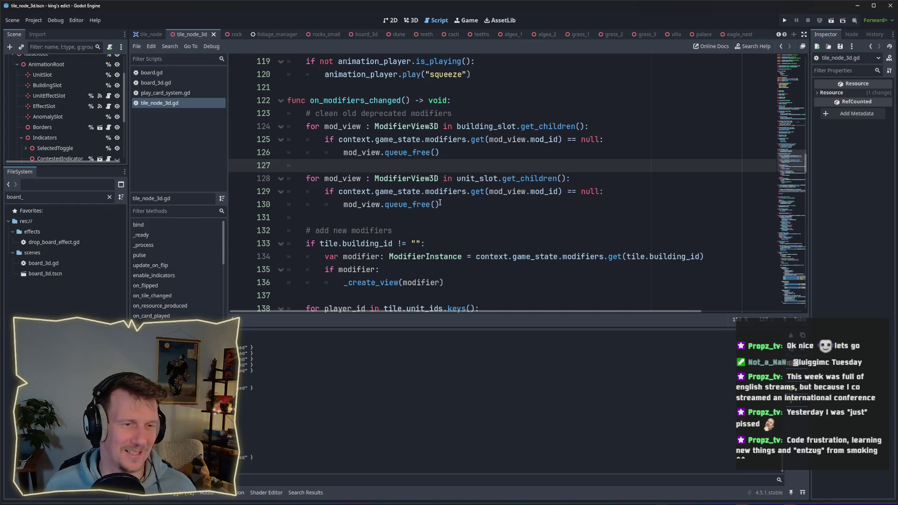
left_click_drag(439, 204, 279, 182)
left_click(449, 204)
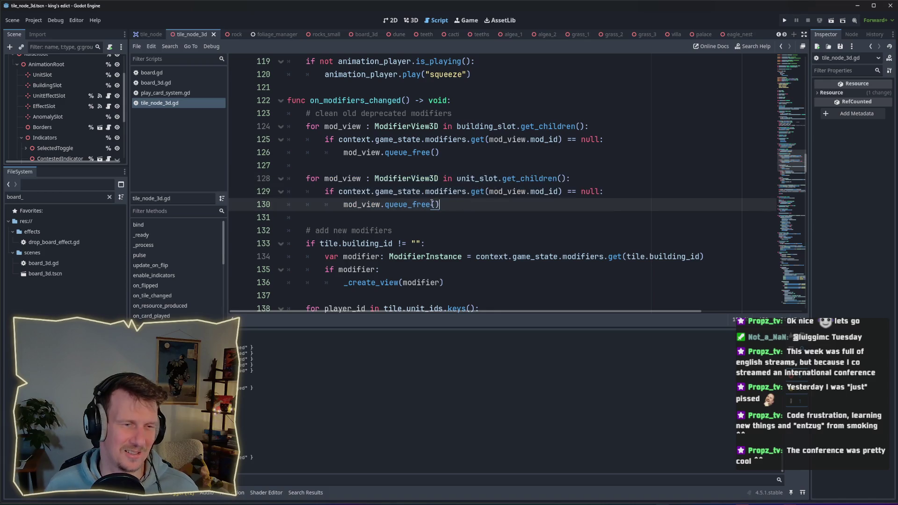
scroll(450, 204, "down", 2)
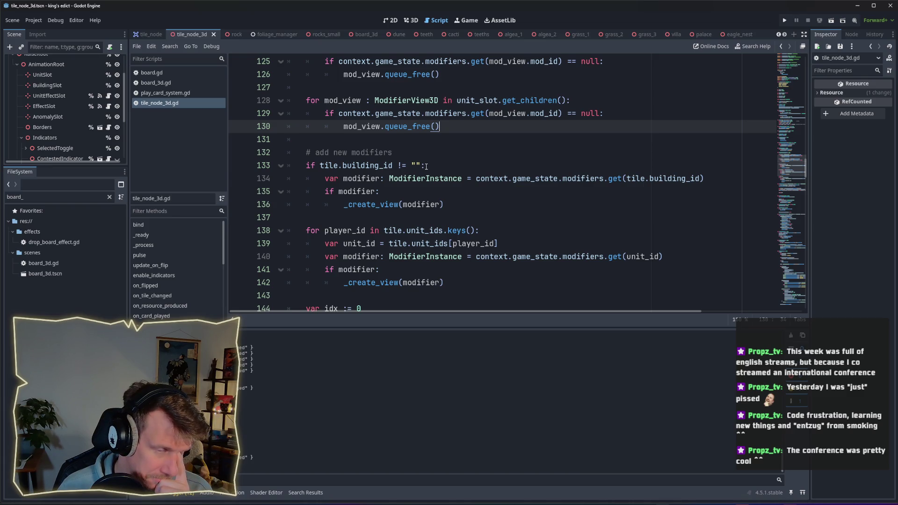
Step: Insert and then delete extra blank lines below the building_id check
left_click(426, 166)
key("Return")
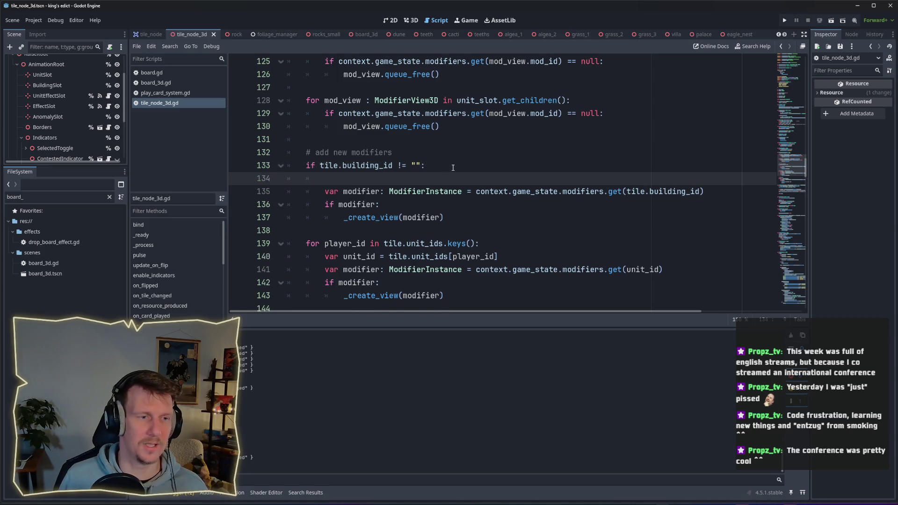
key("Return")
key("Up")
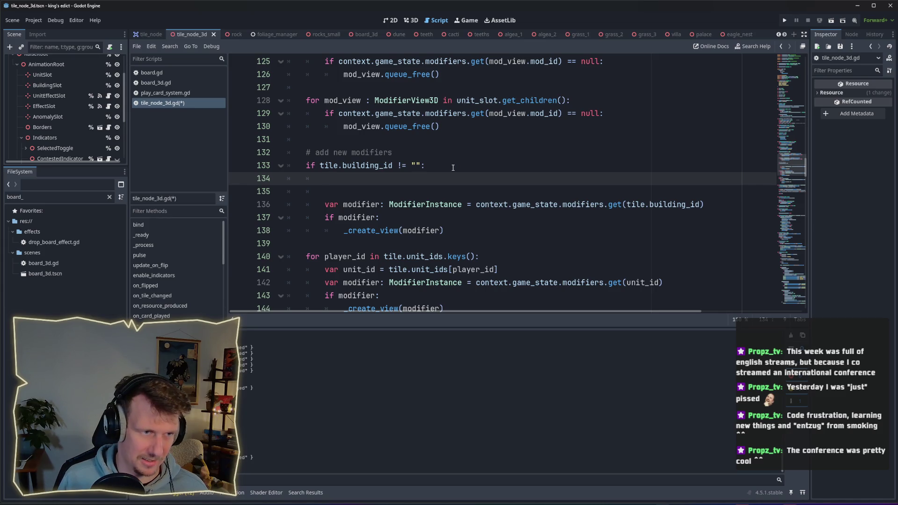
key("Up")
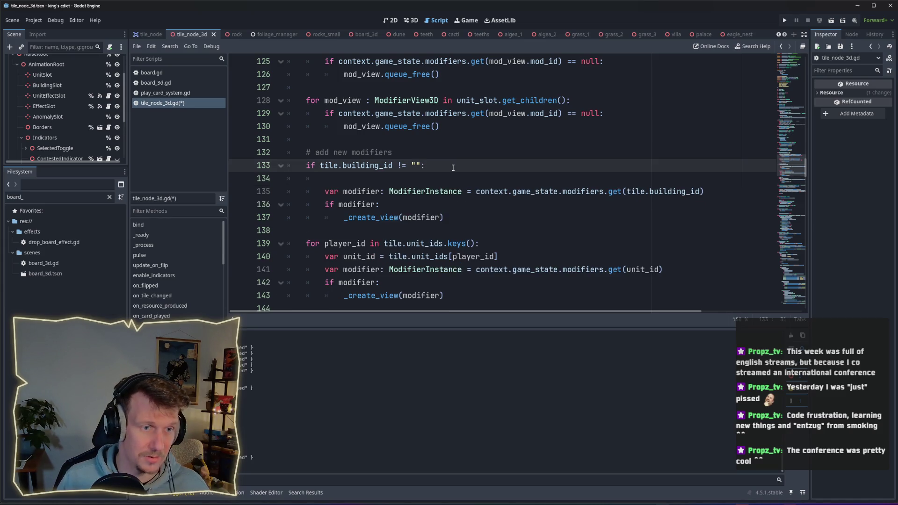
key("Down")
key("ctrl+shift+k")
key("Delete")
scroll(467, 187, "down", 1)
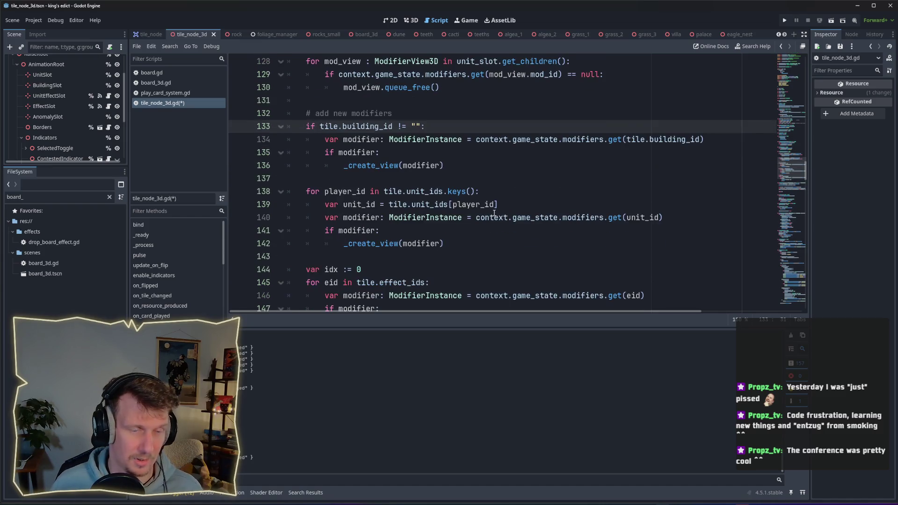
Step: Add a new line after the unit_id assignment in the unit_ids loop and save
left_click(514, 195)
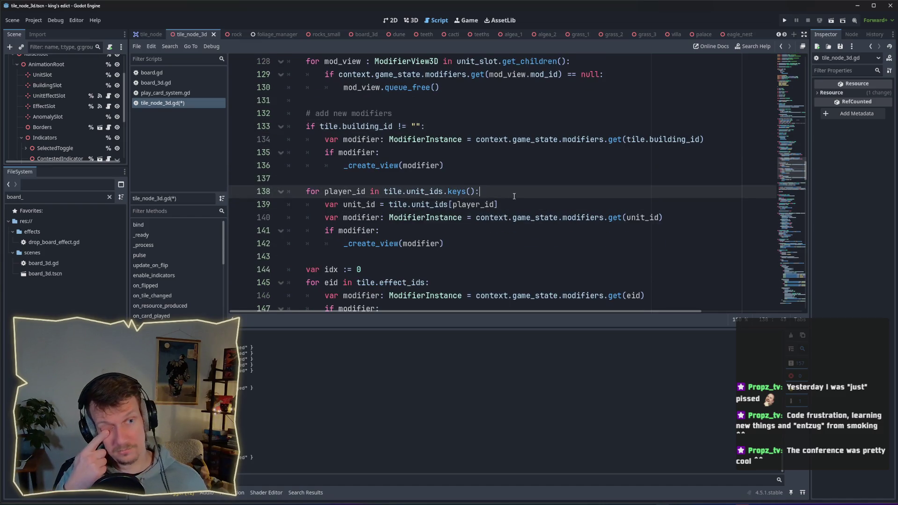
left_click(515, 209)
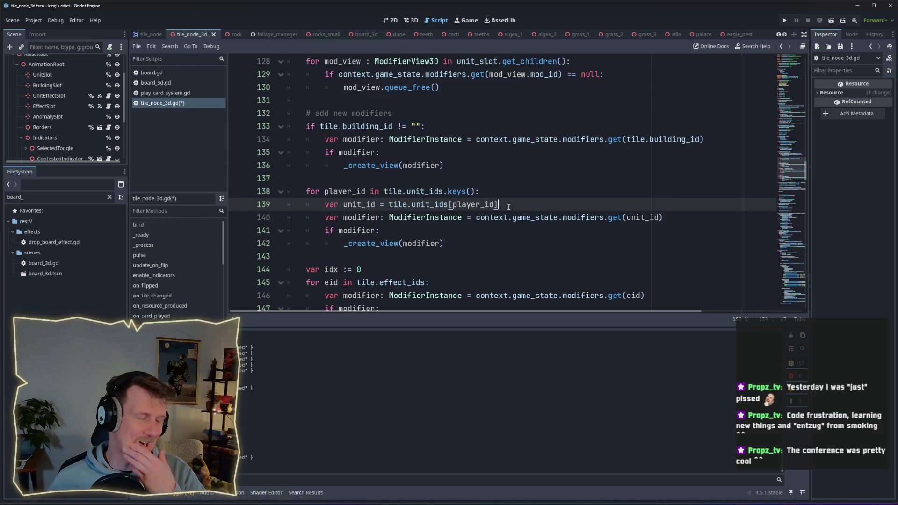
key("Return")
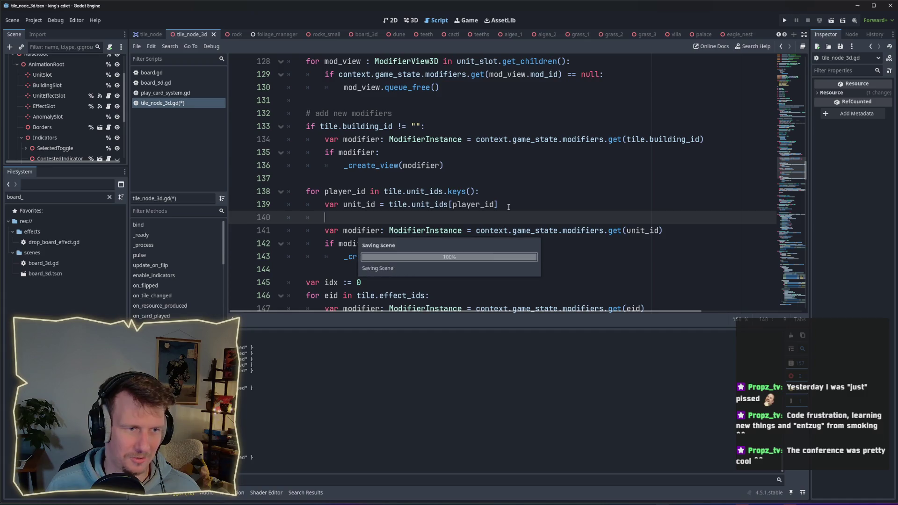
key("ctrl+s")
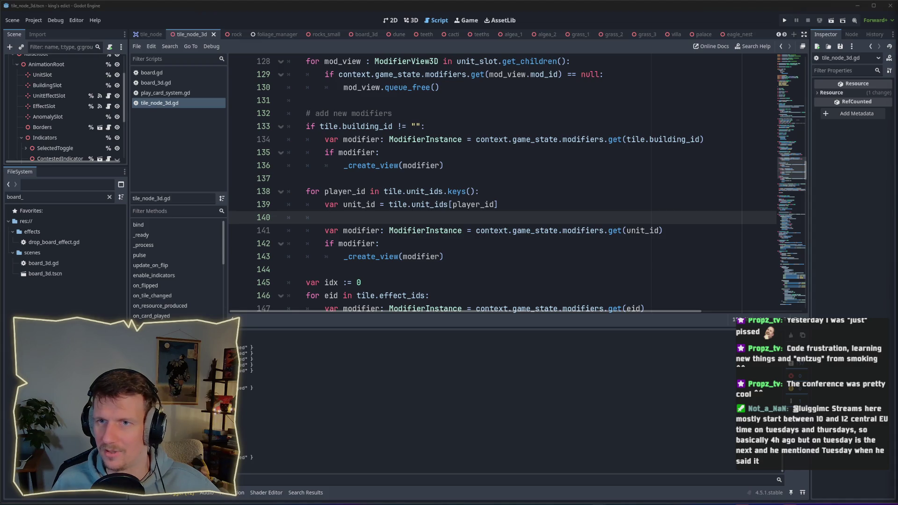
Step: Type '# If there is no view then' on a new line below line 140, fixing typos
left_click(379, 220)
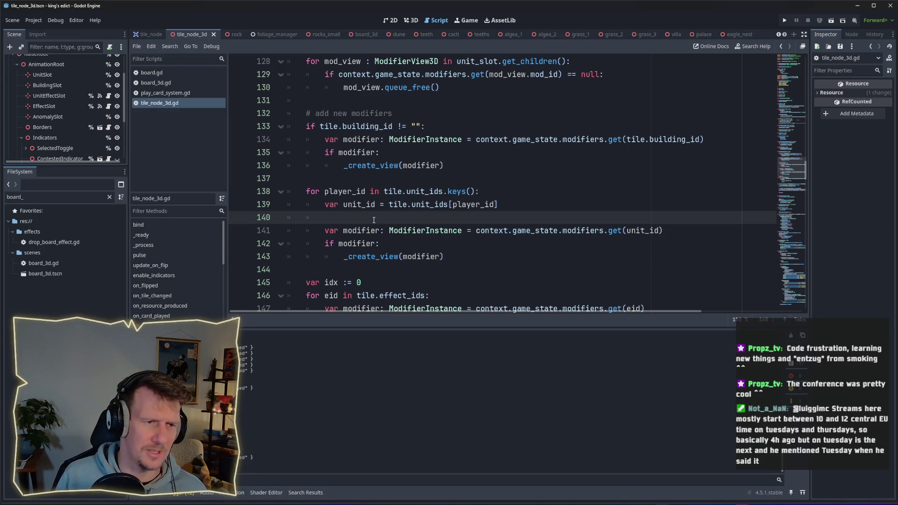
key("Return")
key("Return")
key("Up")
type("# ")
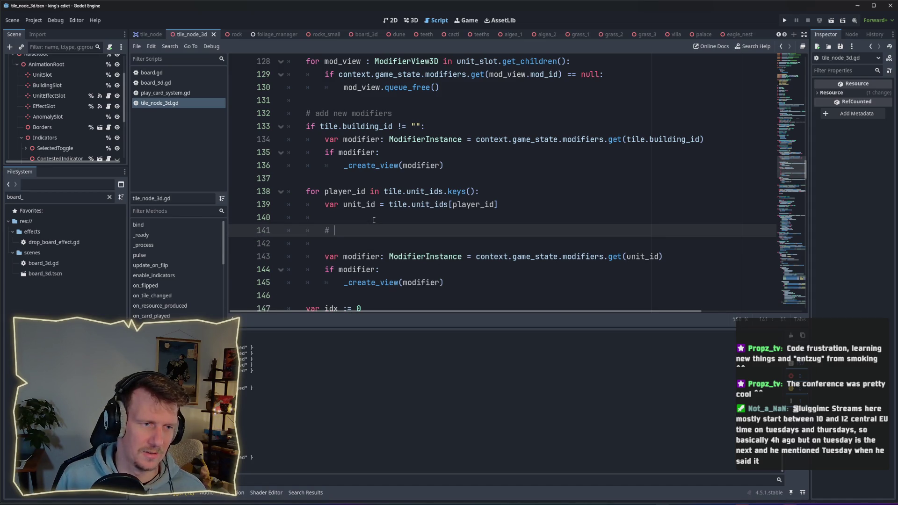
type("If")
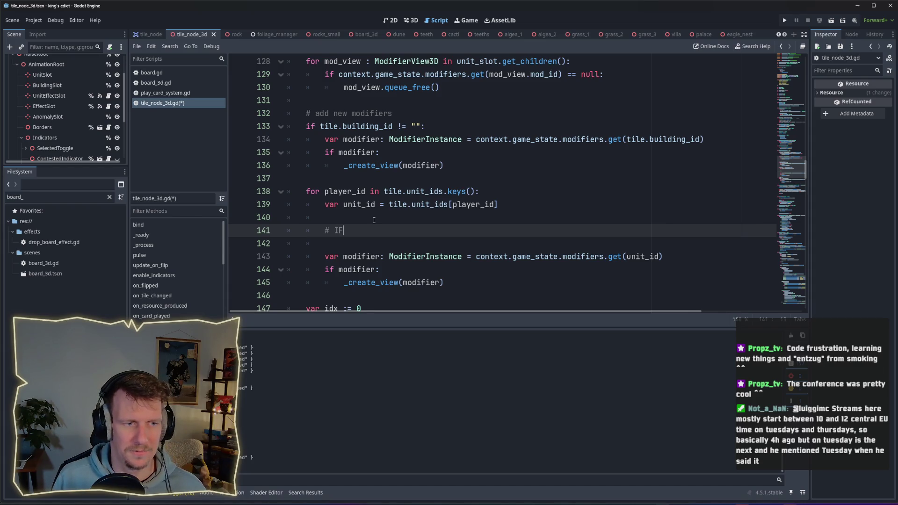
type(" there is noe")
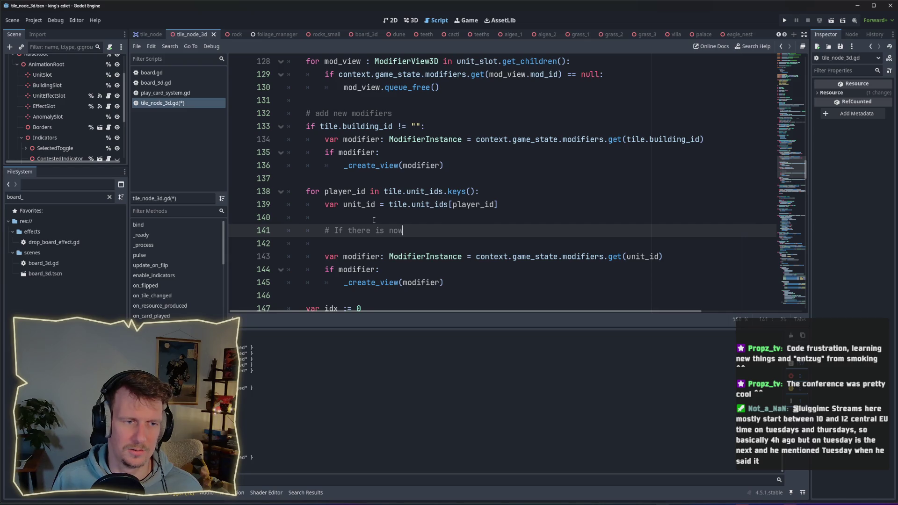
key("BackSpace")
type("vies")
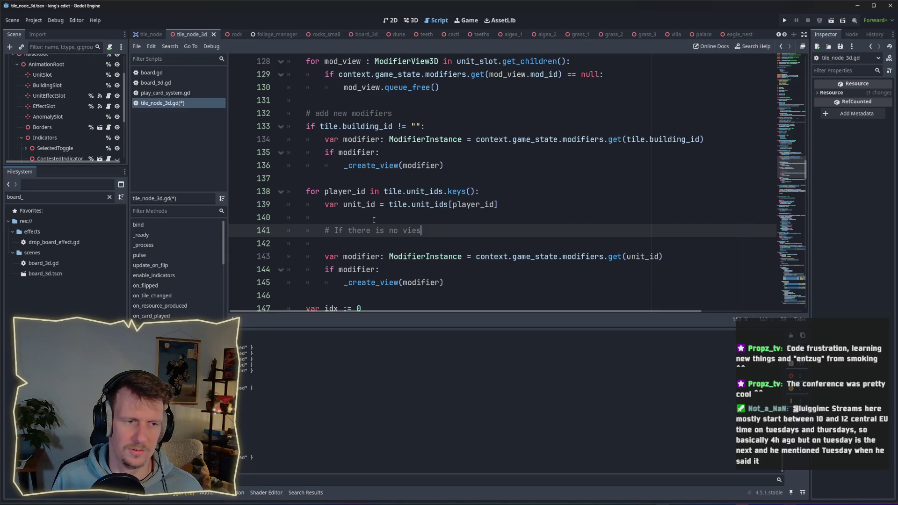
type(" then")
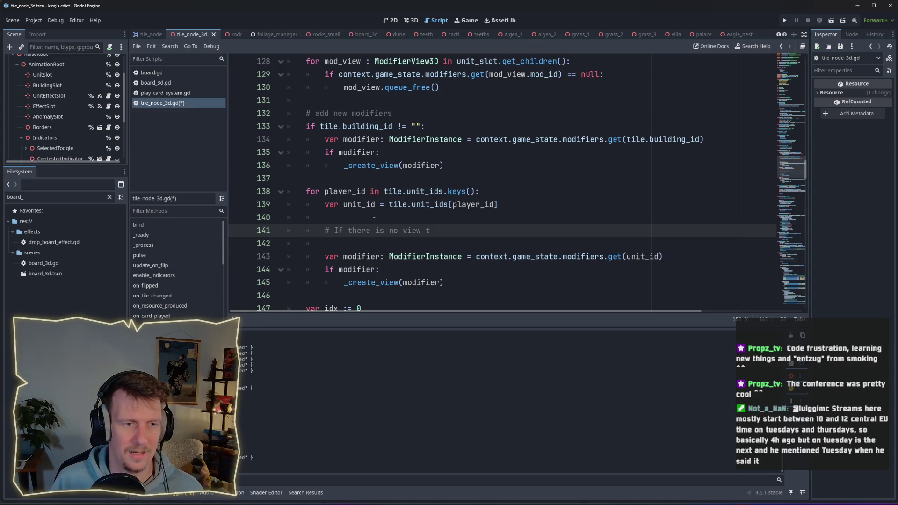
key("Down")
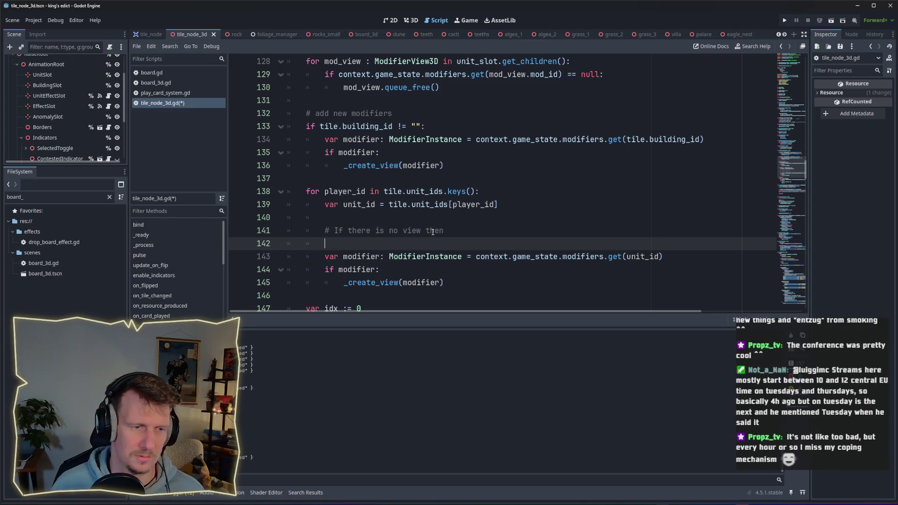
scroll(425, 252, "down", 1)
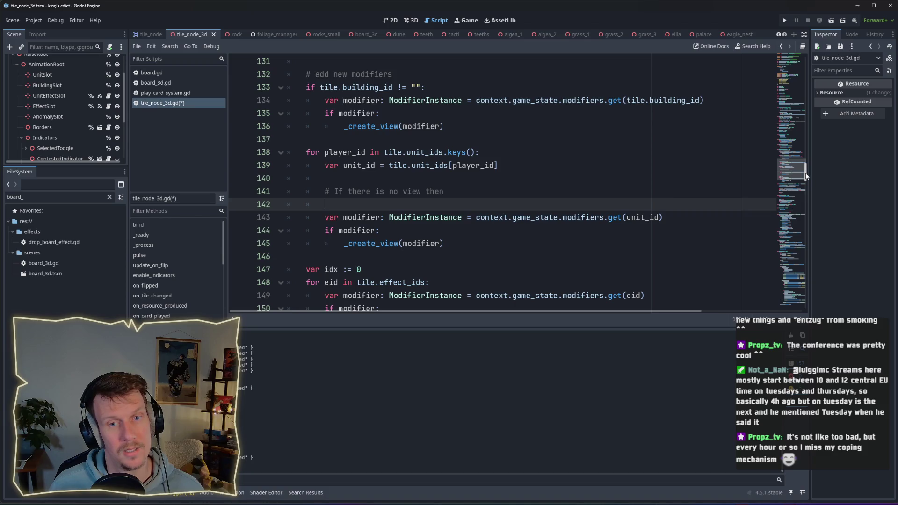
Step: Scroll to the top of tile_node_3d.gd and open a new line after the preload constant
left_click_drag(804, 176, 807, 97)
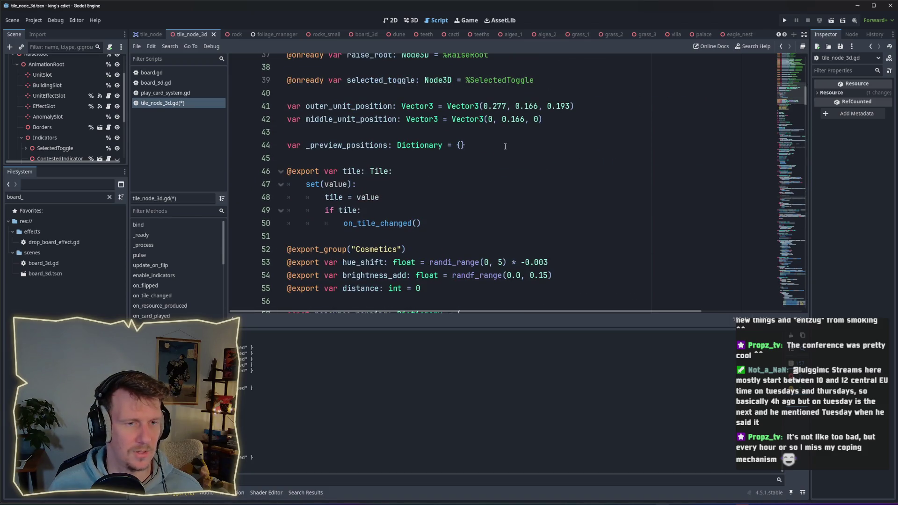
scroll(505, 147, "up", 9)
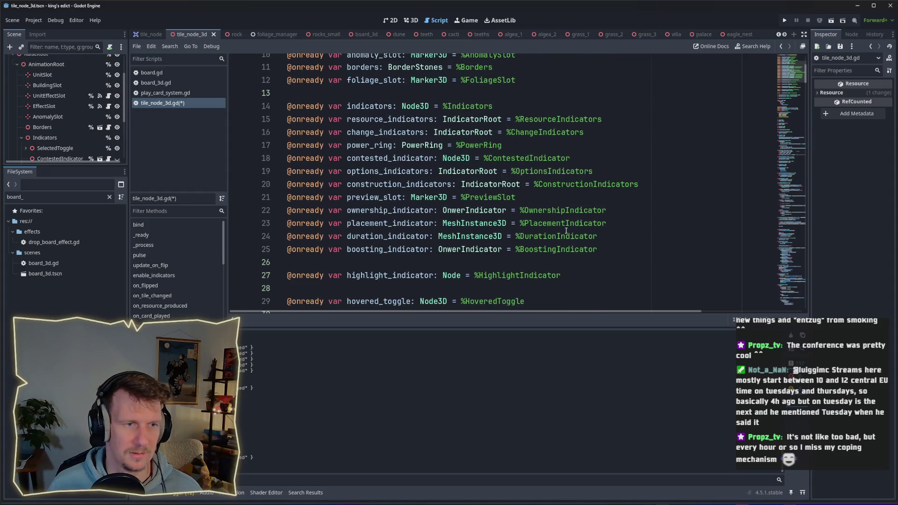
scroll(566, 230, "up", 2)
scroll(474, 186, "down", 8)
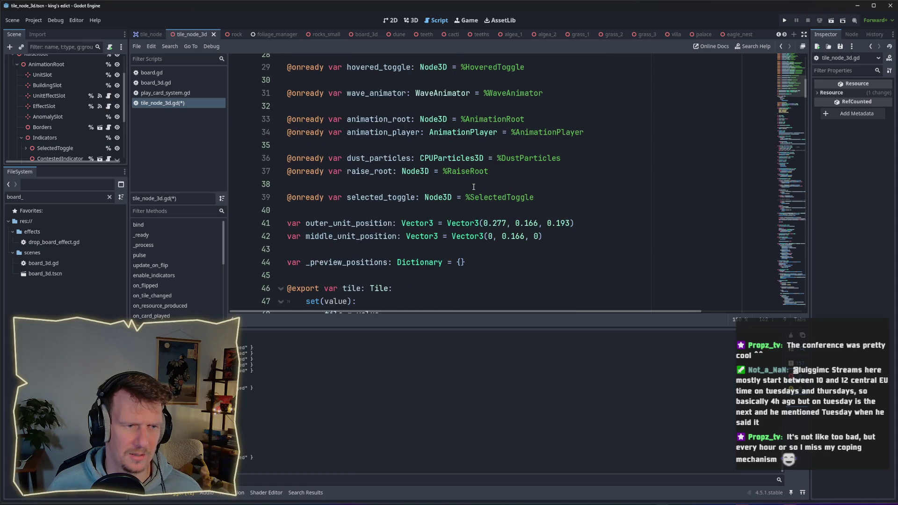
scroll(474, 187, "up", 1)
scroll(474, 187, "up", 1)
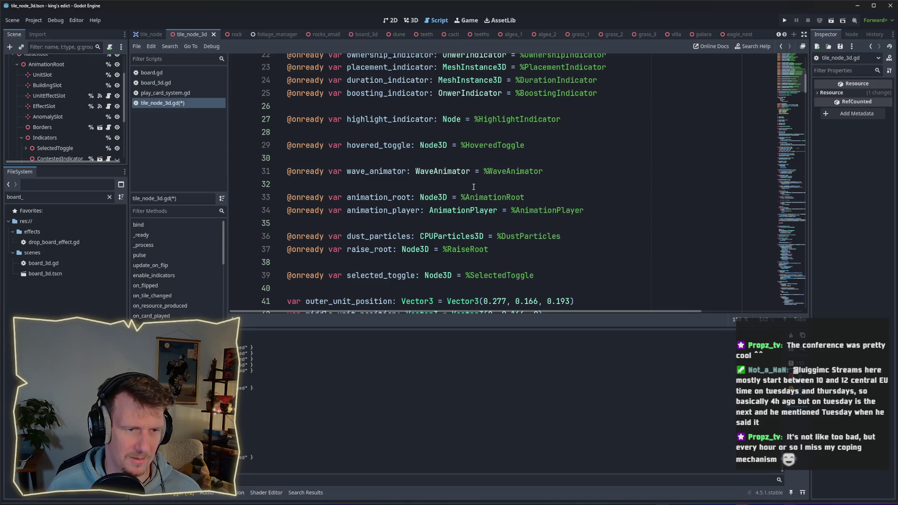
scroll(474, 187, "up", 1)
scroll(473, 186, "up", 4)
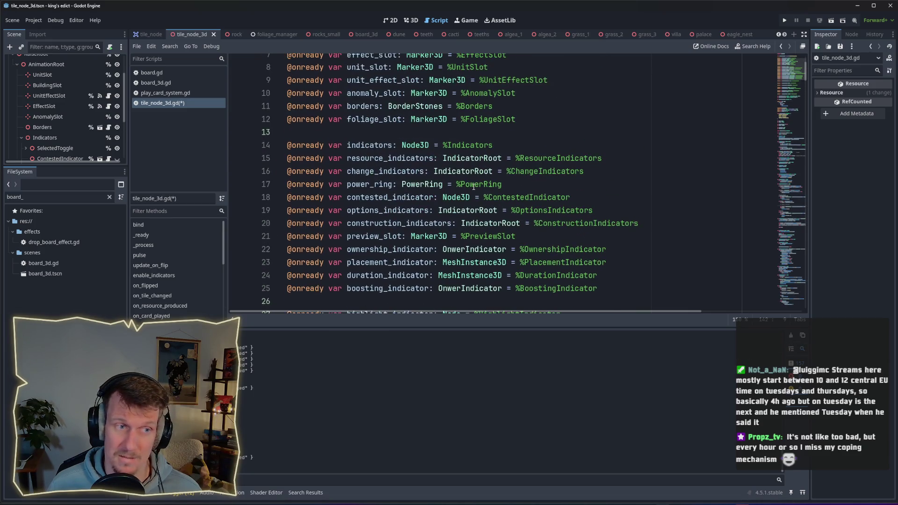
scroll(473, 187, "up", 2)
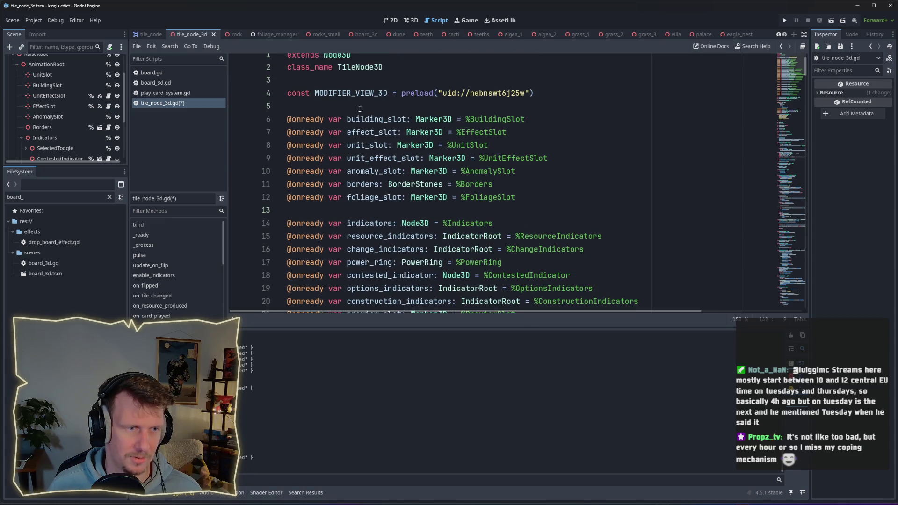
left_click(360, 108)
key("Return")
key("Return")
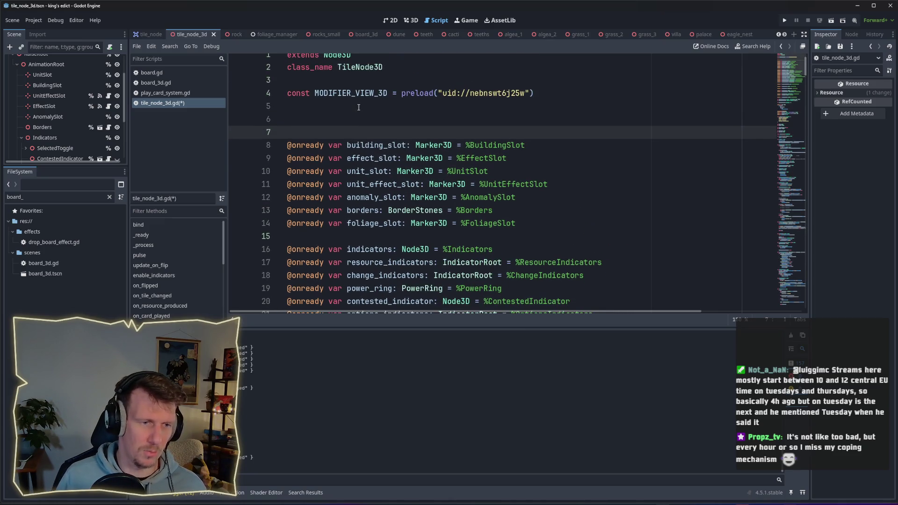
key("Up")
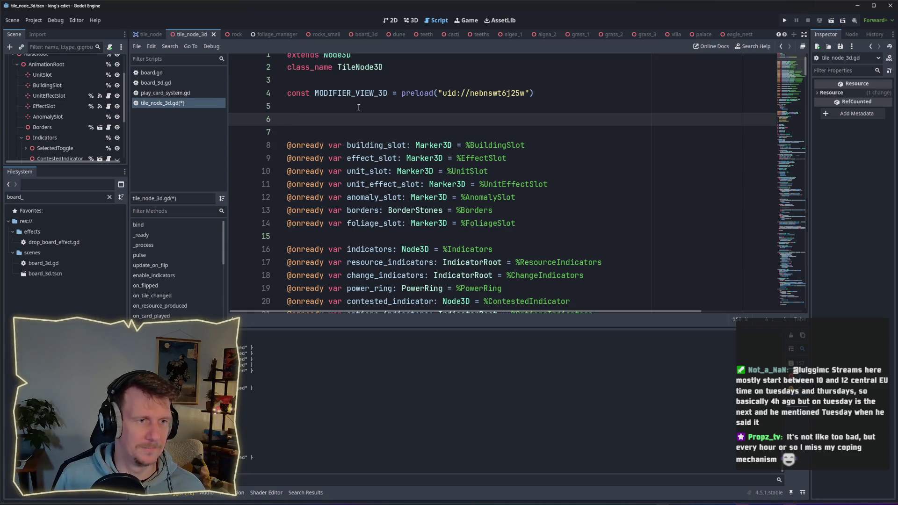
type("@onready v")
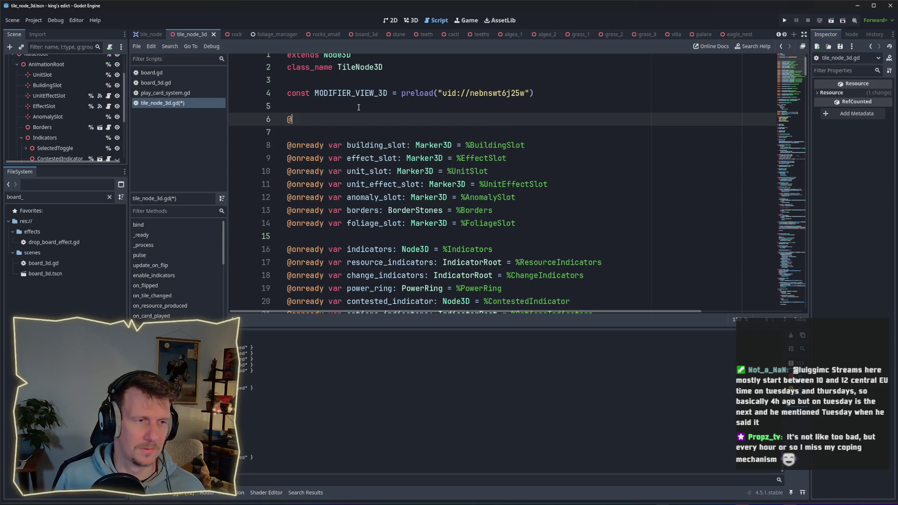
type("ar ")
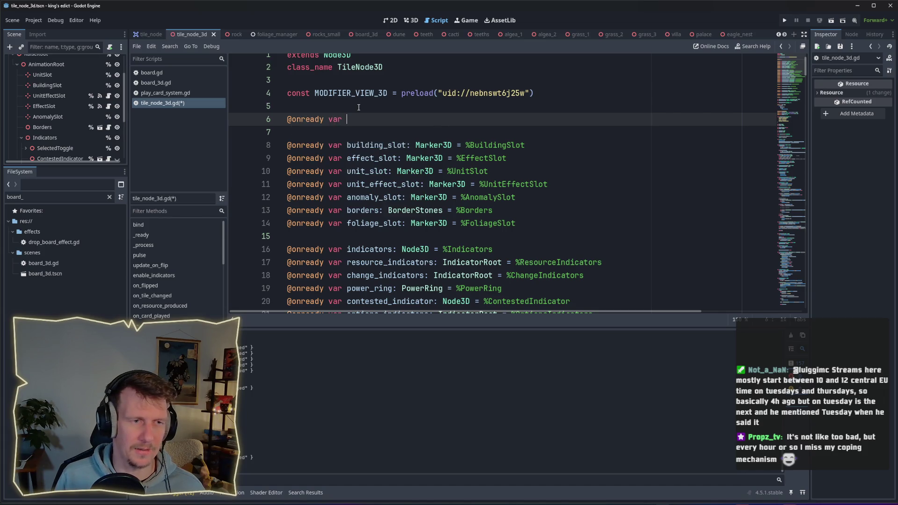
type("mods_")
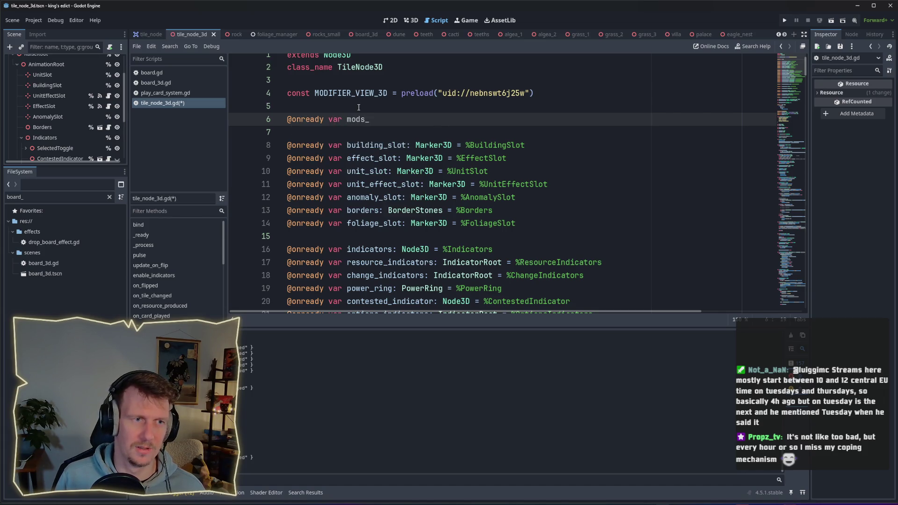
key("ctrl+BackSpace")
type("viess_by_id")
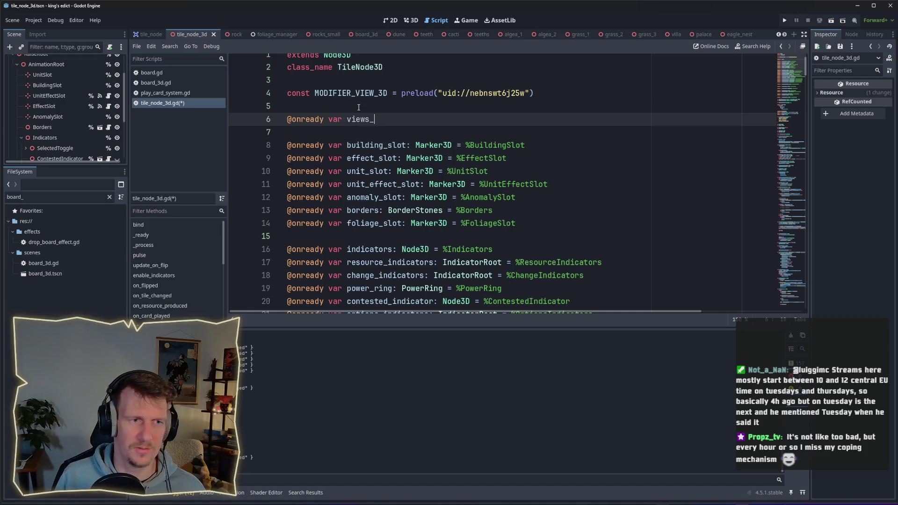
type(":")
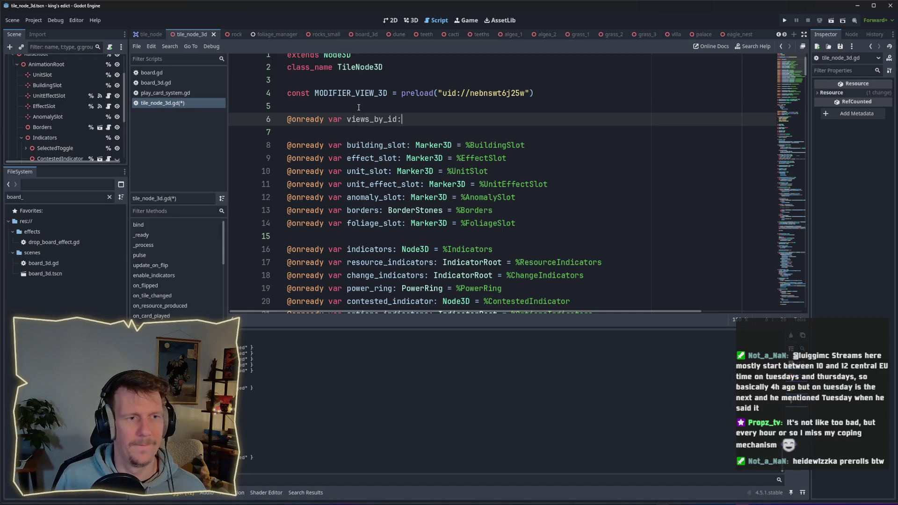
type("Dicti")
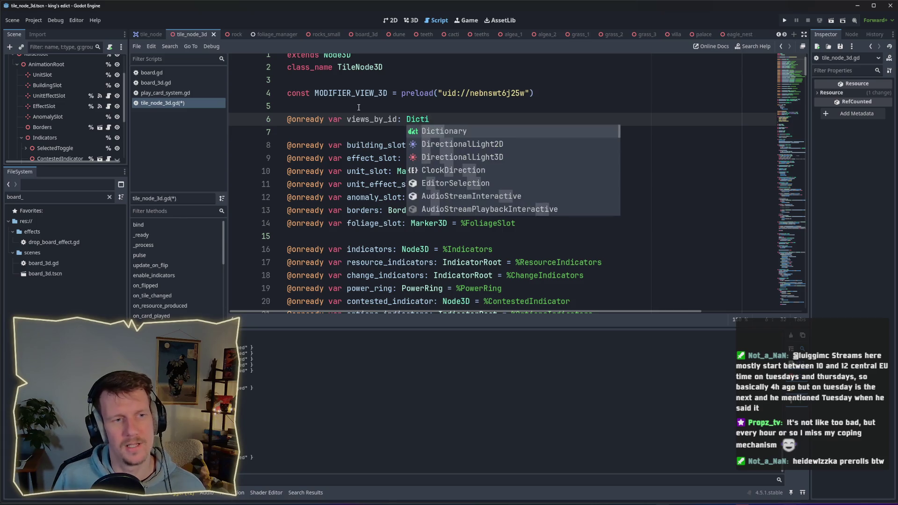
key("Return")
type("= [{")
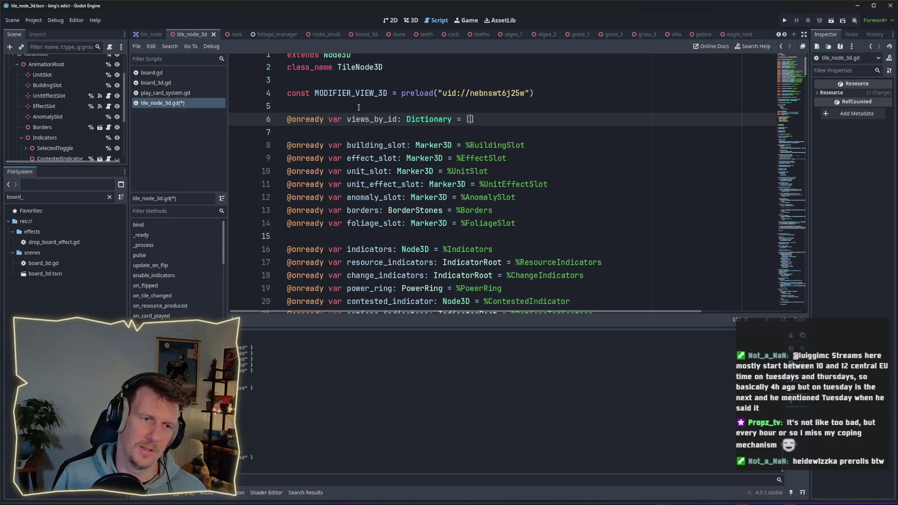
key("BackSpace")
key("BackSpace")
type("{")
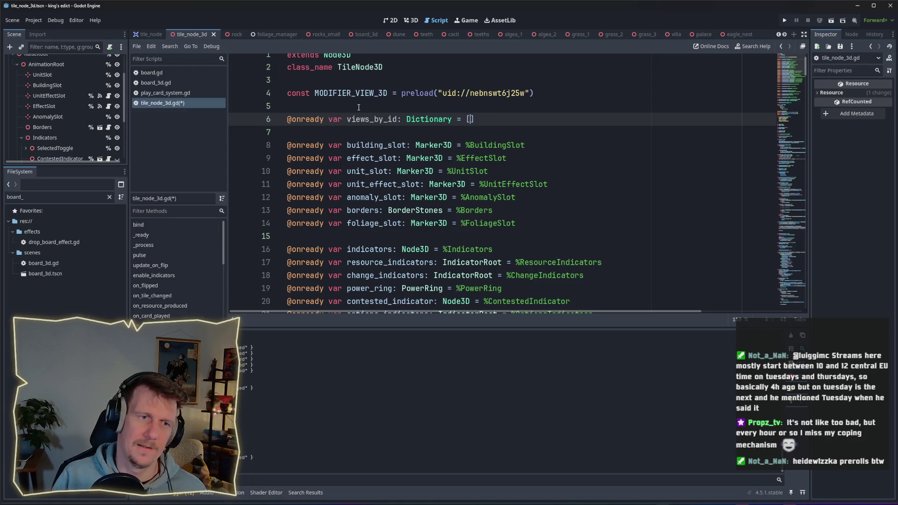
key("ctrl+s")
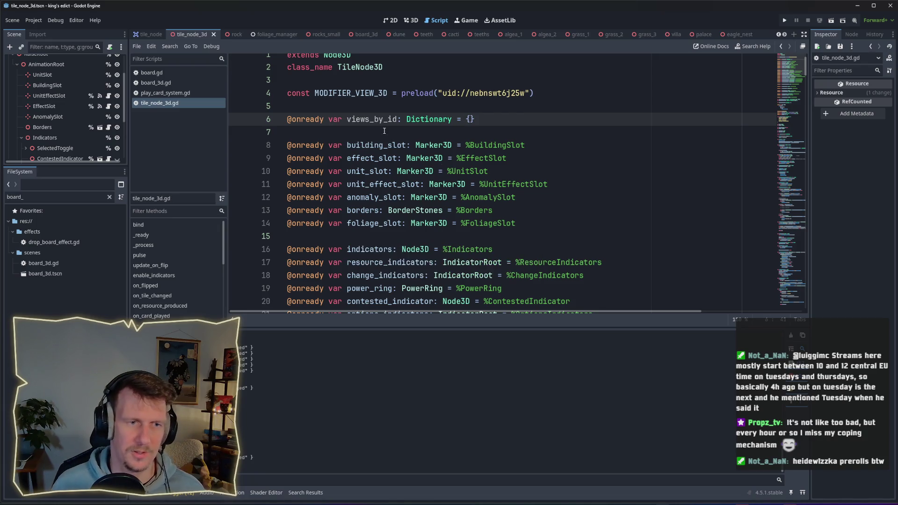
Step: Scroll back down to the comment in the unit_ids loop
scroll(486, 206, "down", 20)
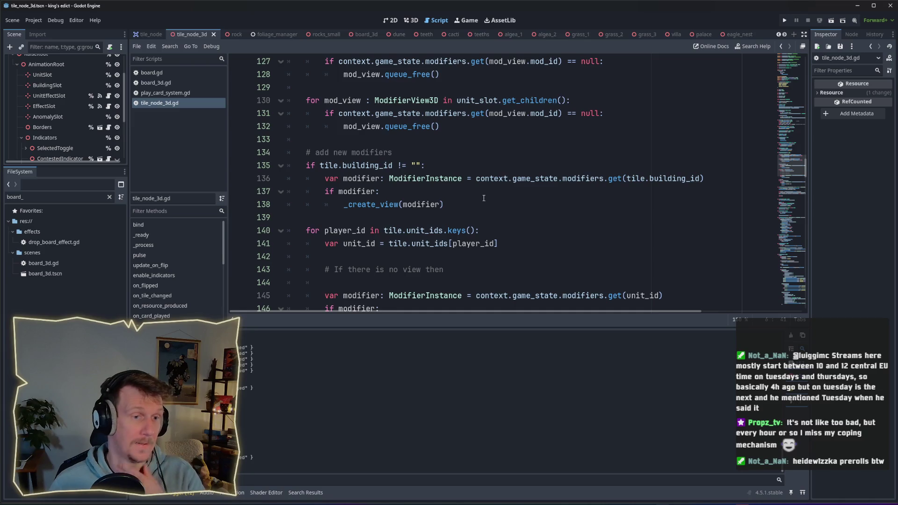
scroll(483, 199, "down", 1)
left_click(489, 227)
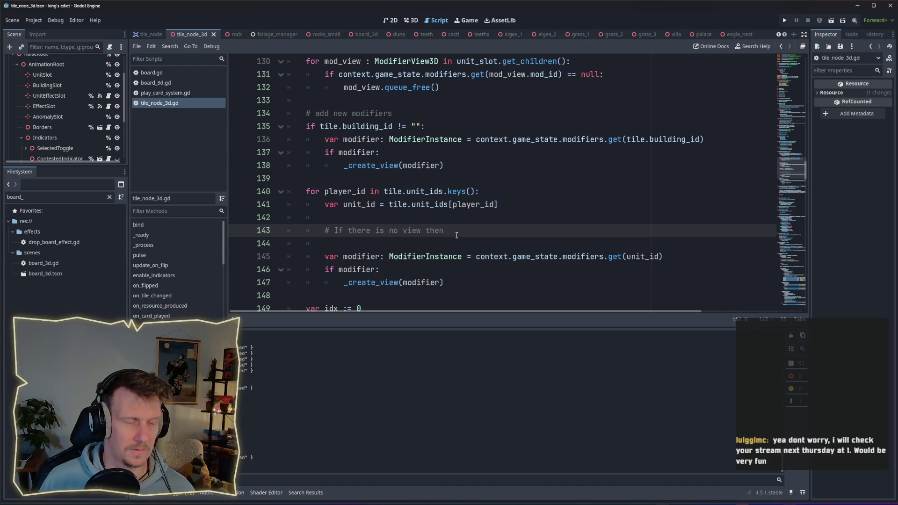
Step: Use the minimap and scroll wheel to reach _create_view around line 158
scroll(458, 235, "up", 2)
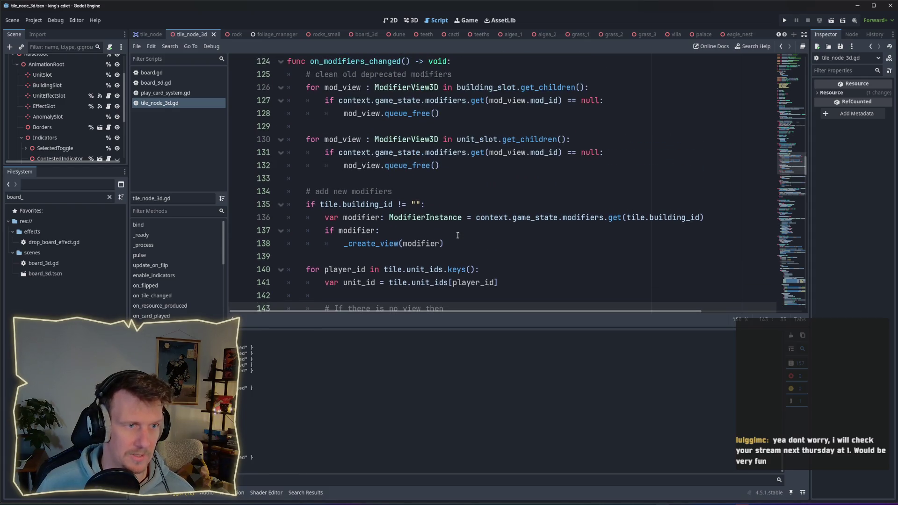
scroll(466, 258, "up", 1)
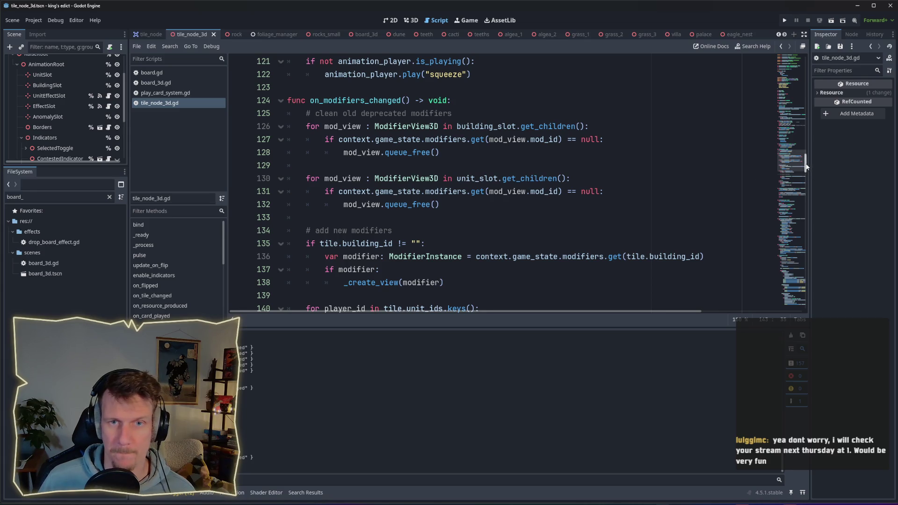
left_click(803, 105)
mouse_move(803, 105)
left_mouse_down()
mouse_move(803, 90)
mouse_move(802, 166)
left_mouse_up()
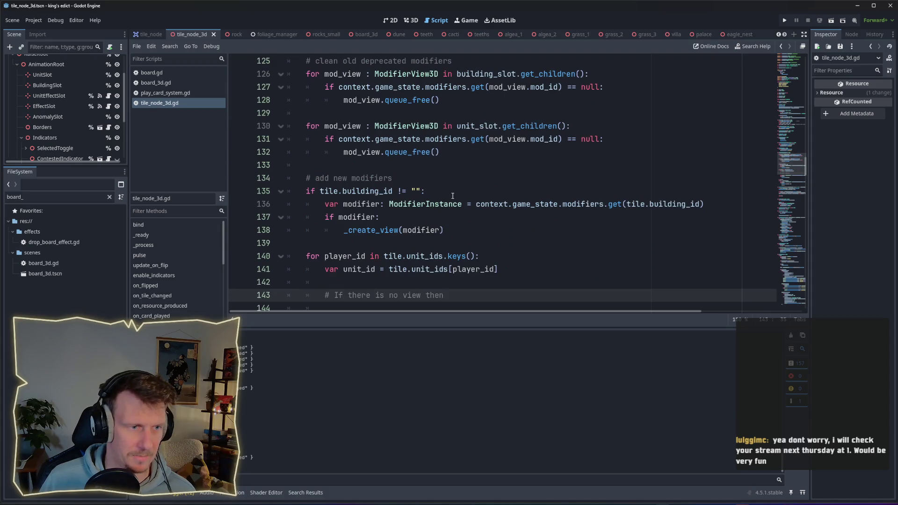
scroll(452, 195, "up", 2)
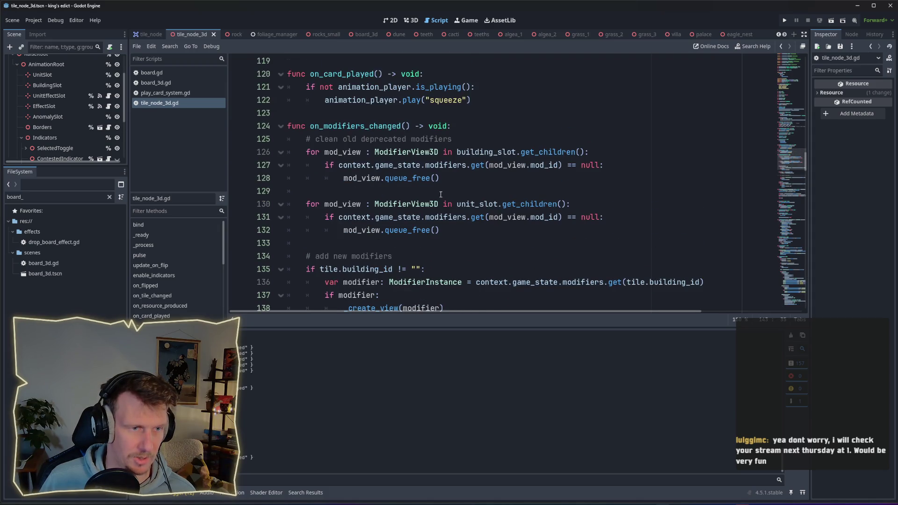
scroll(440, 194, "down", 10)
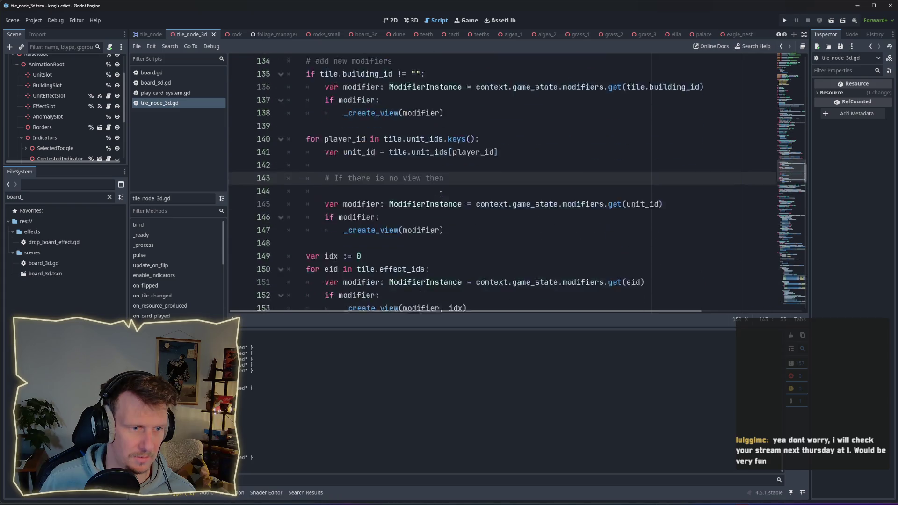
Step: Add a line after the place_modifier_view call starting with views_by_id
left_click(533, 178)
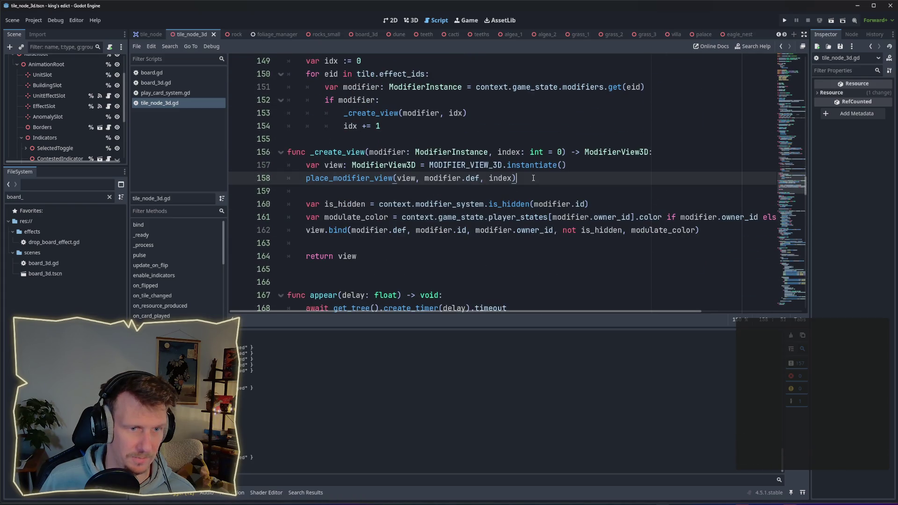
key("Return")
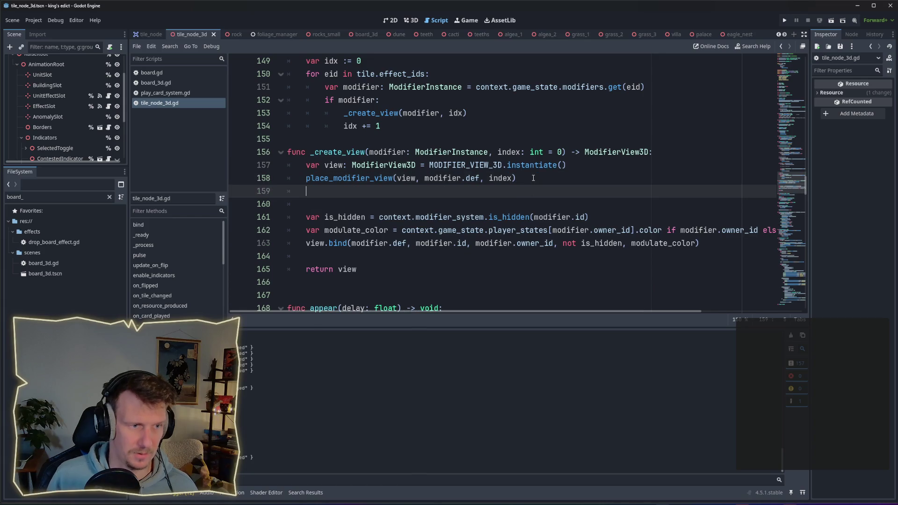
type("view_")
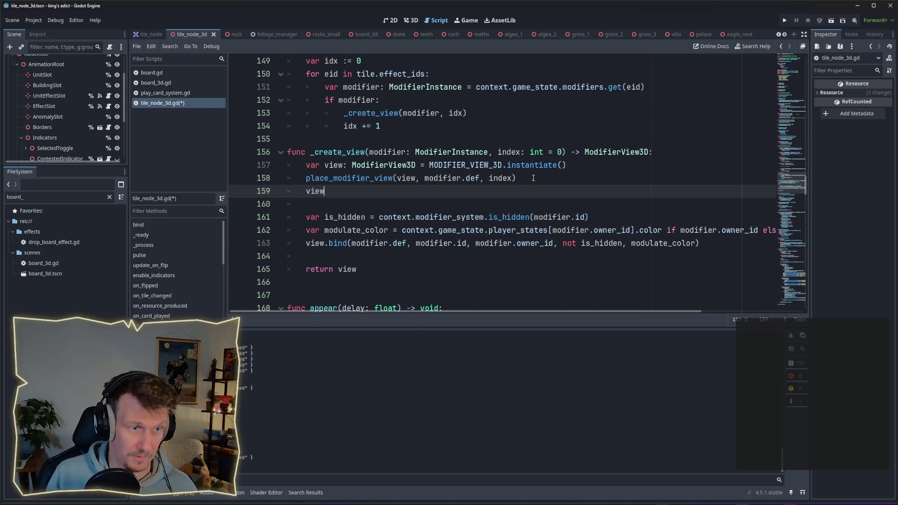
key("Down")
key("Down")
key("Down")
key("Return")
Step: Complete the statement as views_by_id[modifier.id] = view, fixing stray characters
type("[")
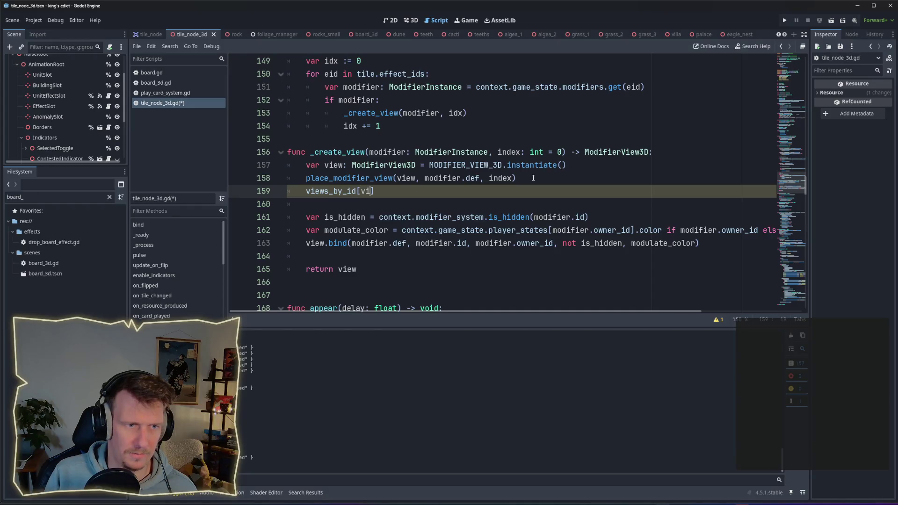
type("v")
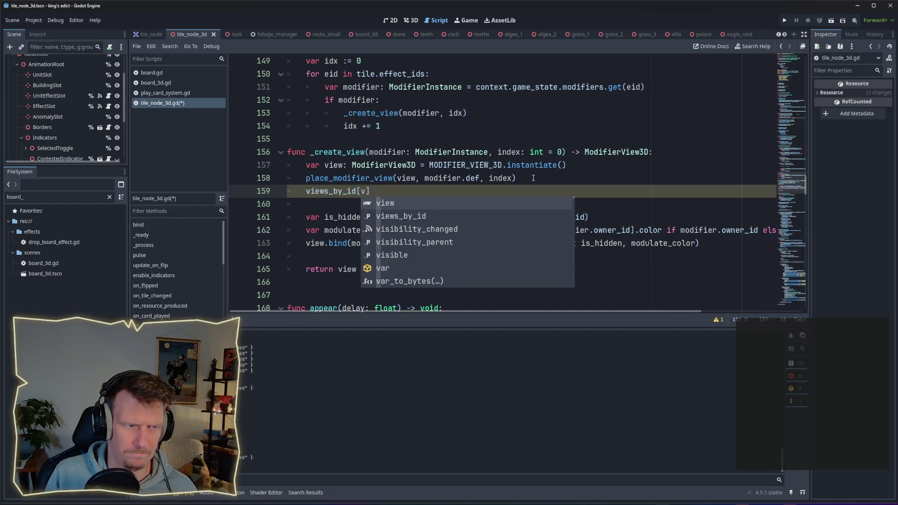
key("BackSpace")
type("mo")
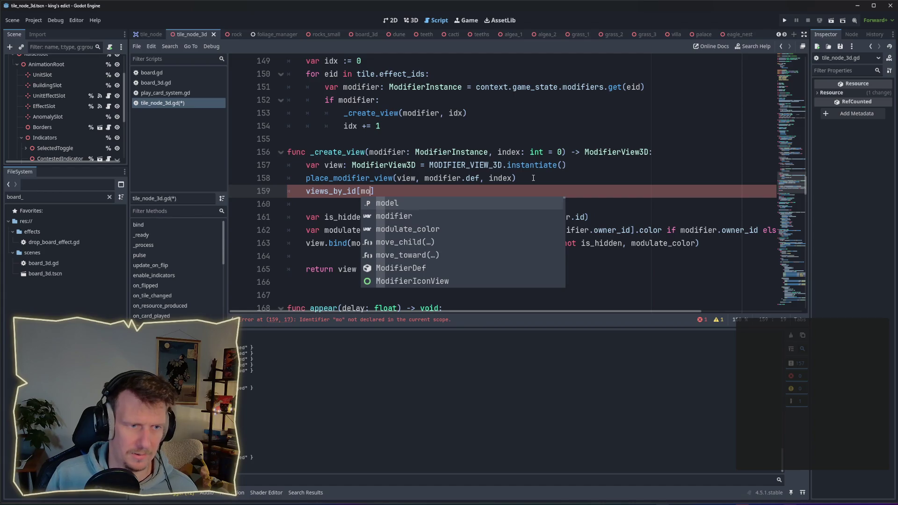
key("Down")
key("Return")
type(".id")
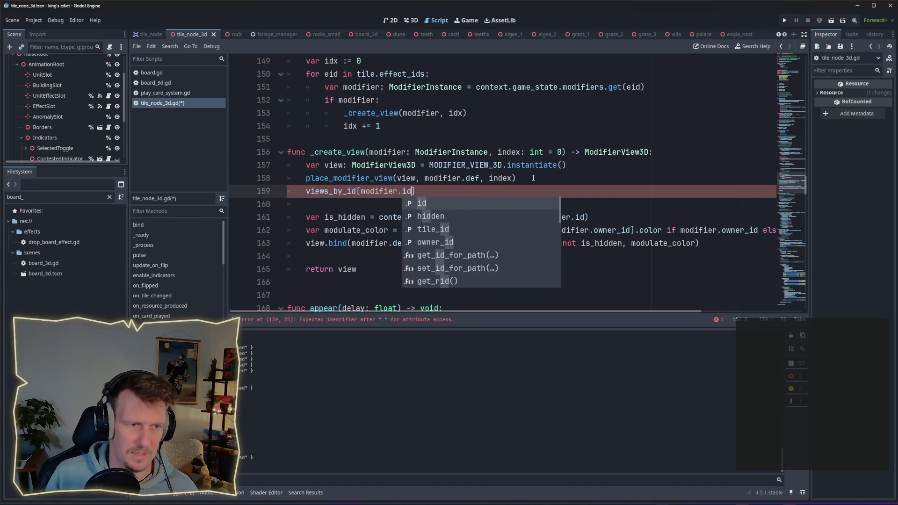
type(", view")
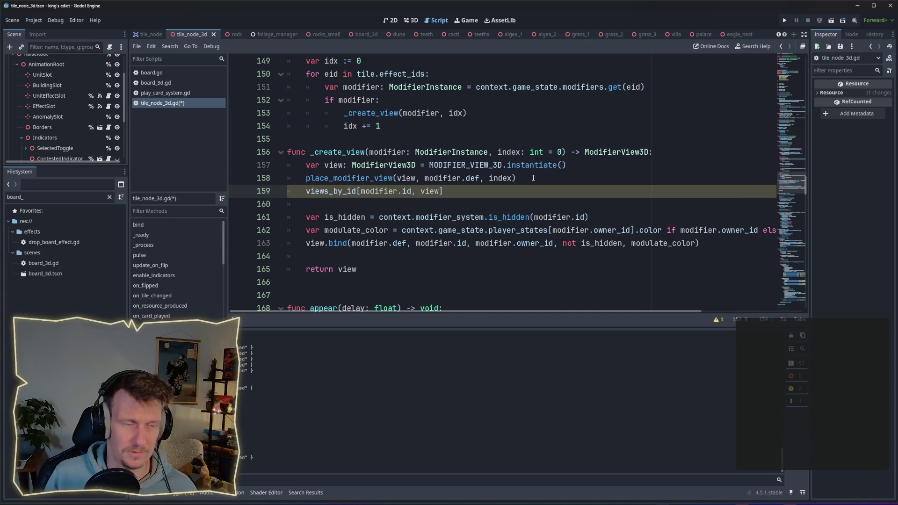
key("ctrl+Left")
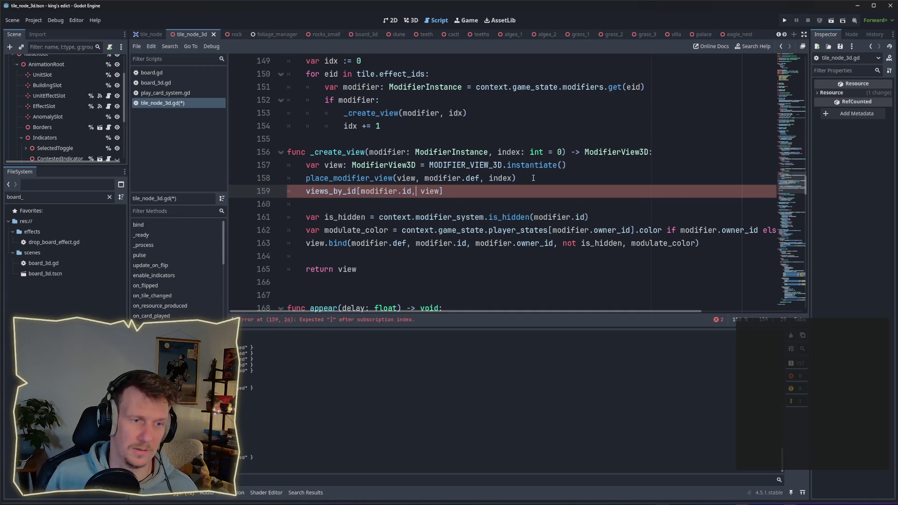
key("BackSpace")
type("] =")
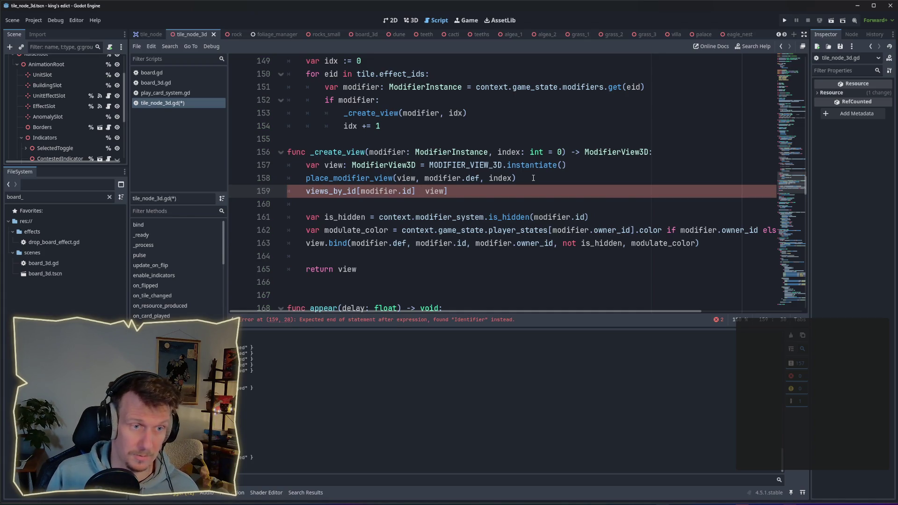
key("ctrl+Right")
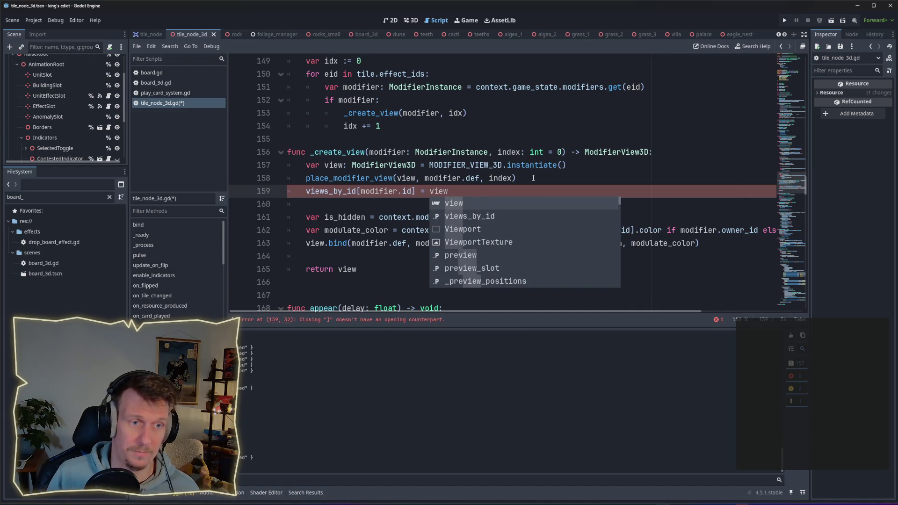
key("Delete")
key("Escape")
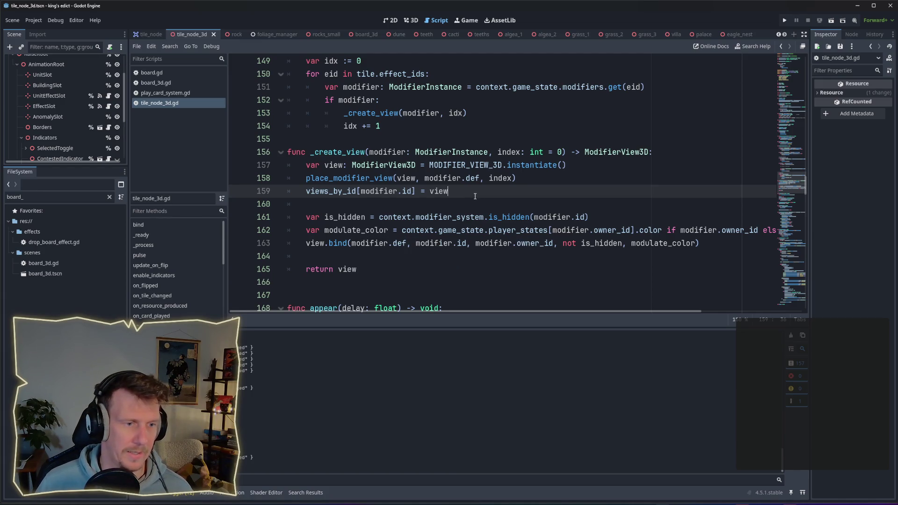
scroll(475, 196, "down", 2)
scroll(474, 195, "up", 8)
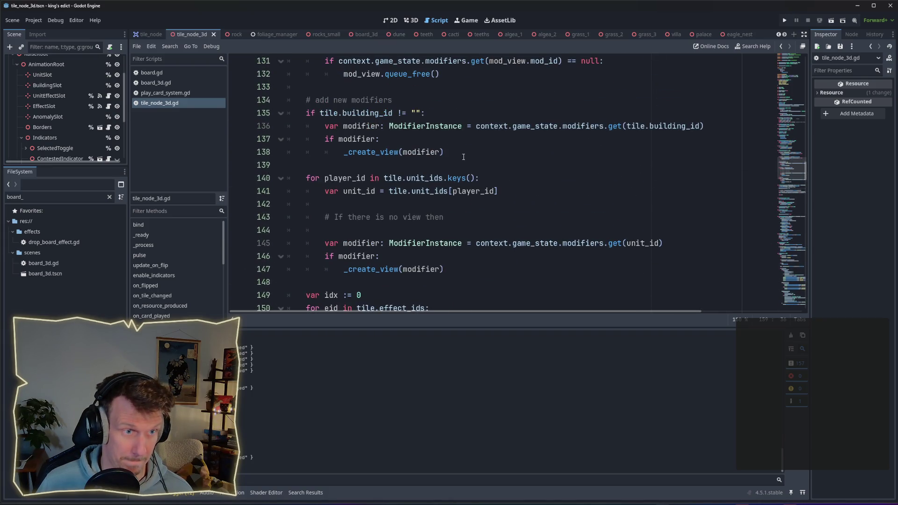
scroll(464, 156, "up", 3)
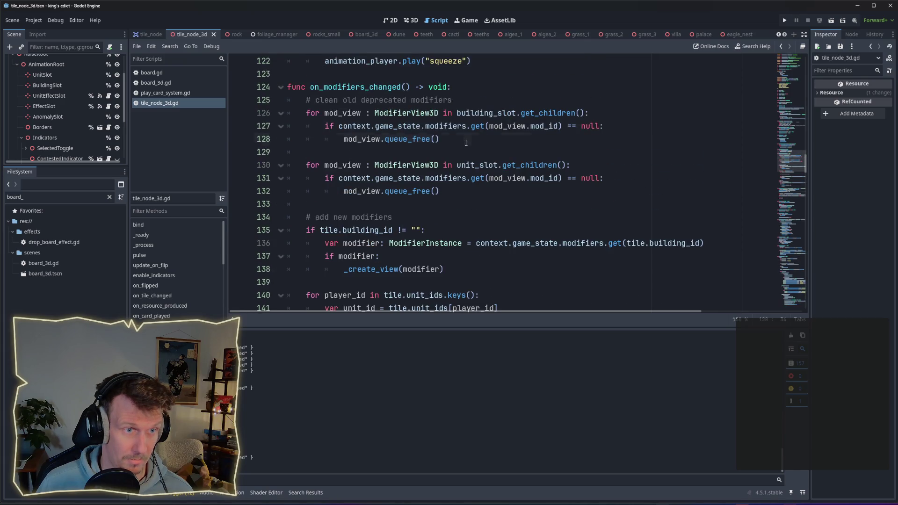
left_click(591, 135)
scroll(472, 150, "up", 3)
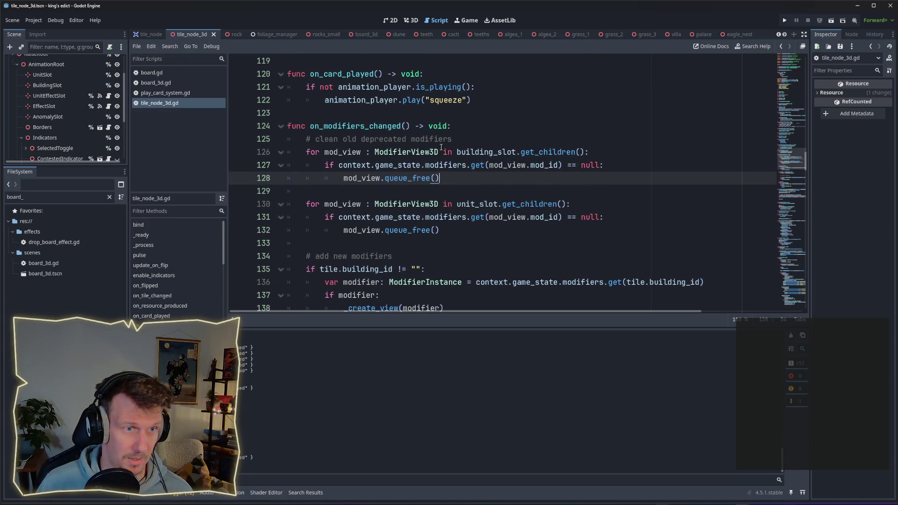
scroll(407, 161, "down", 3)
scroll(407, 161, "down", 1)
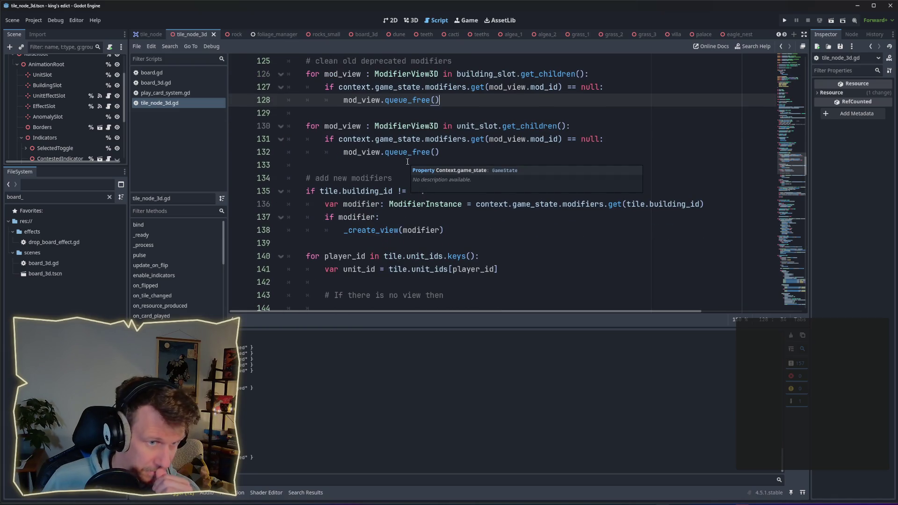
scroll(407, 162, "up", 2)
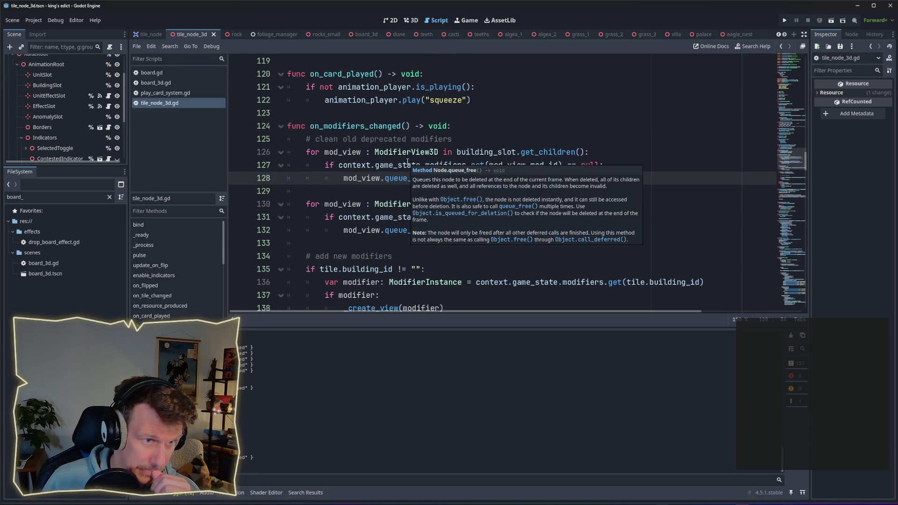
scroll(407, 161, "up", 1)
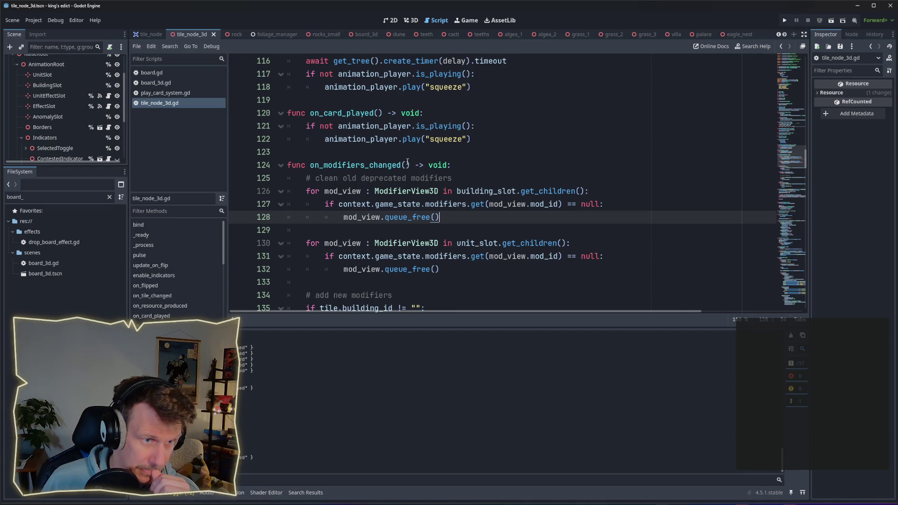
scroll(408, 161, "down", 1)
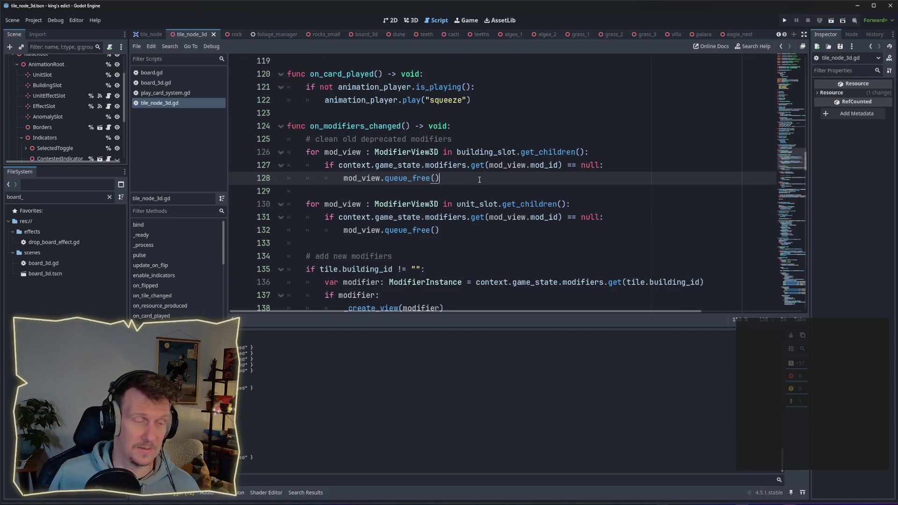
Step: Add views_by_id.erase(mod_view.mod_id) above queue_free in the first cleanup loop and save
key("Return")
type("views")
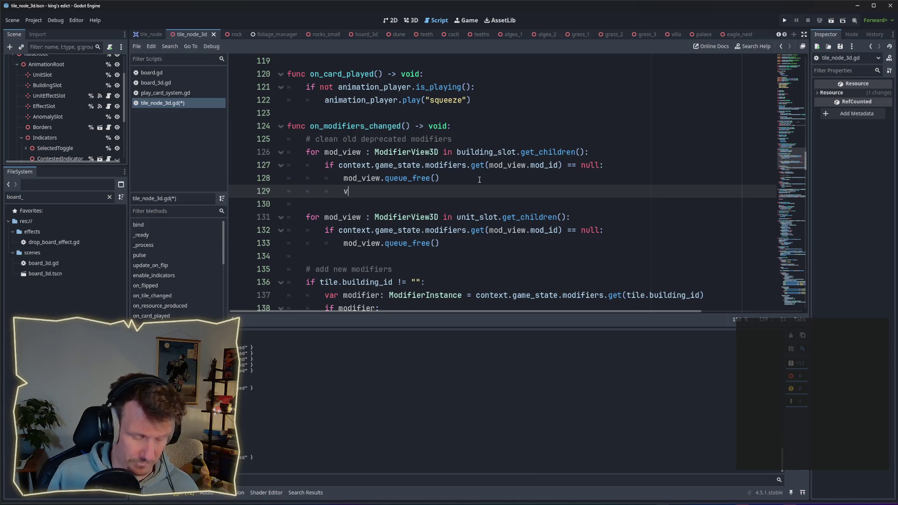
key("Return")
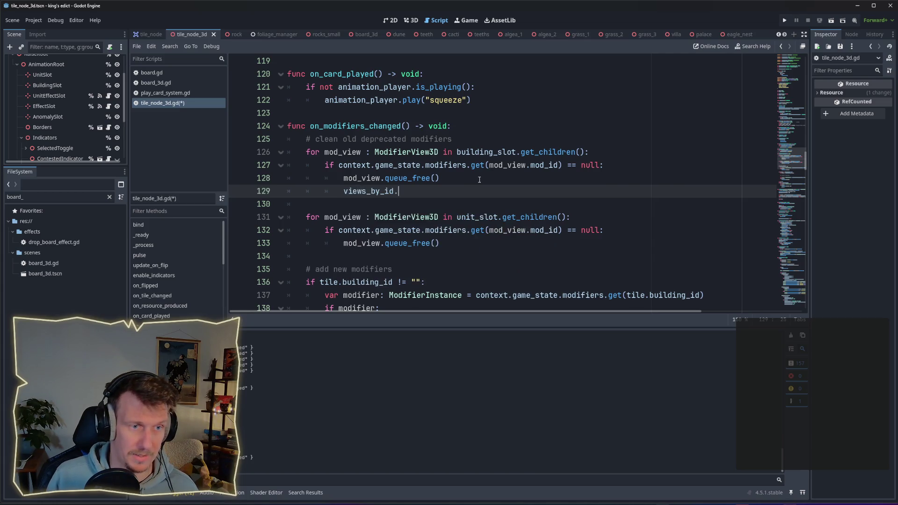
type(".cl")
key("Return")
key("BackSpace")
key("BackSpace")
key("BackSpace")
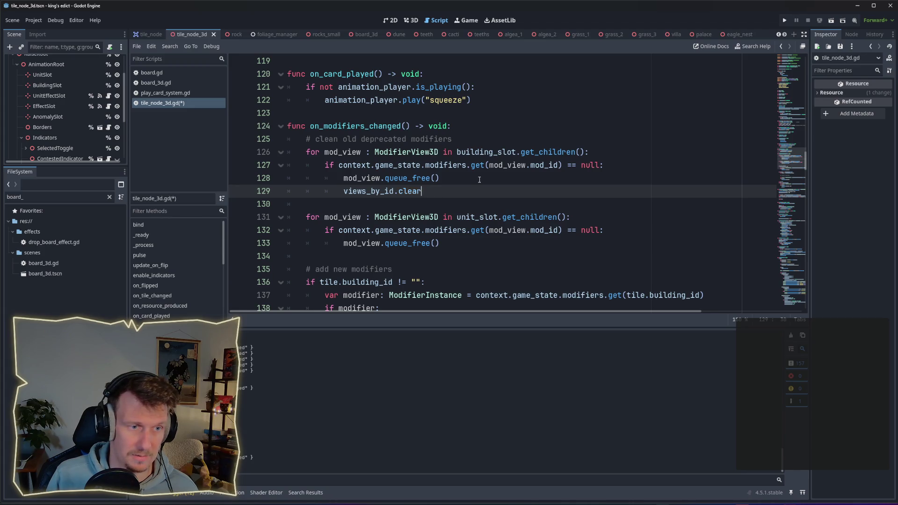
type("e")
key("Return")
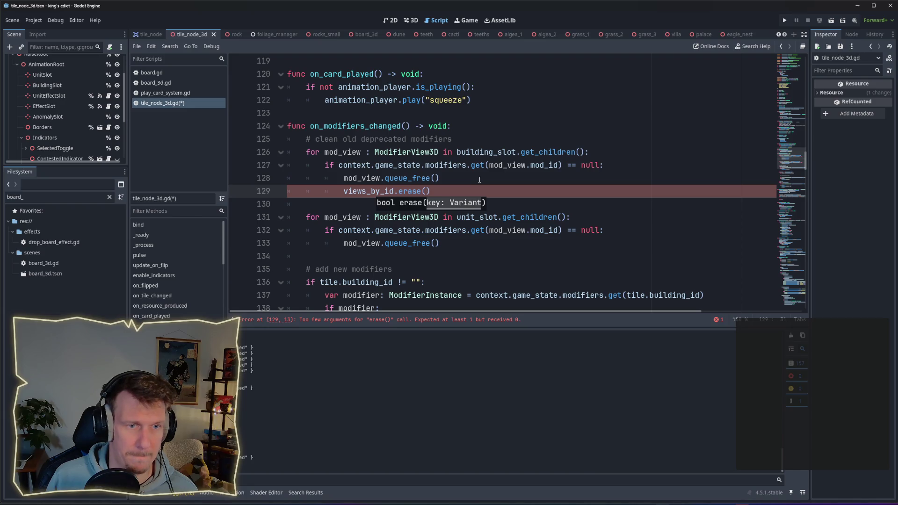
type("mdo")
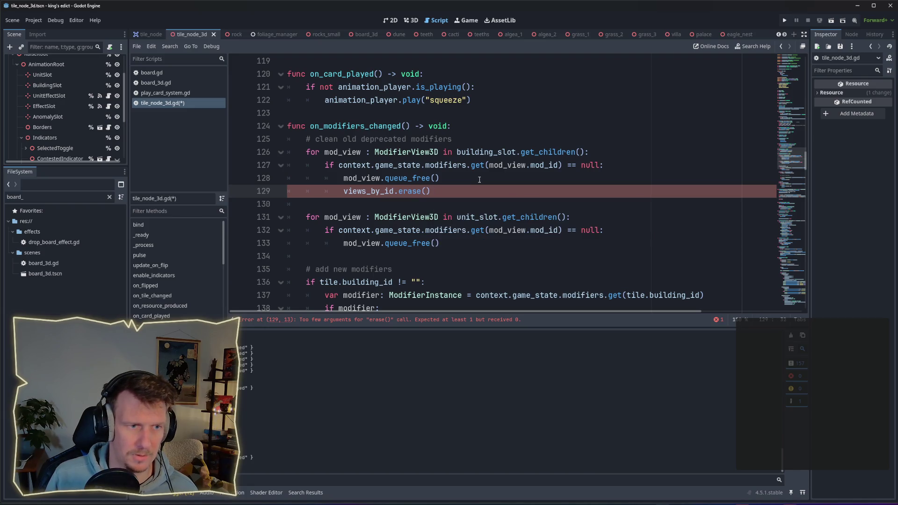
key("BackSpace")
key("BackSpace")
key("BackSpace")
type("mod_")
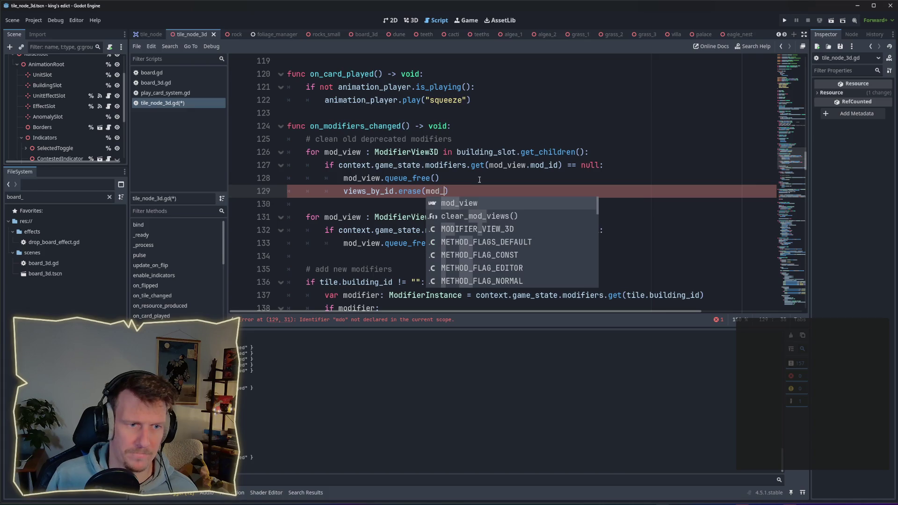
key("Return")
type(".")
type("mod_id")
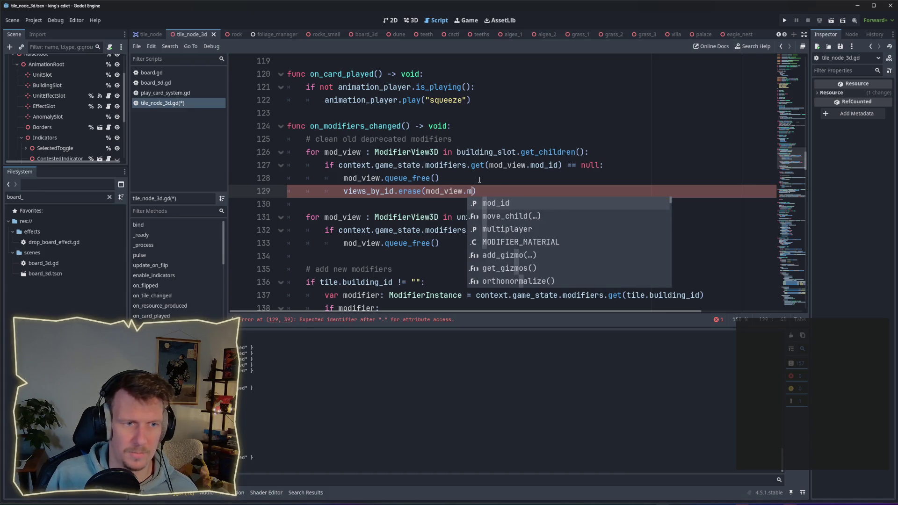
key("Escape")
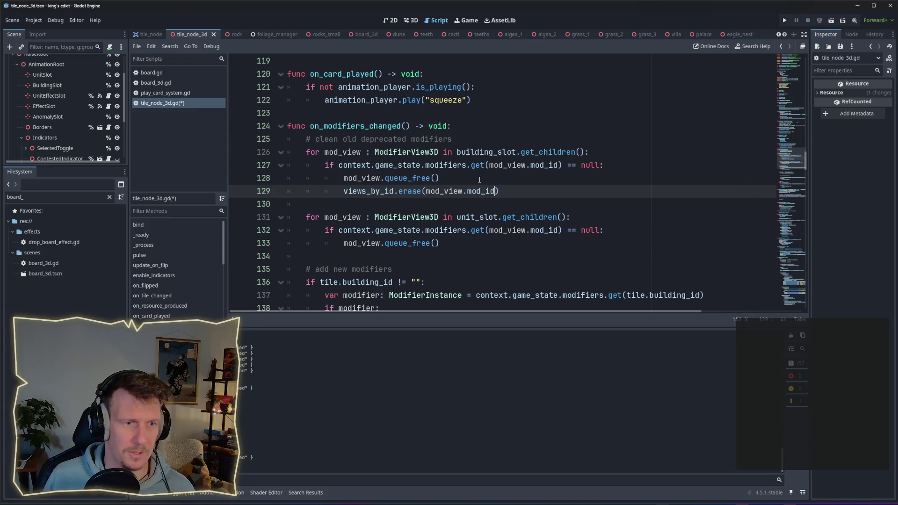
key("alt+Up")
key("ctrl+s")
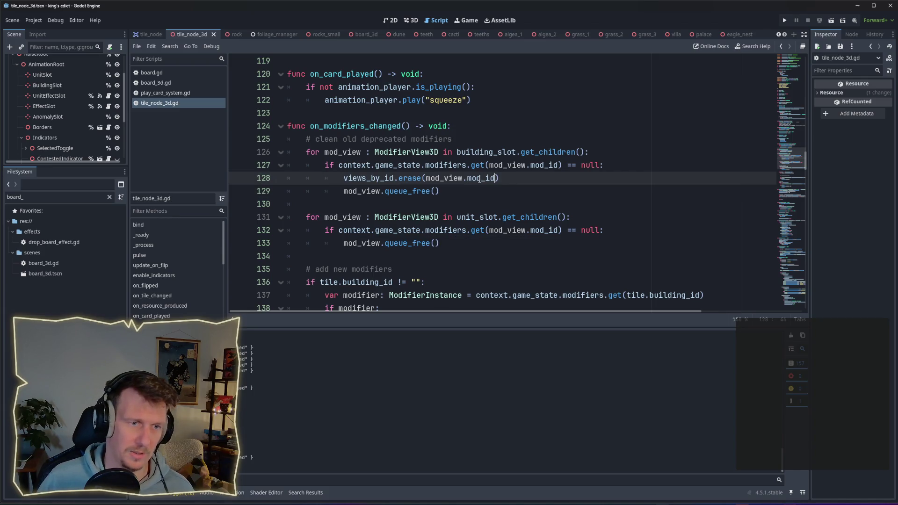
Step: Copy the same erase statement above queue_free in the second cleanup loop and save
key("ctrl+shift+Left")
key("ctrl+shift+Left")
key("ctrl+shift+Left")
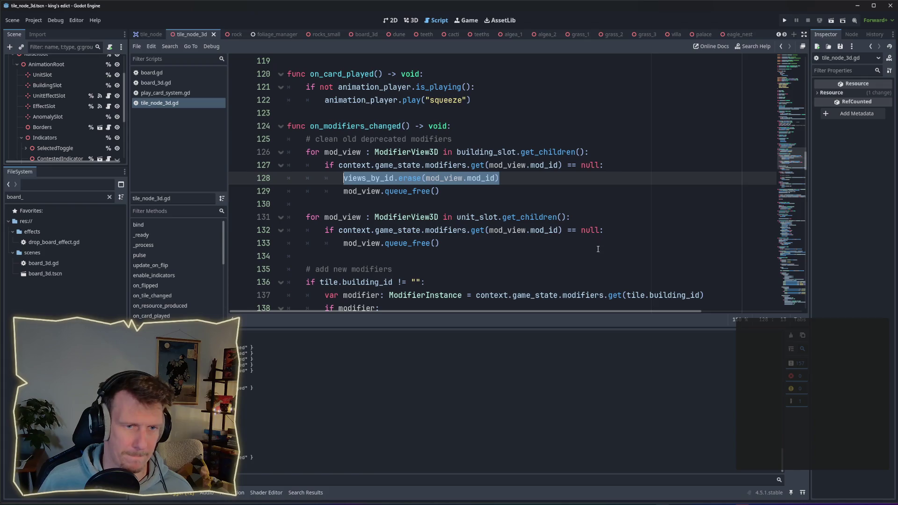
key("ctrl+c")
left_click(606, 230)
key("Return")
key("ctrl+v")
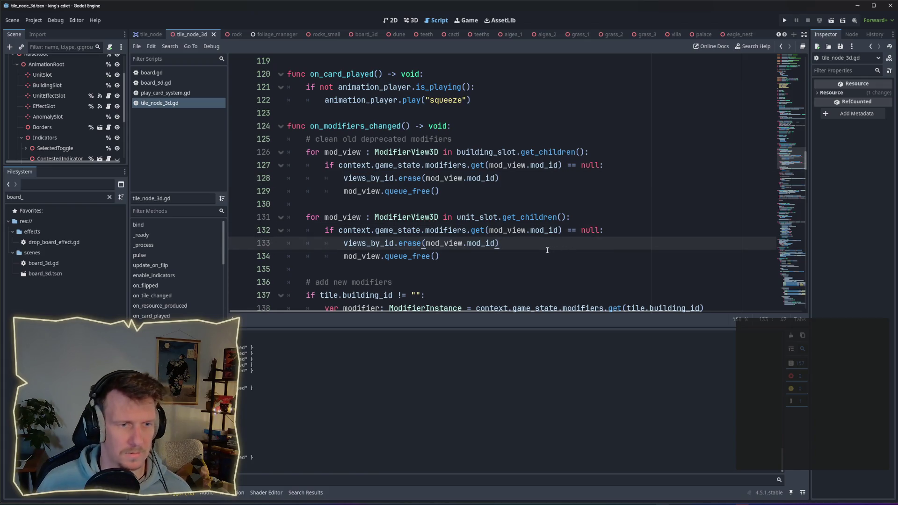
scroll(445, 232, "down", 1)
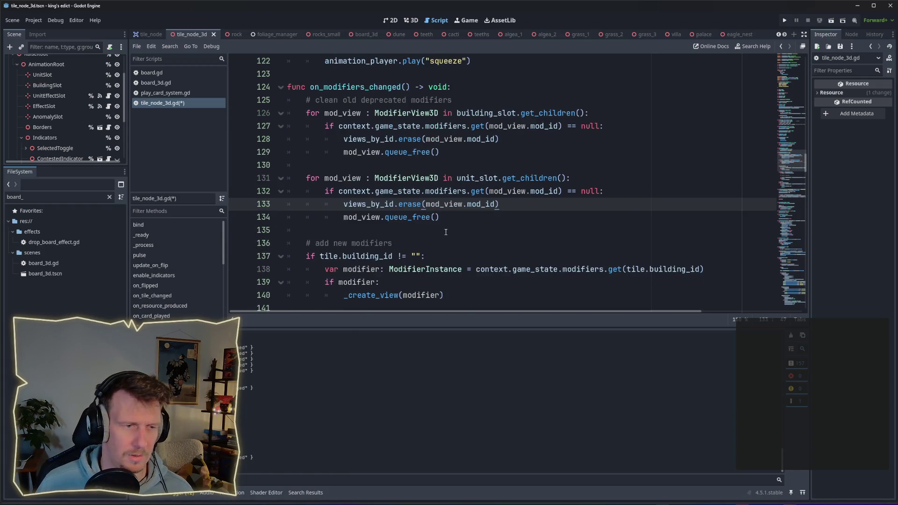
left_click(452, 222)
key("ctrl+s")
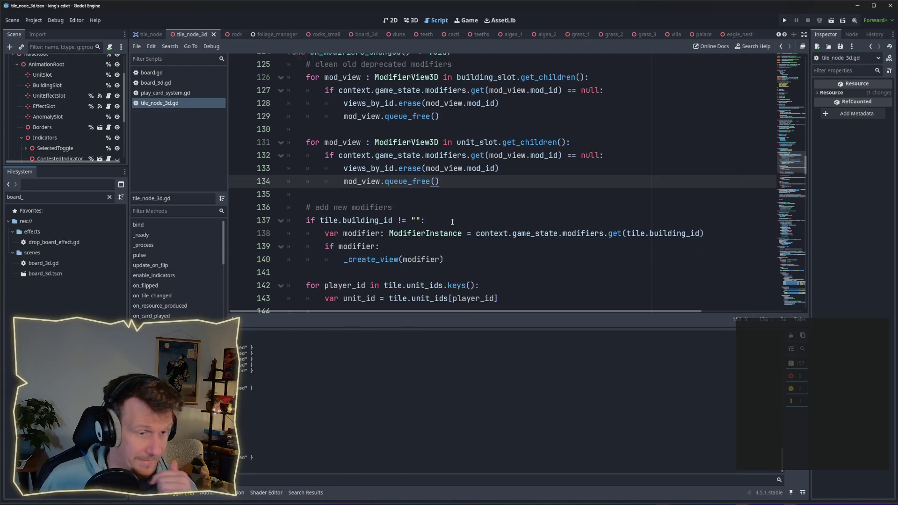
scroll(428, 174, "down", 1)
mouse_move(428, 173)
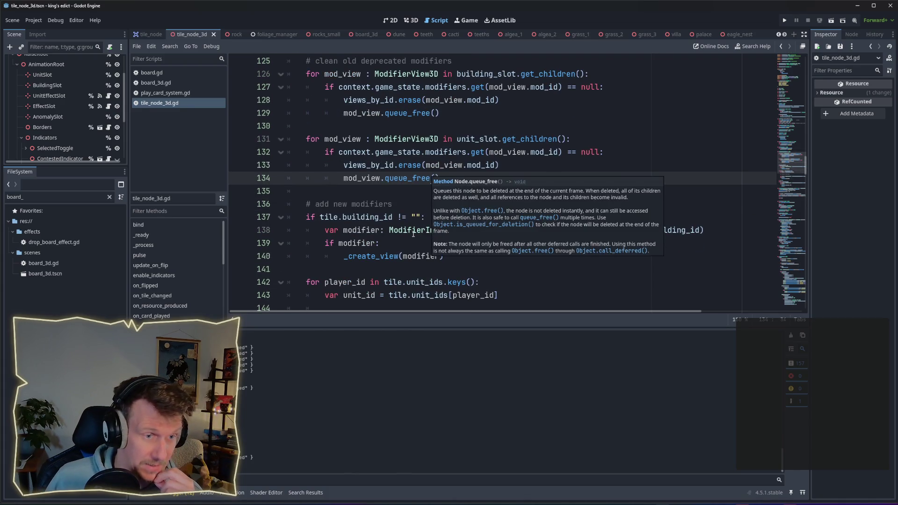
scroll(413, 224, "down", 1)
Step: Append '&& views_by_id.has(tile.building_id)' to the building check on line 137
left_click(432, 179)
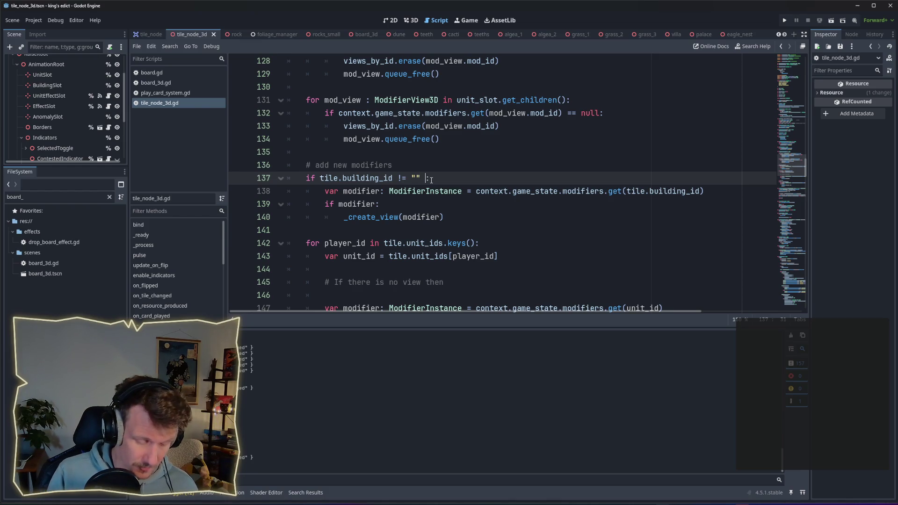
type("&& mo")
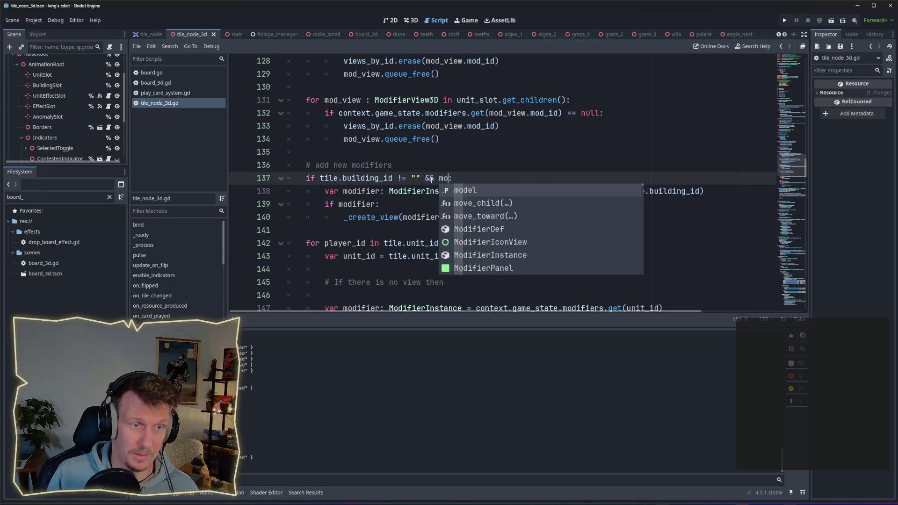
key("BackSpace")
key("BackSpace")
type("views_by_id.-")
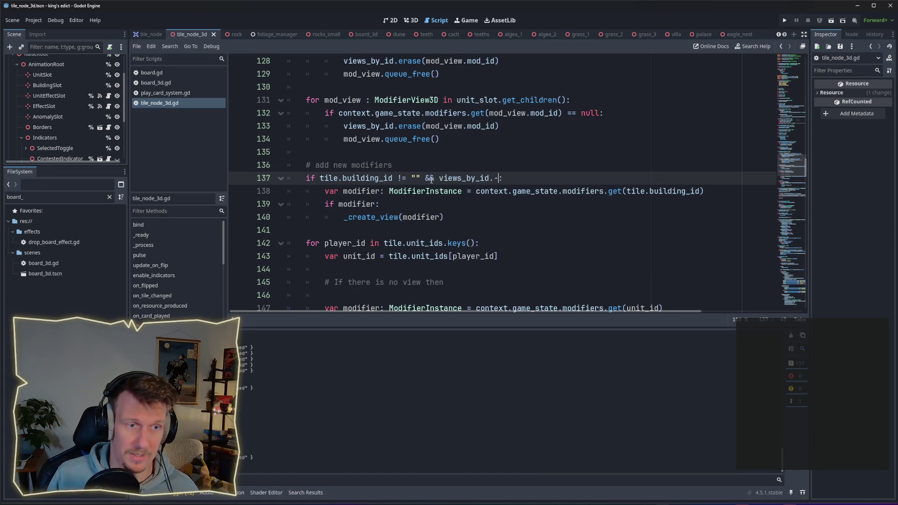
key("BackSpace")
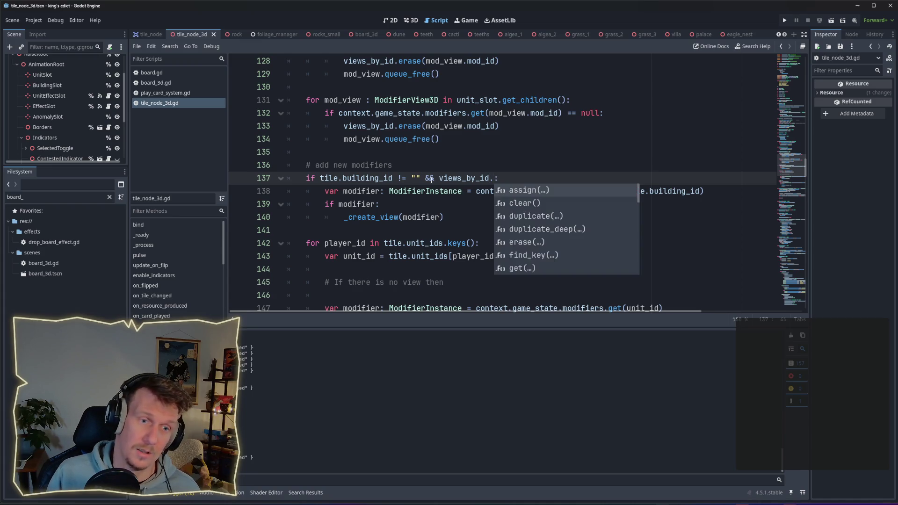
type("has")
key("Return")
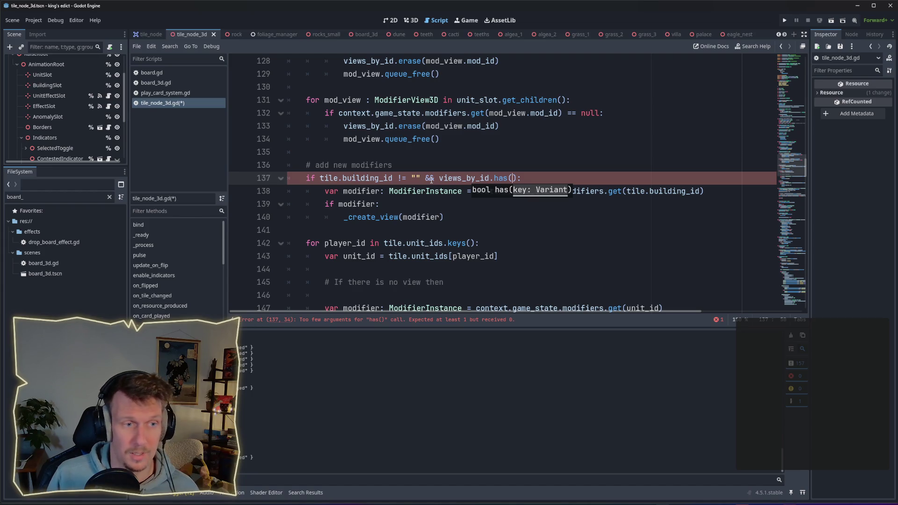
type("tile.")
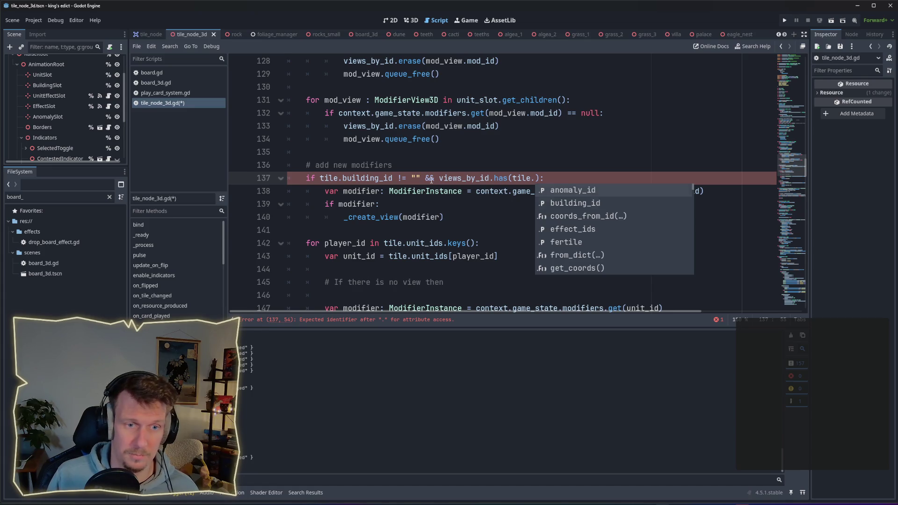
key("Down")
key("Return")
Step: Insert 'not' before views_by_id.has in that clause and save the script
left_click(431, 179)
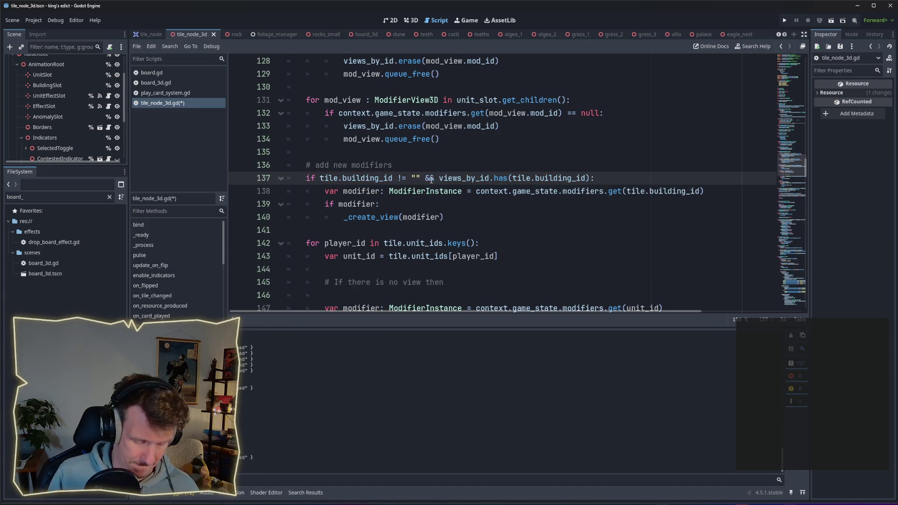
type("not")
left_click(442, 200)
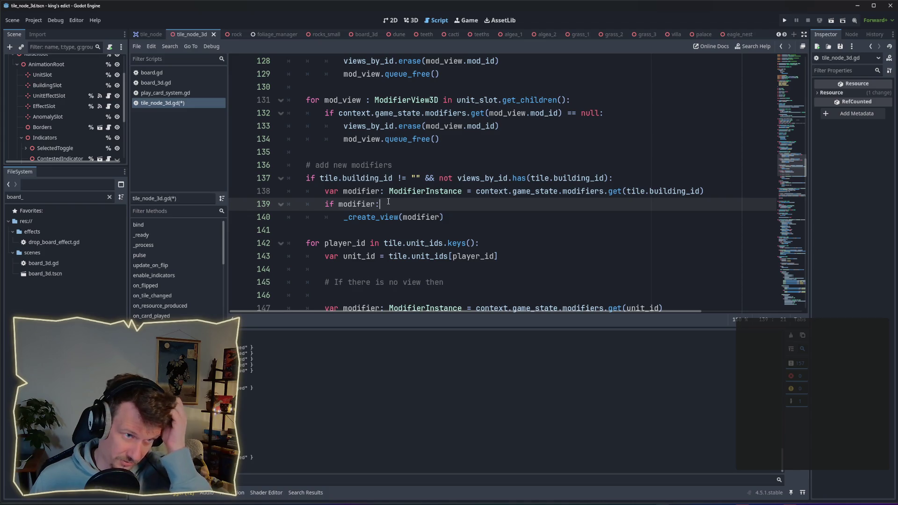
left_click_drag(609, 177, 439, 177)
left_click(443, 168)
key("ctrl+s")
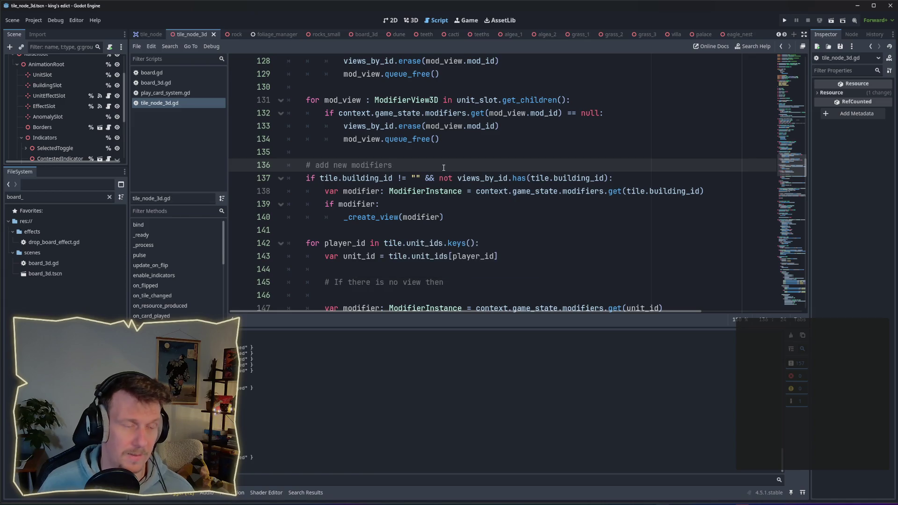
left_click_drag(607, 178, 425, 178)
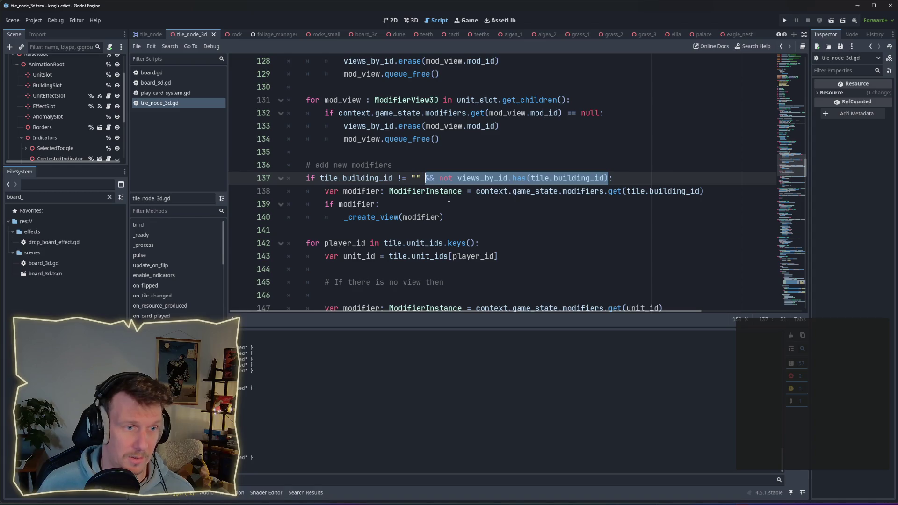
Step: Replace the line 145 comment with 'if not views_by_id.has(unit_id):'
scroll(449, 199, "down", 1)
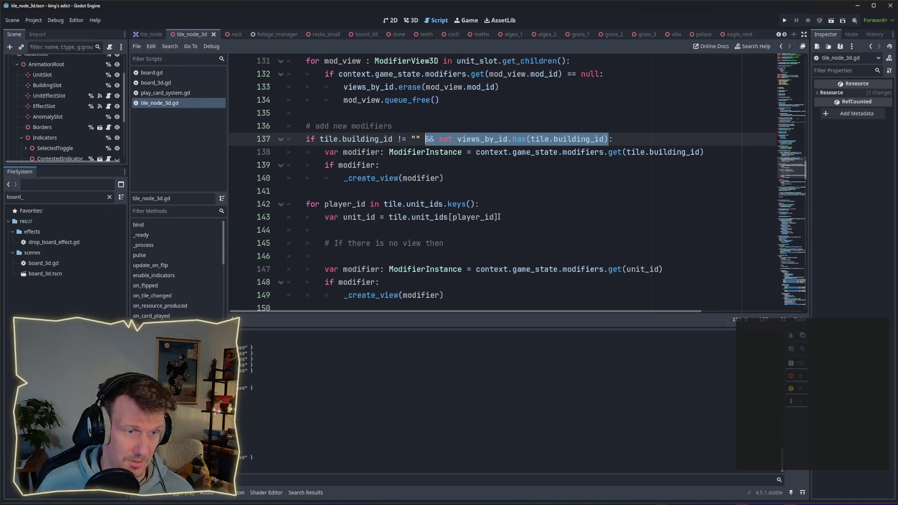
scroll(456, 230, "down", 1)
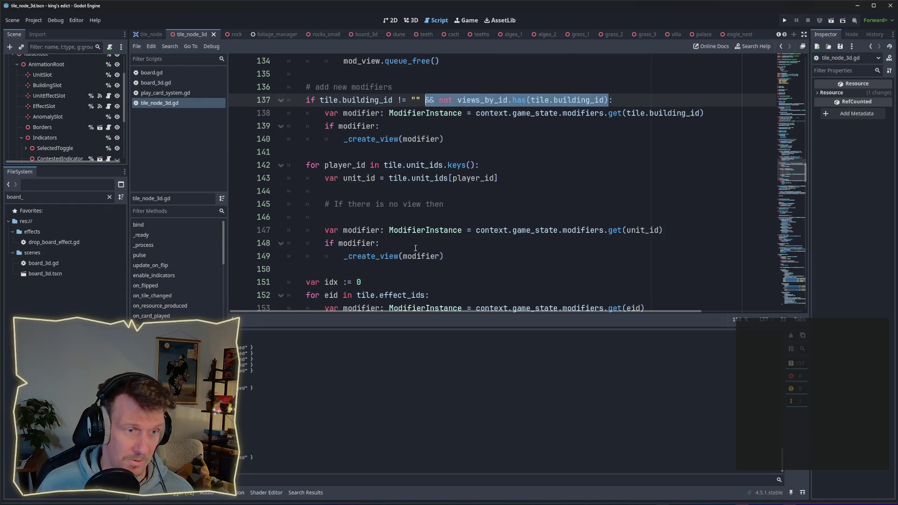
left_click(474, 207)
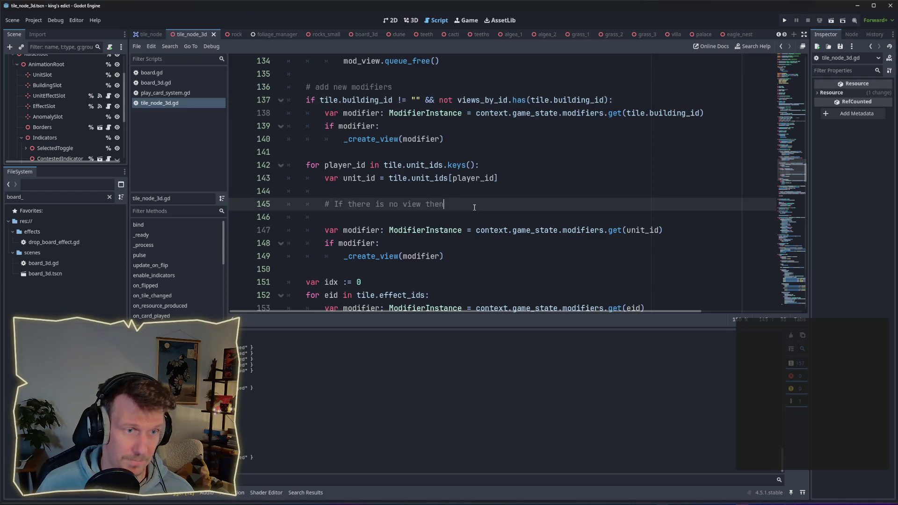
left_click_drag(479, 207, 348, 210)
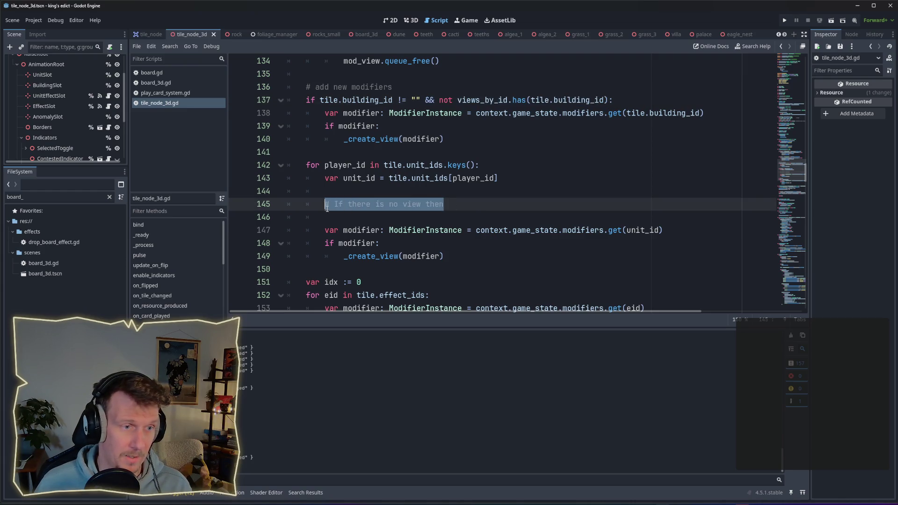
key("ctrl+v")
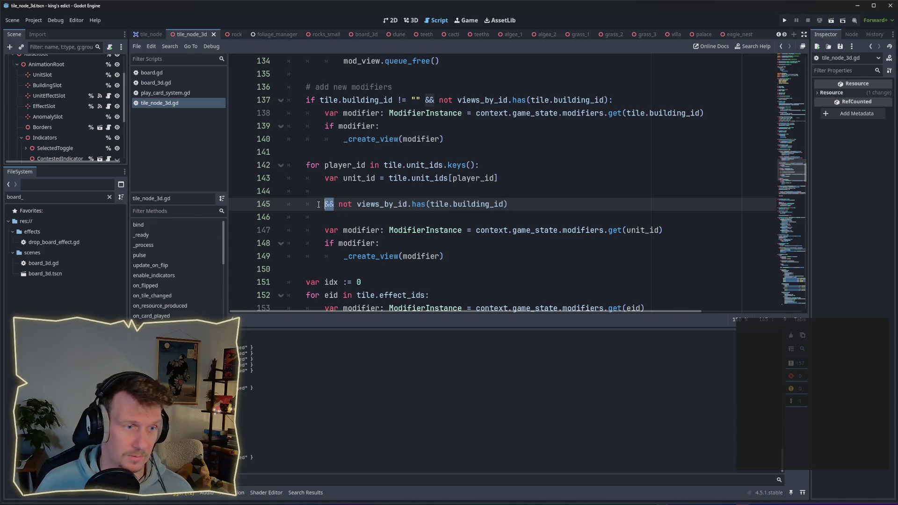
key("BackSpace")
key("BackSpace")
key("BackSpace")
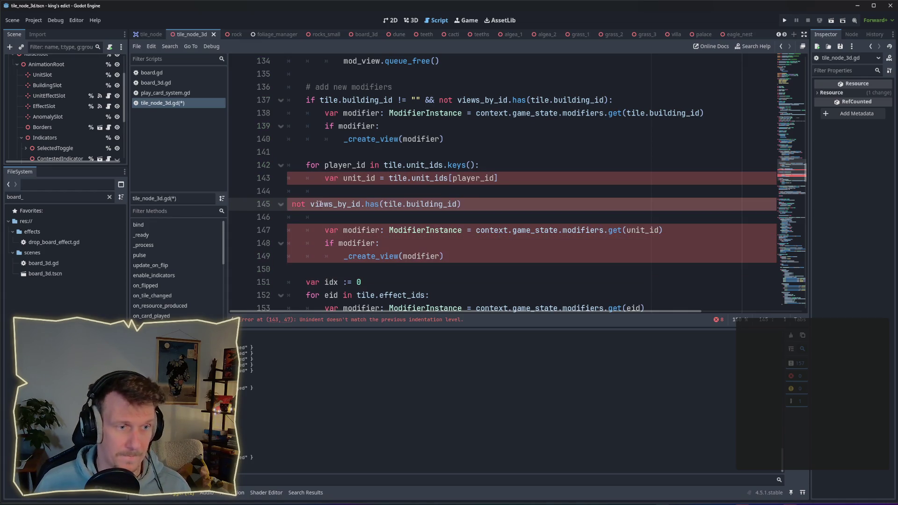
key("Tab")
key("Tab")
type("if")
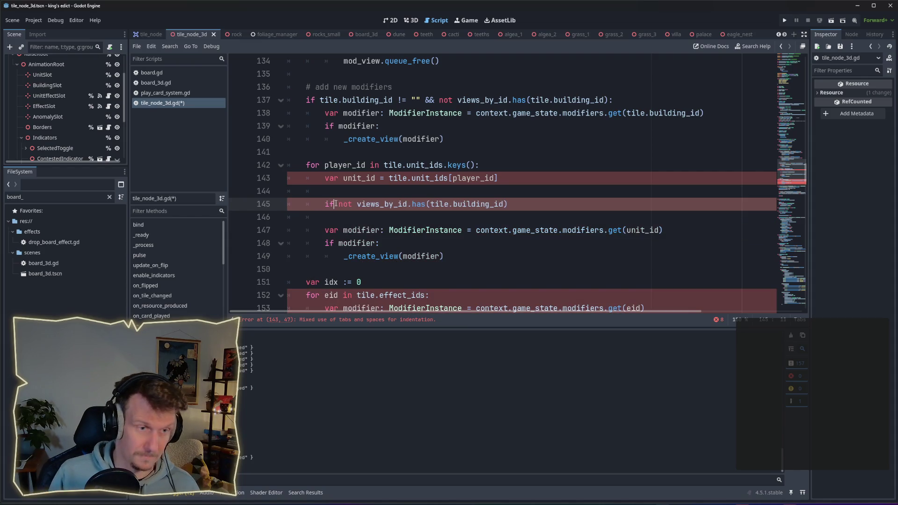
double_click(365, 179)
left_click_drag(430, 204, 505, 204)
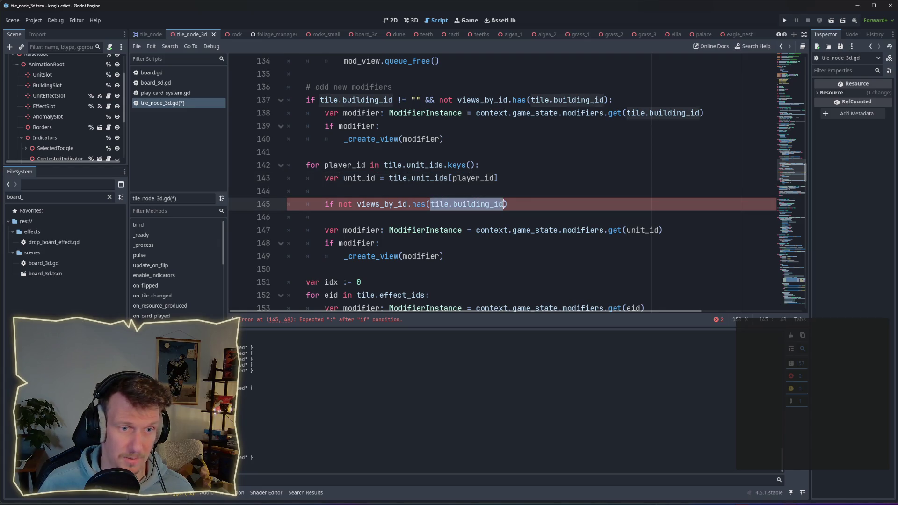
key("ctrl+v")
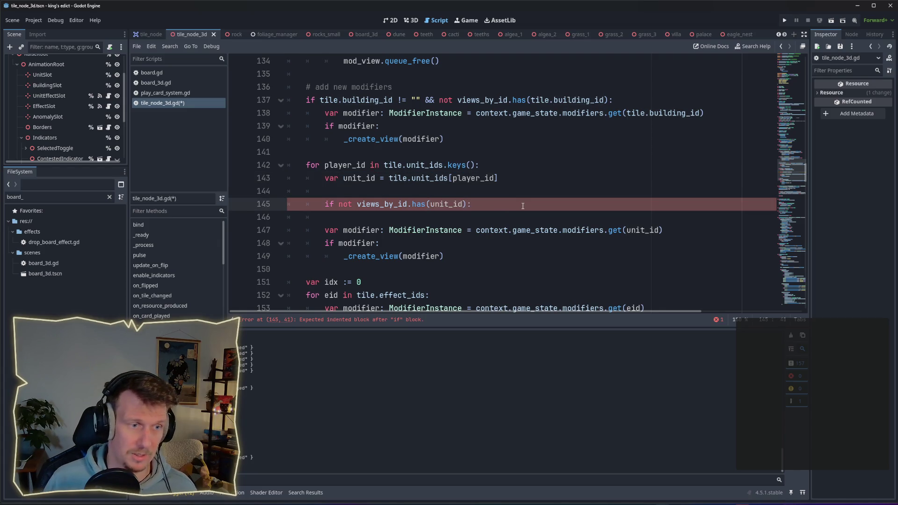
Step: Indent the modifier lines under the new check, remove the blank line, and save
left_click_drag(452, 255, 362, 218)
key("Tab")
left_click(362, 219)
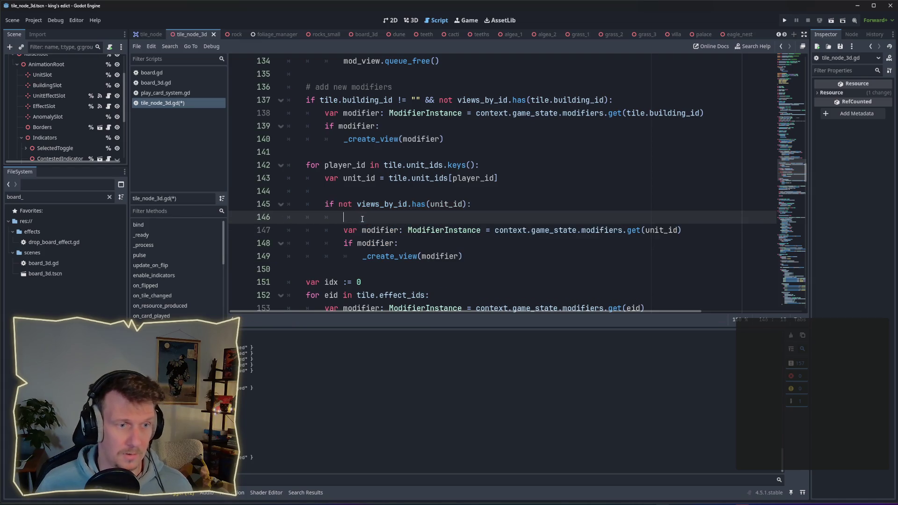
key("BackSpace")
key("BackSpace")
key("BackSpace")
left_click(434, 196)
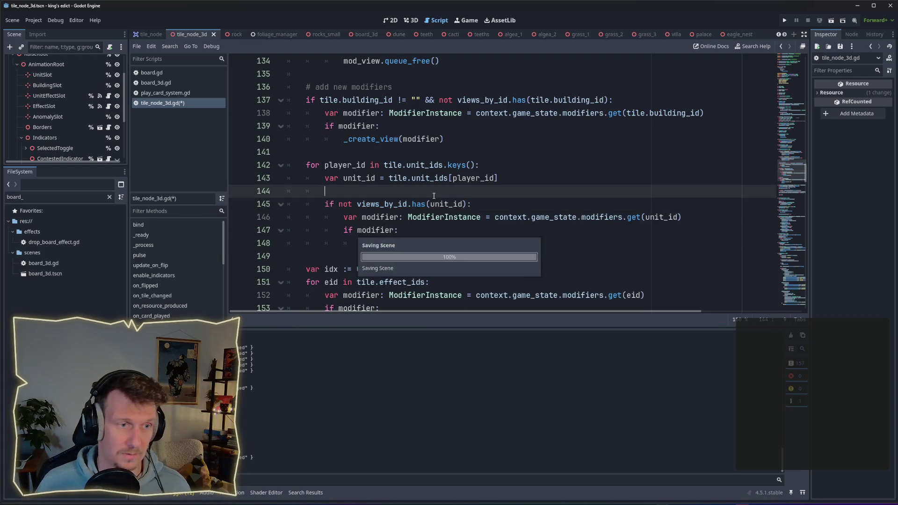
key("ctrl+s")
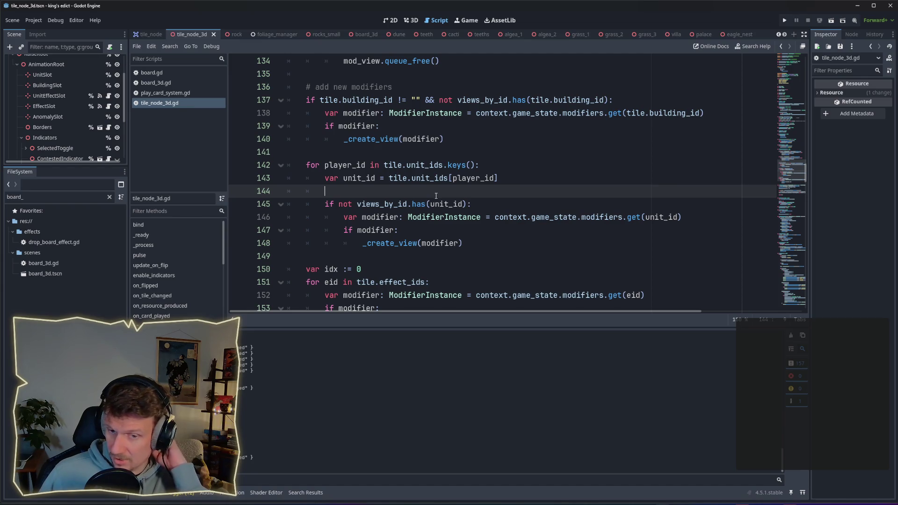
Step: Run the project, create a new game, and choose the i_know_this_place map
left_click(784, 20)
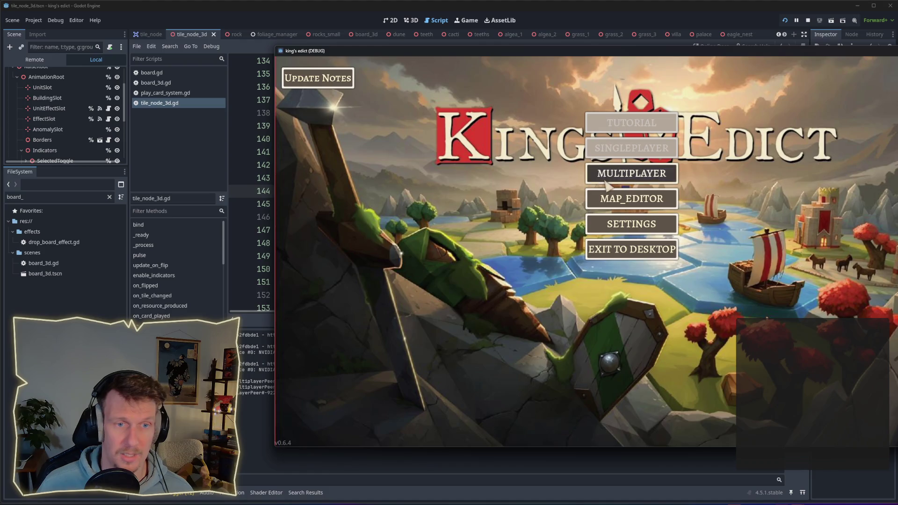
left_click(608, 180)
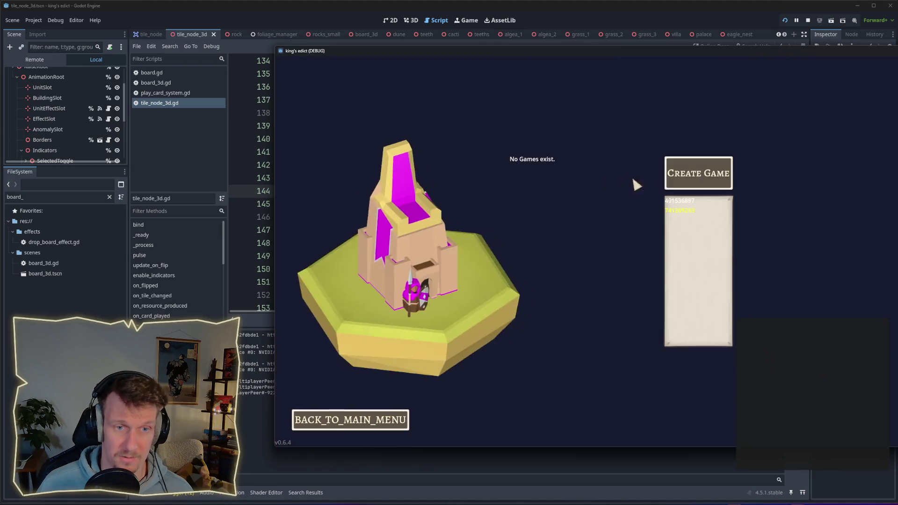
left_click(677, 173)
left_click(709, 99)
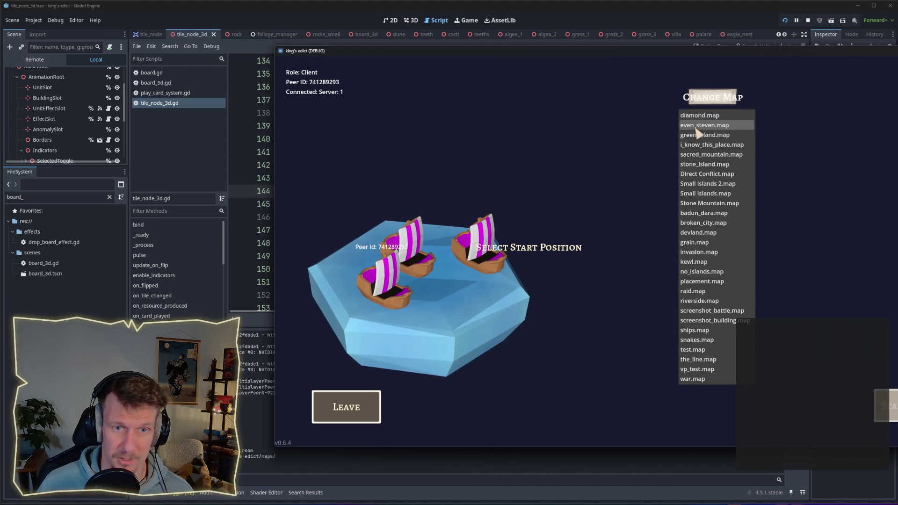
left_click(697, 125)
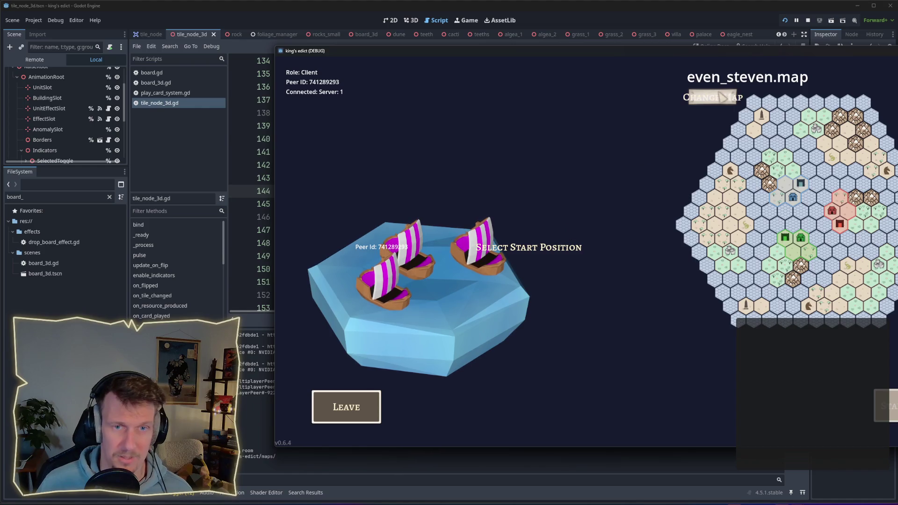
left_click(709, 97)
left_click(700, 144)
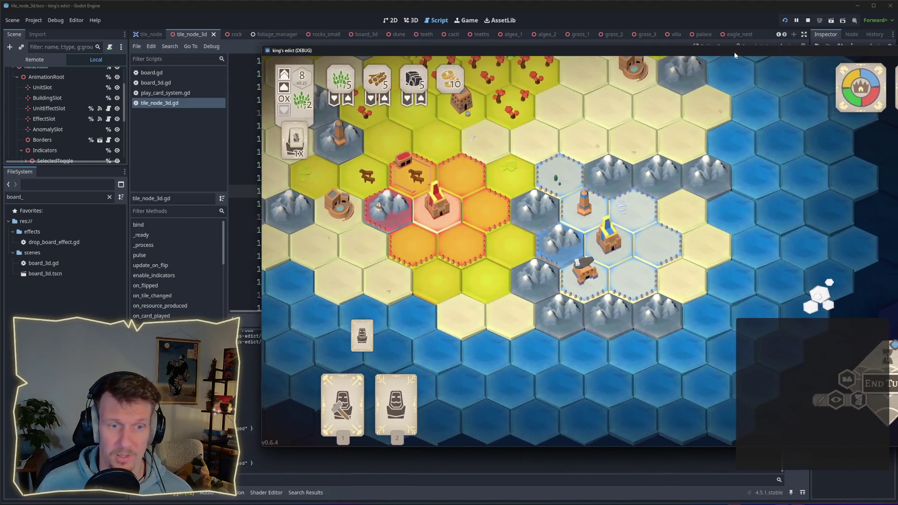
Step: Place the spearman unit from card 3 on a board tile and select it
scroll(595, 258, "up", 2)
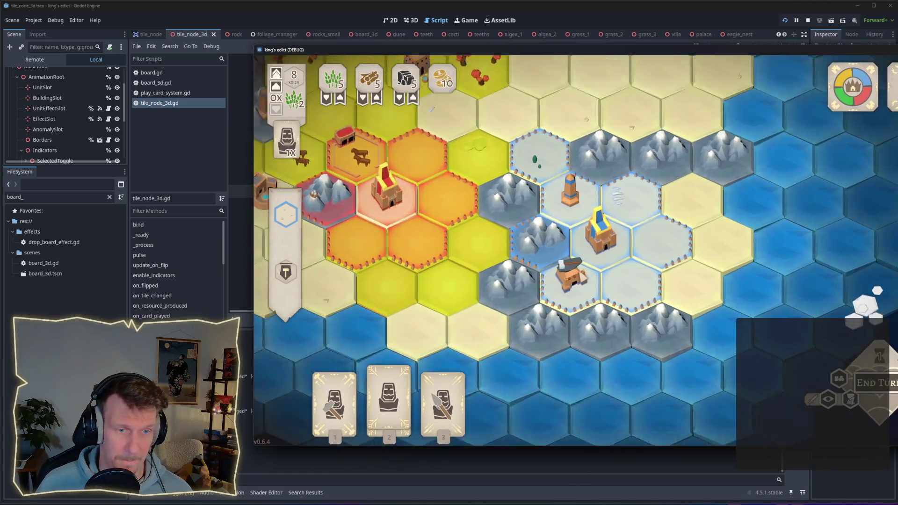
left_click(388, 388)
right_click(545, 271)
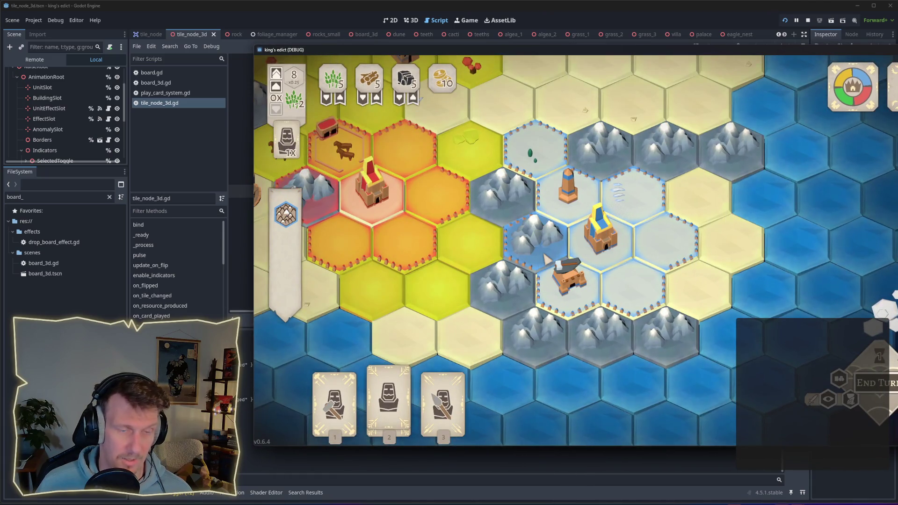
key("3")
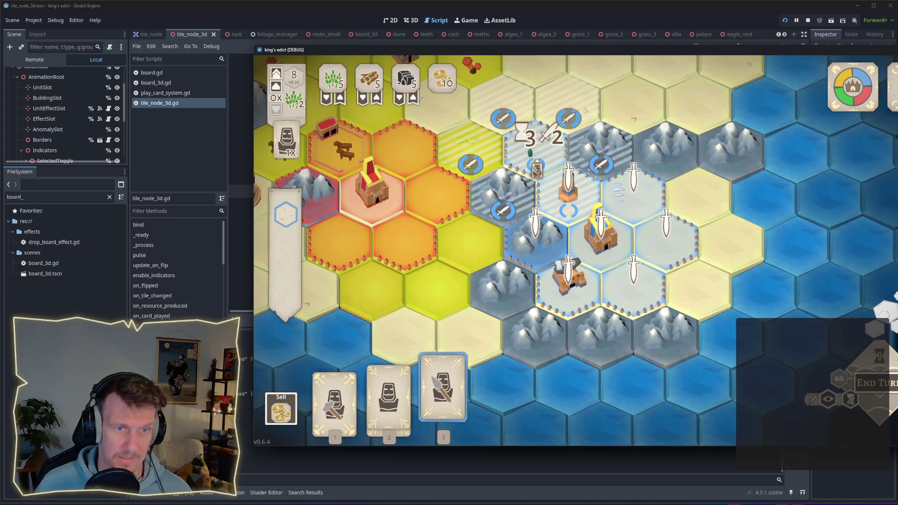
left_click(542, 169)
left_click(538, 150)
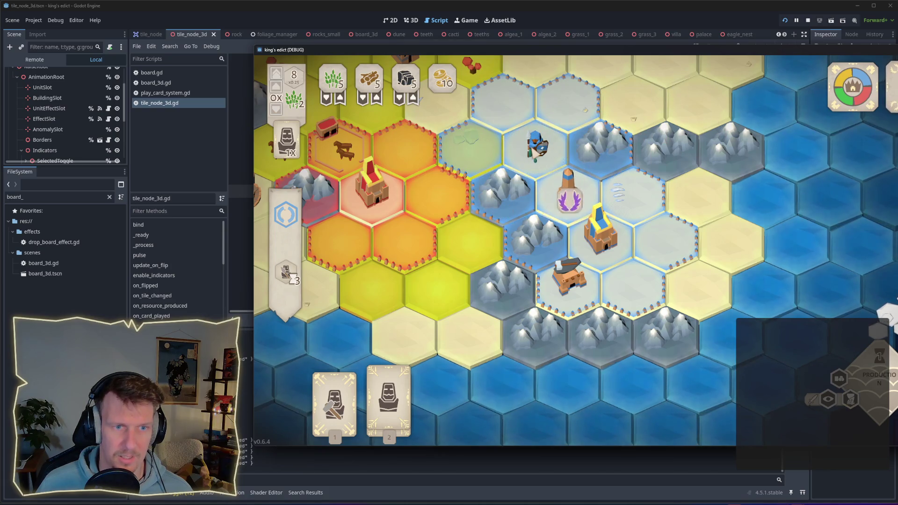
Step: Select the tower and mountain tiles, then play card 1 to build on the centre tile
left_click(550, 200)
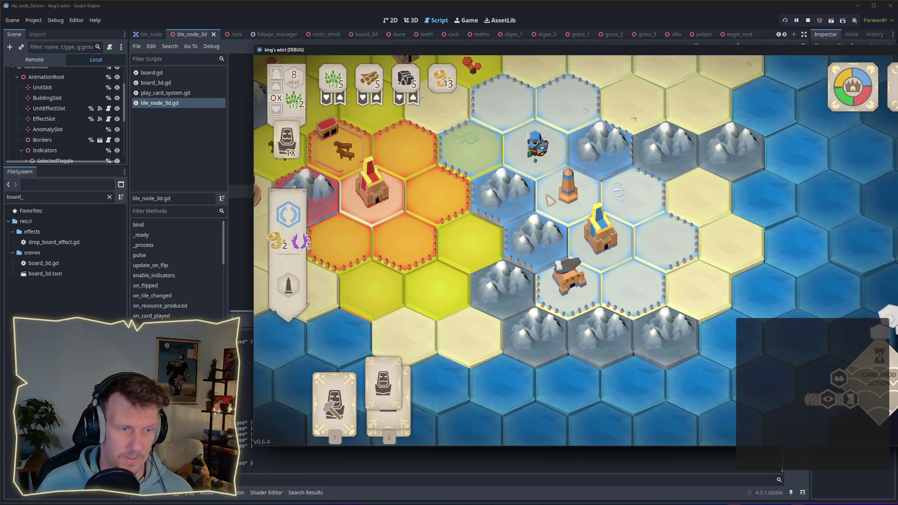
left_click(552, 239)
key("1")
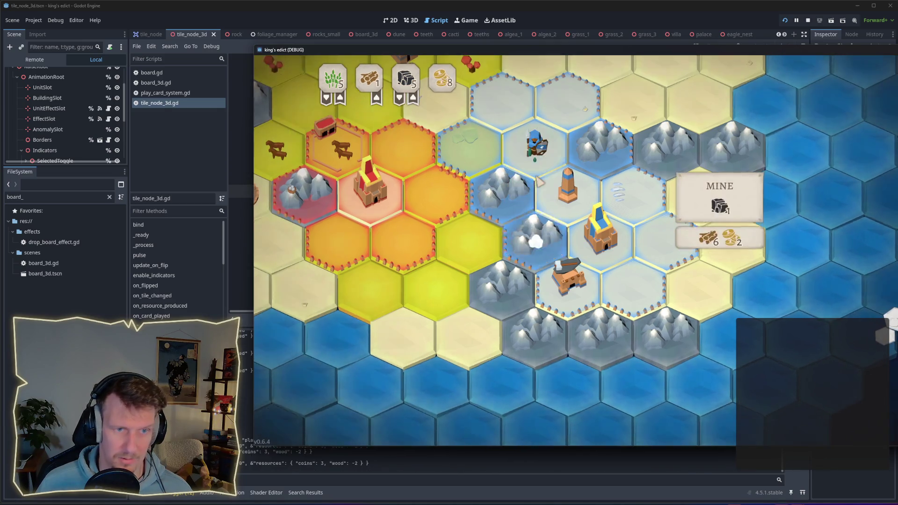
key("1")
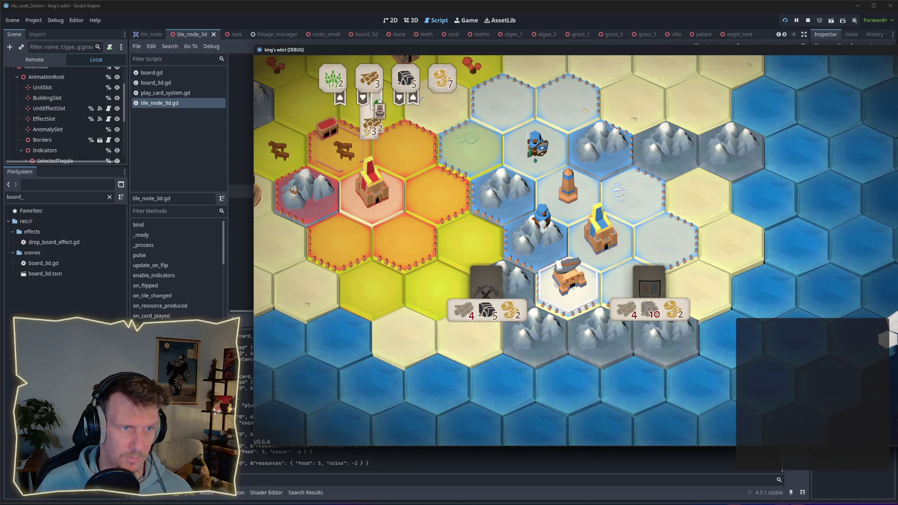
left_click(486, 281)
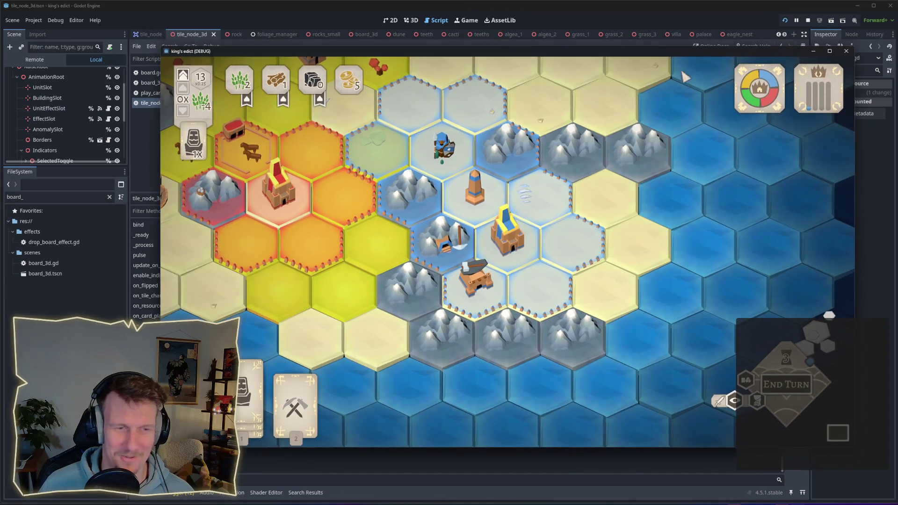
Step: Play the pickaxe card to place a mine on the mountain tile
mouse_move(545, 192)
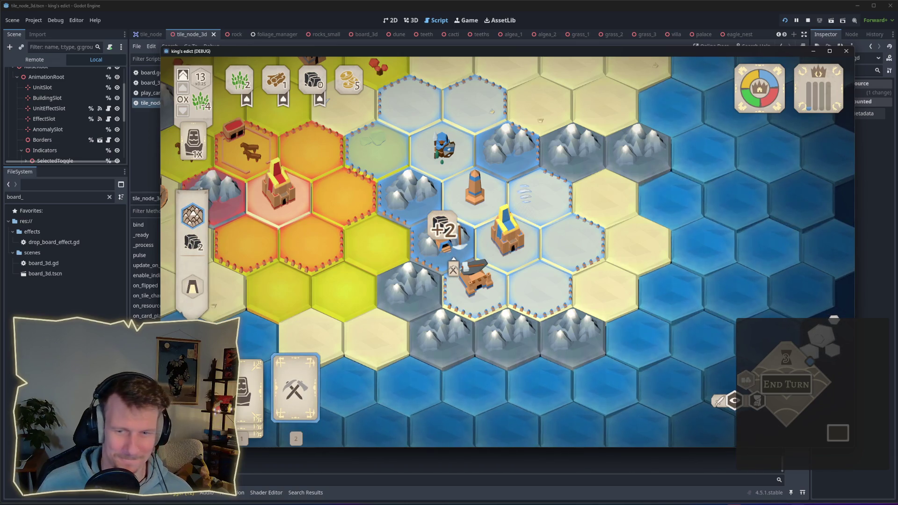
left_click(452, 271)
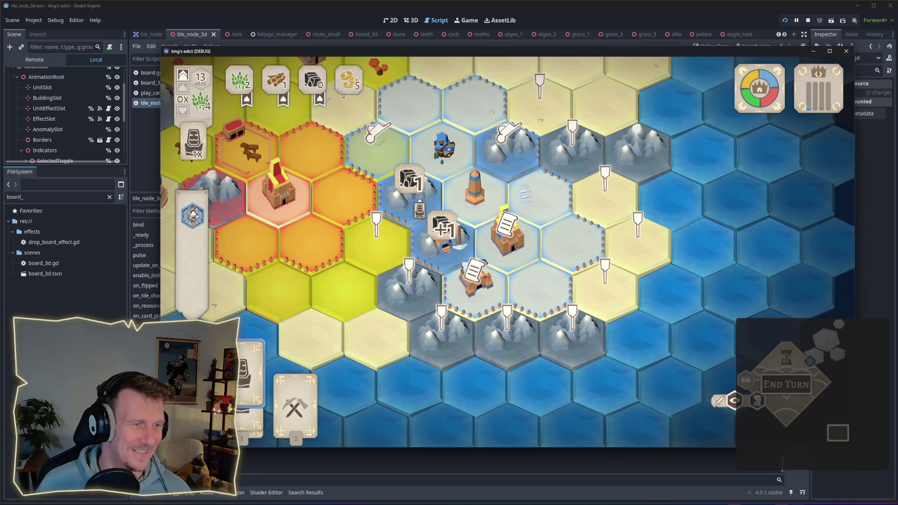
left_click(436, 215)
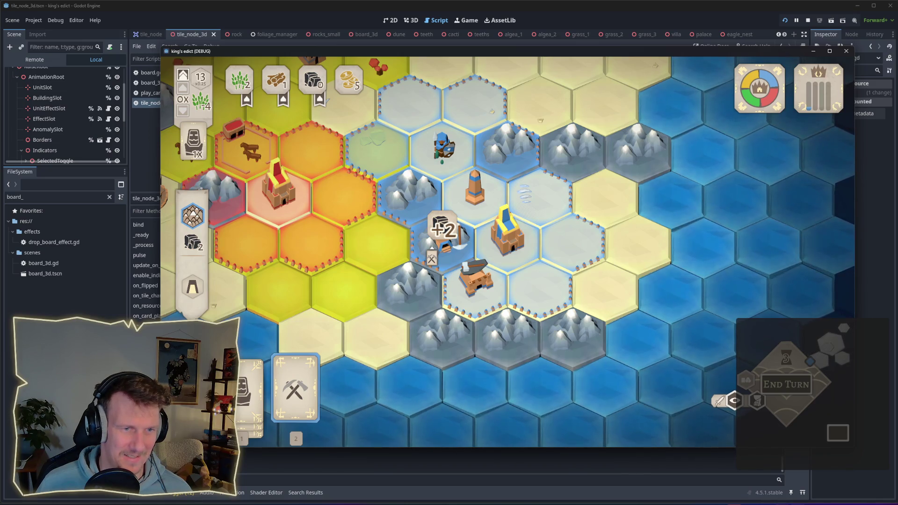
left_click(431, 259)
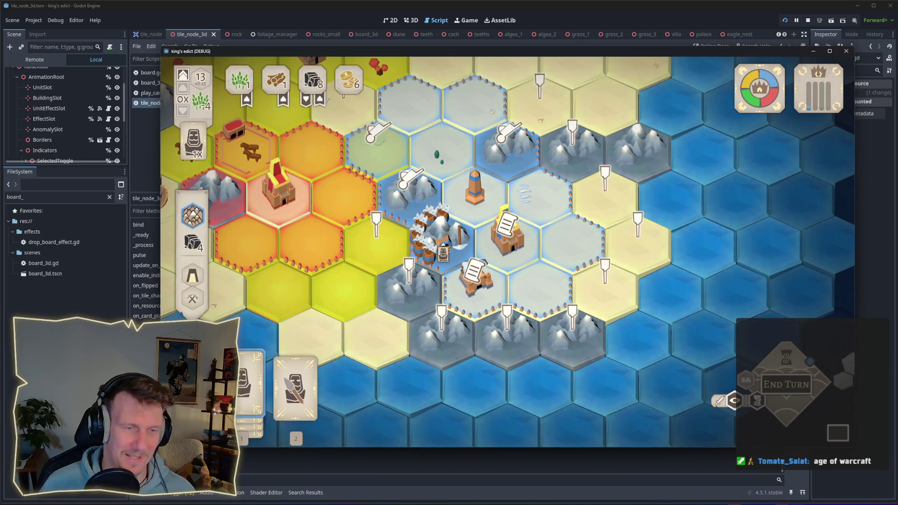
Step: Preview the spear card and card 1 placements, then stop the running game
key("2")
key("Escape")
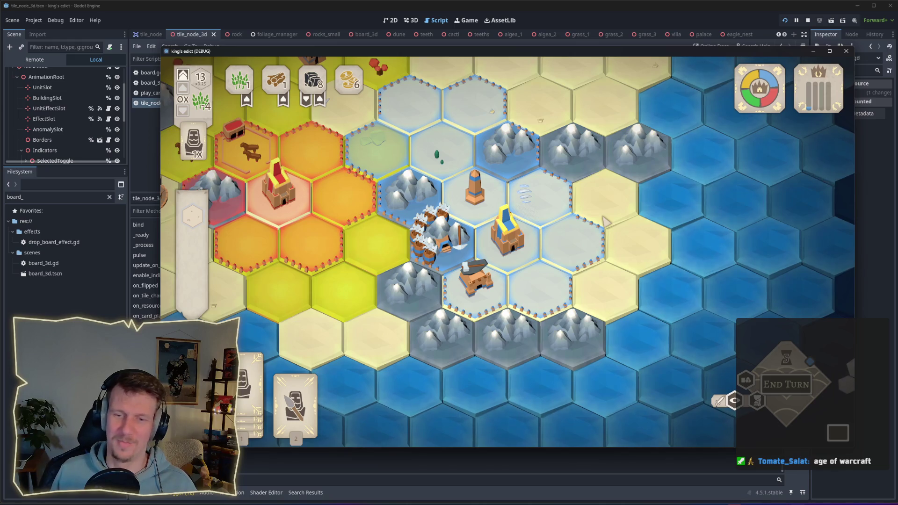
key("1")
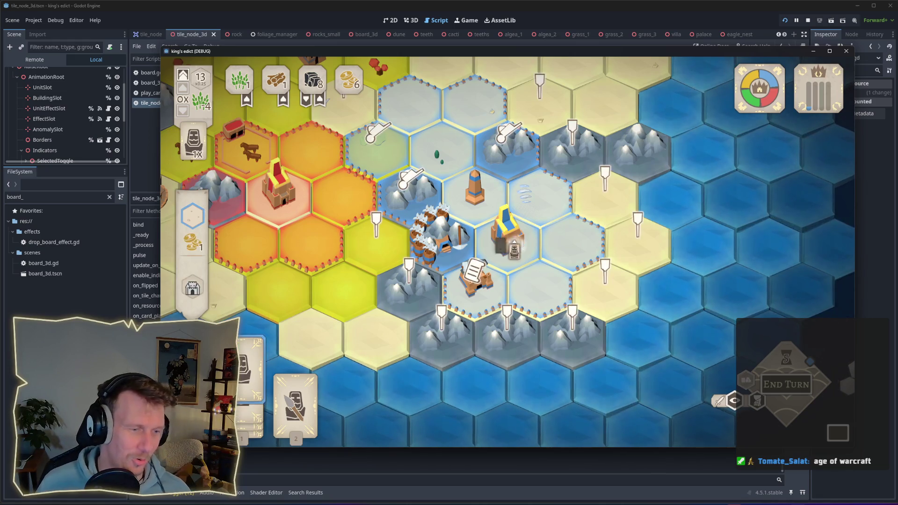
key("Escape")
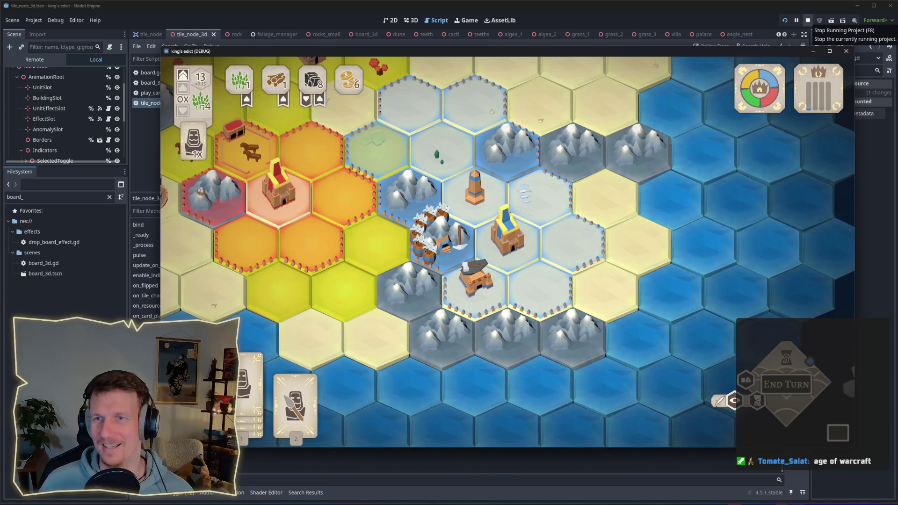
left_click(808, 21)
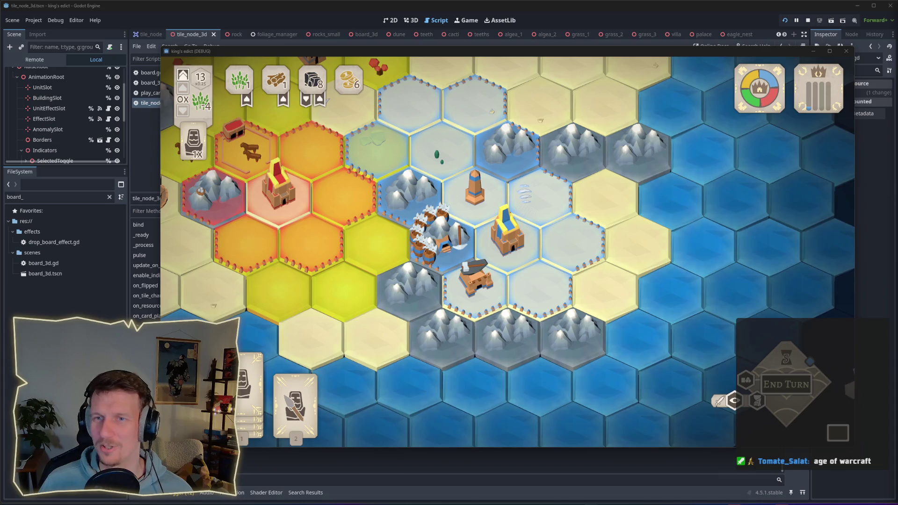
mouse_move(486, 199)
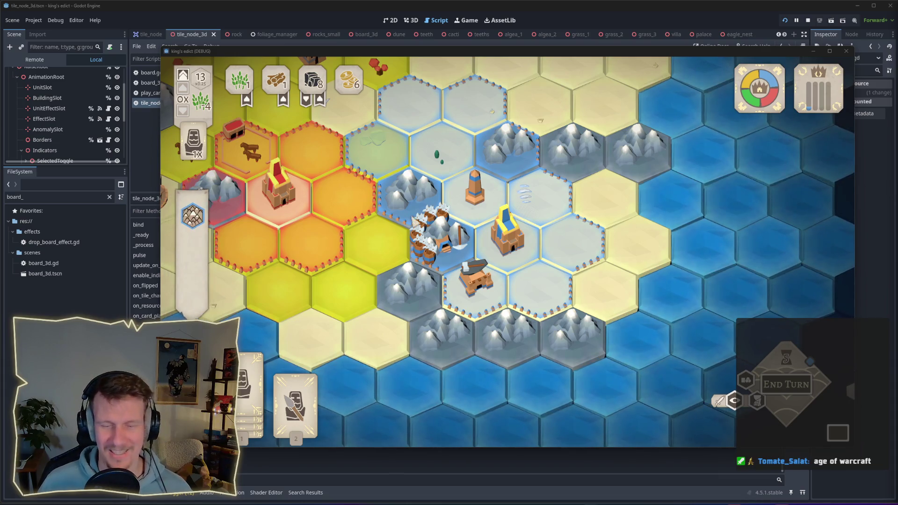
left_click(808, 21)
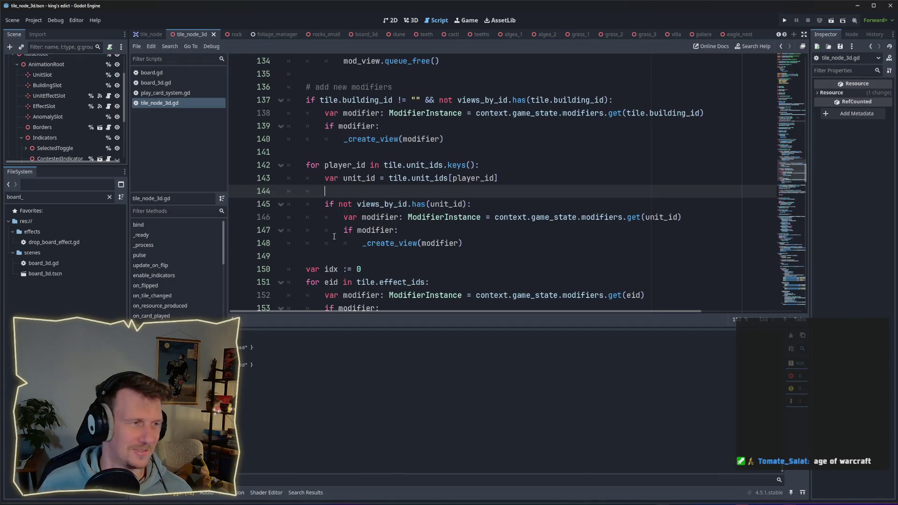
left_click(461, 244)
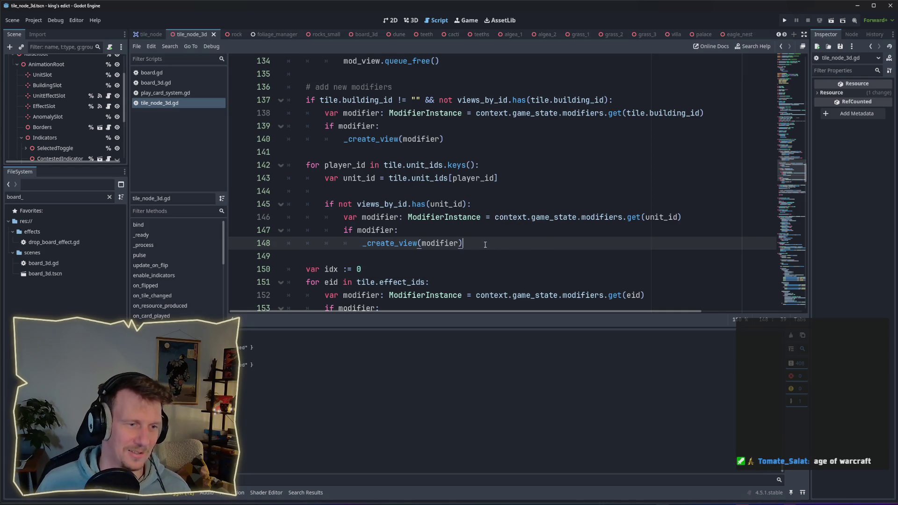
scroll(485, 245, "down", 3)
left_click(456, 204)
left_click(490, 211)
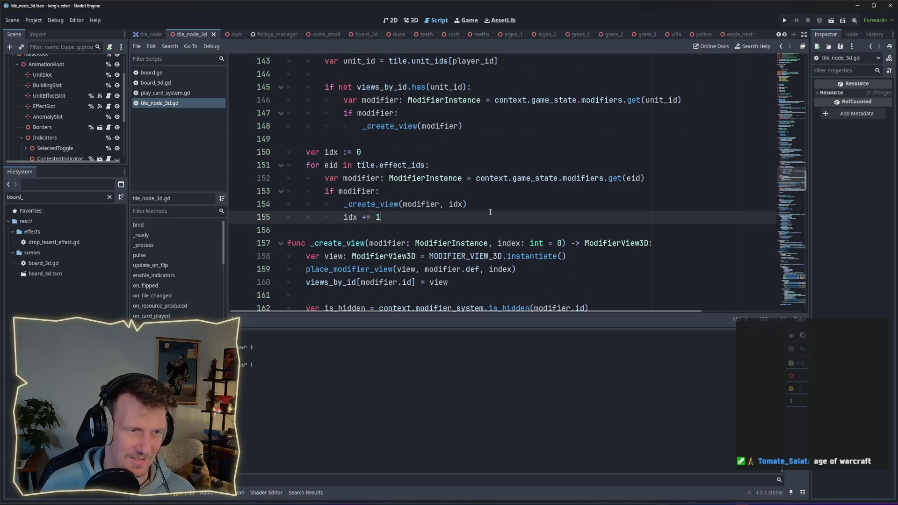
scroll(488, 208, "up", 1)
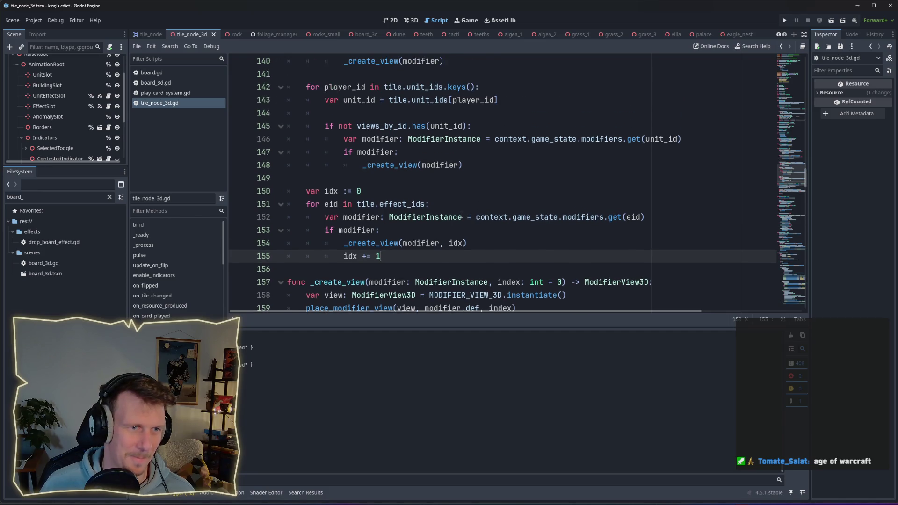
left_click(483, 248)
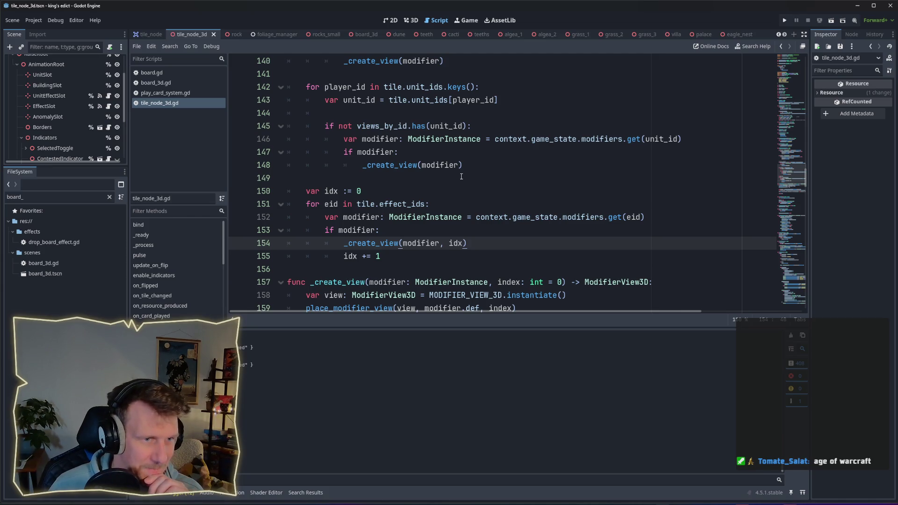
scroll(461, 177, "up", 1)
Step: Delete the add new modifiers comment and paste an unindented copy of the building_slot cleanup loop below
scroll(461, 176, "up", 3)
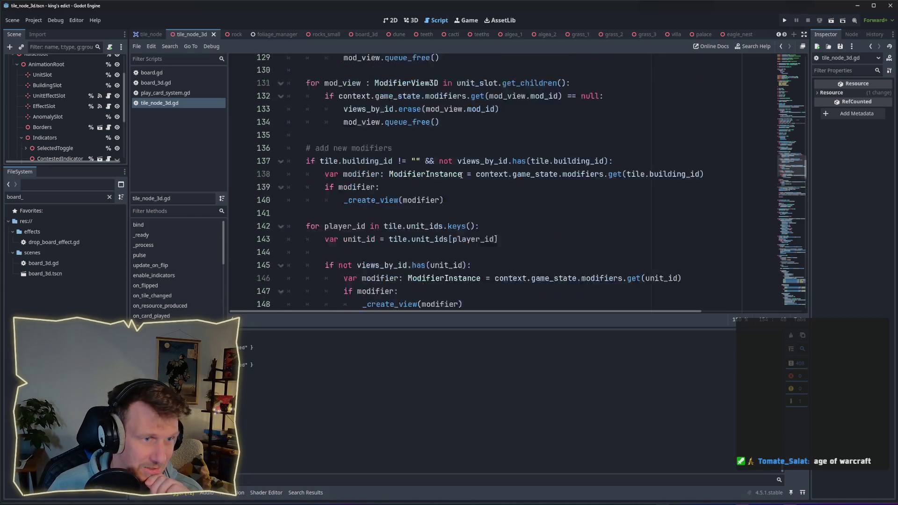
left_click_drag(394, 164, 316, 165)
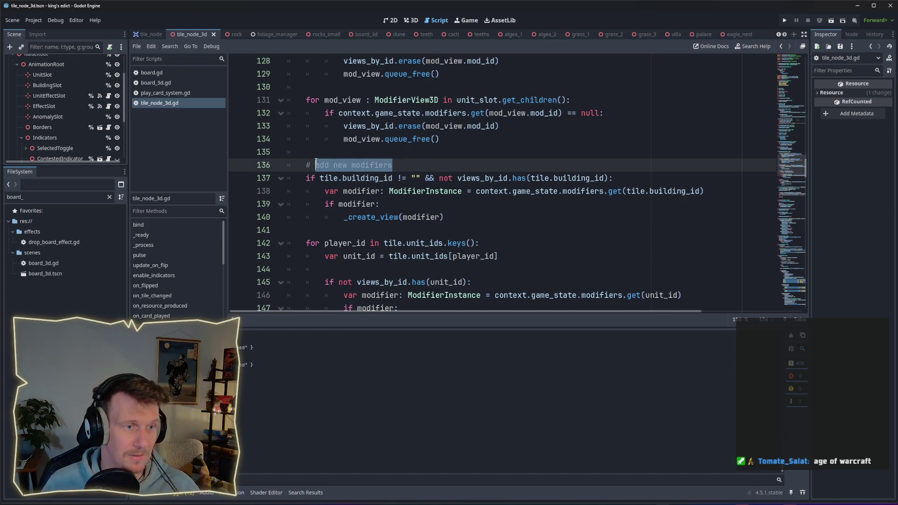
key("BackSpace")
key("BackSpace")
key("BackSpace")
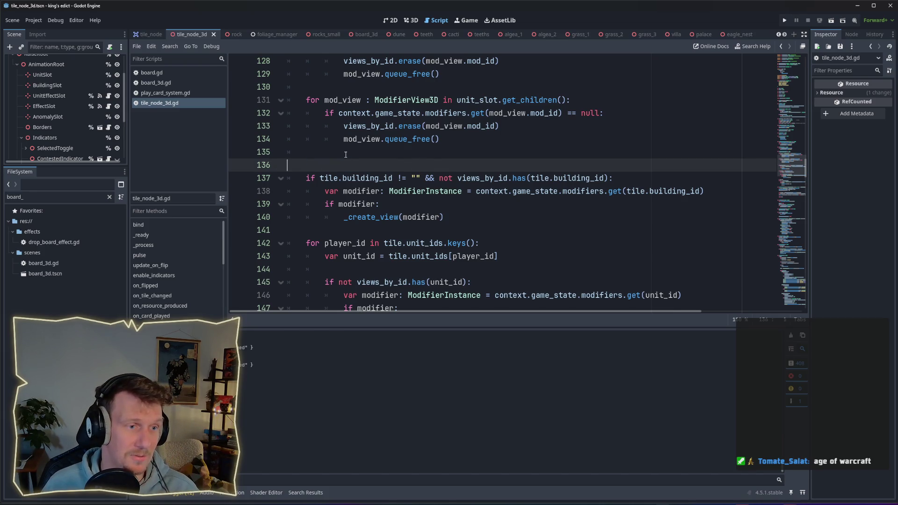
scroll(382, 146, "up", 1)
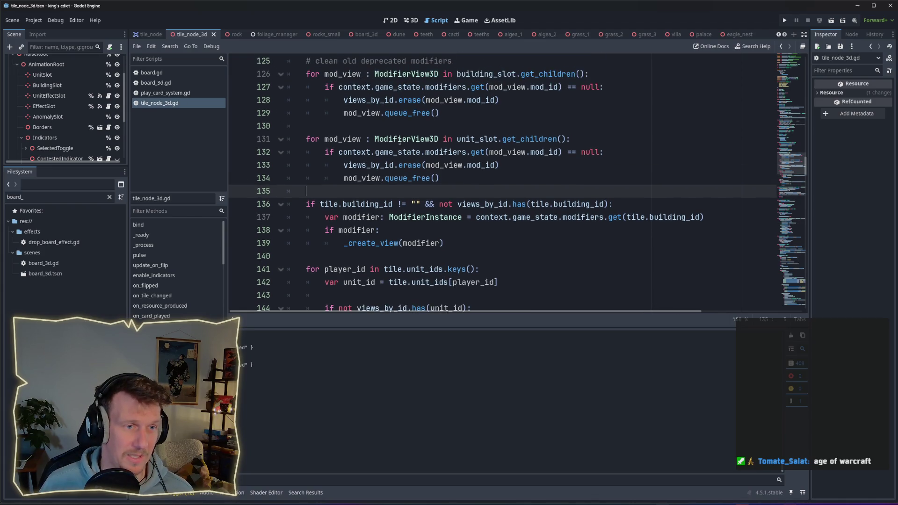
mouse_move(444, 118)
left_mouse_down()
mouse_move(355, 113)
mouse_move(288, 79)
left_mouse_up()
key("ctrl+c")
left_click(346, 192)
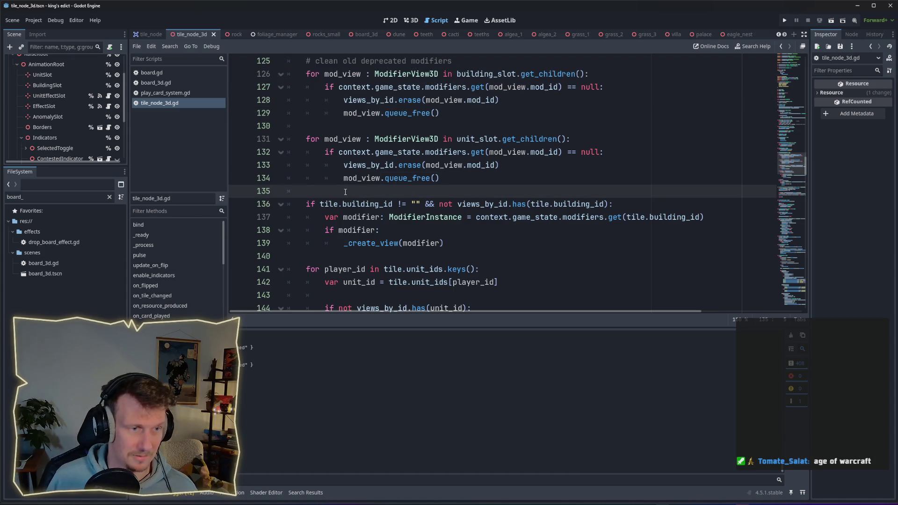
key("Return")
key("ctrl+v")
left_click(326, 204)
key("BackSpace")
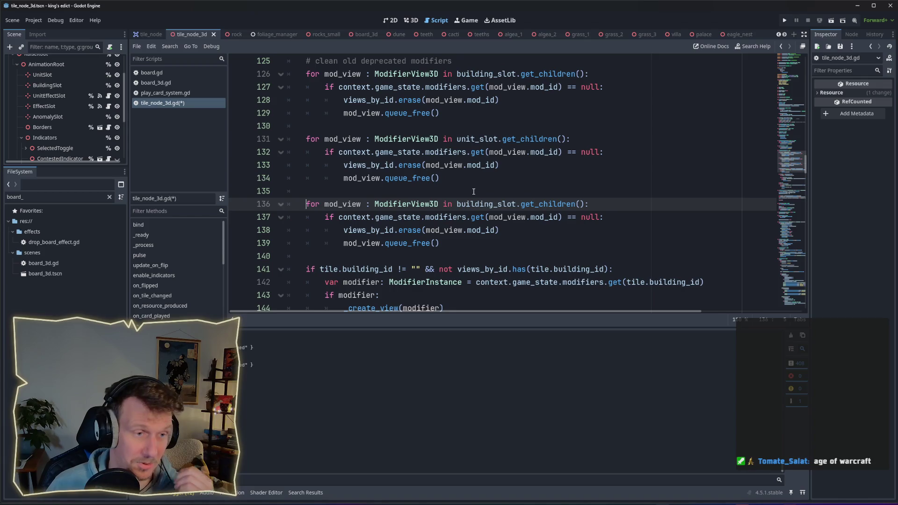
Step: Rename building_slot to effect_slot in the pasted loop and save the script
scroll(473, 192, "down", 1)
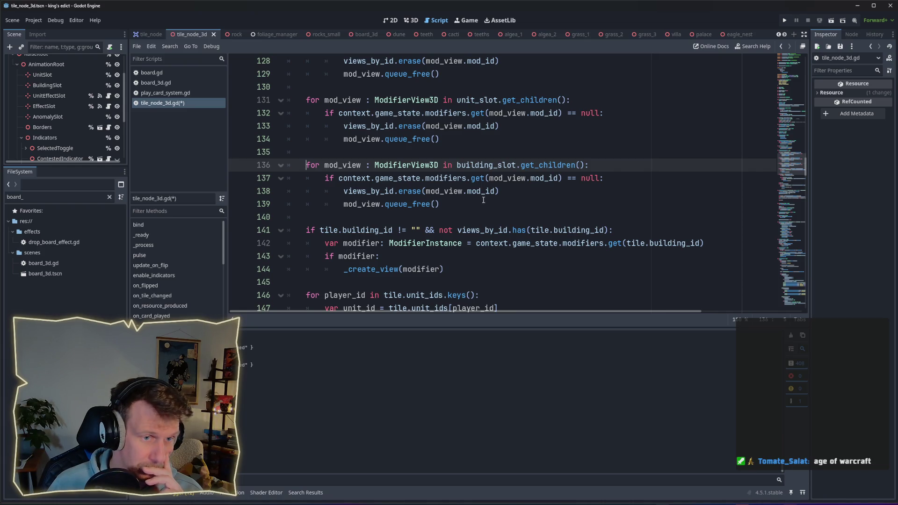
double_click(480, 166)
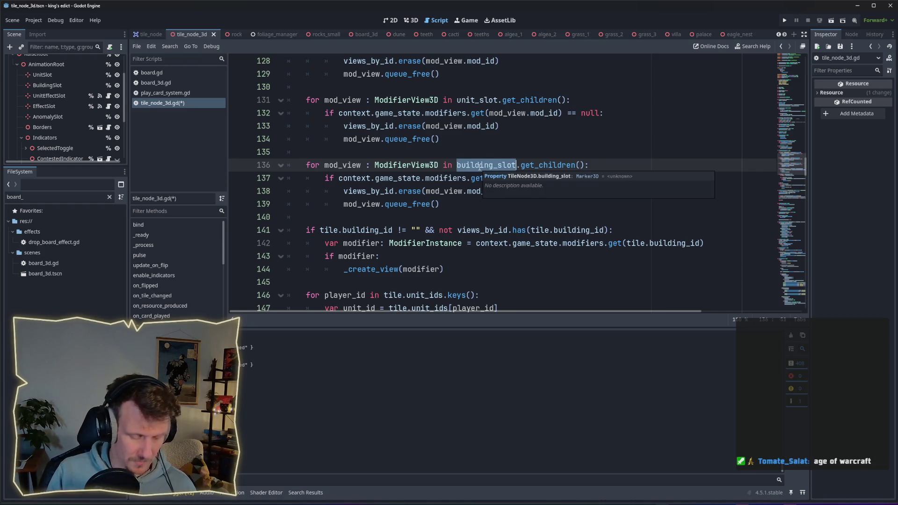
type("effe")
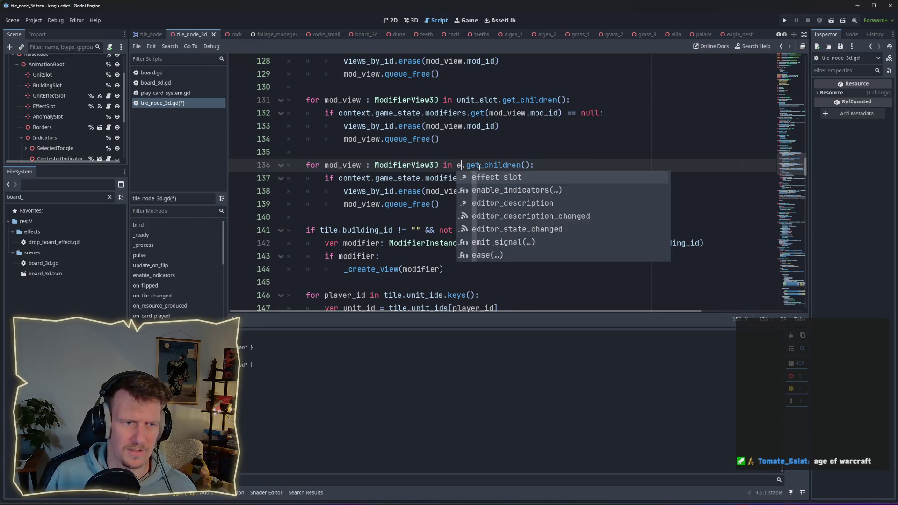
key("Return")
key("ctrl+s")
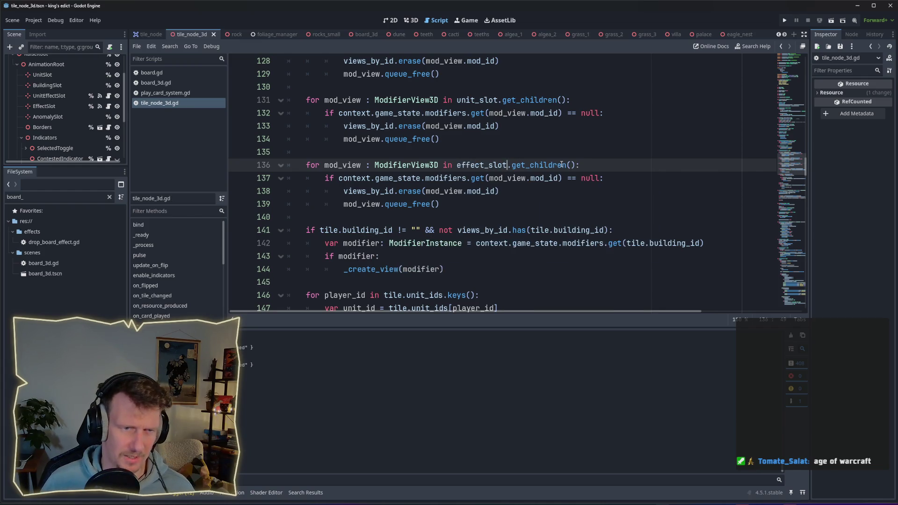
mouse_move(561, 165)
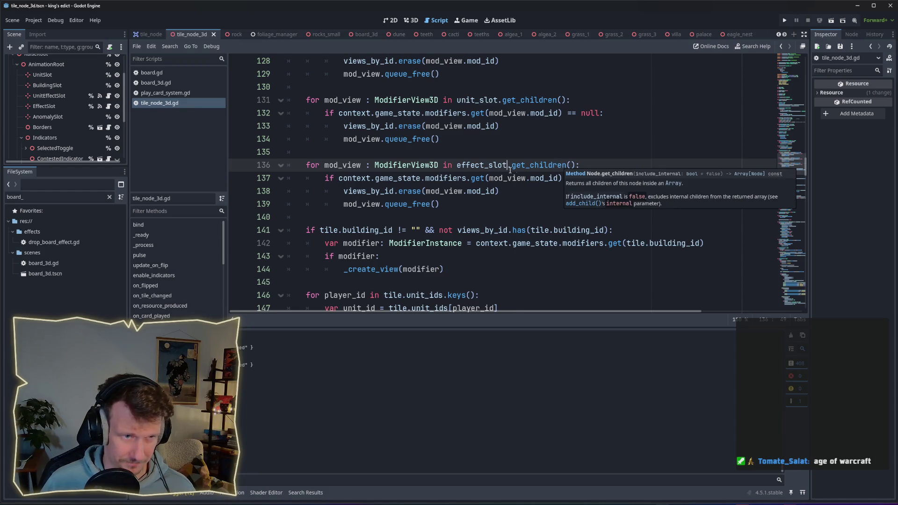
mouse_move(483, 177)
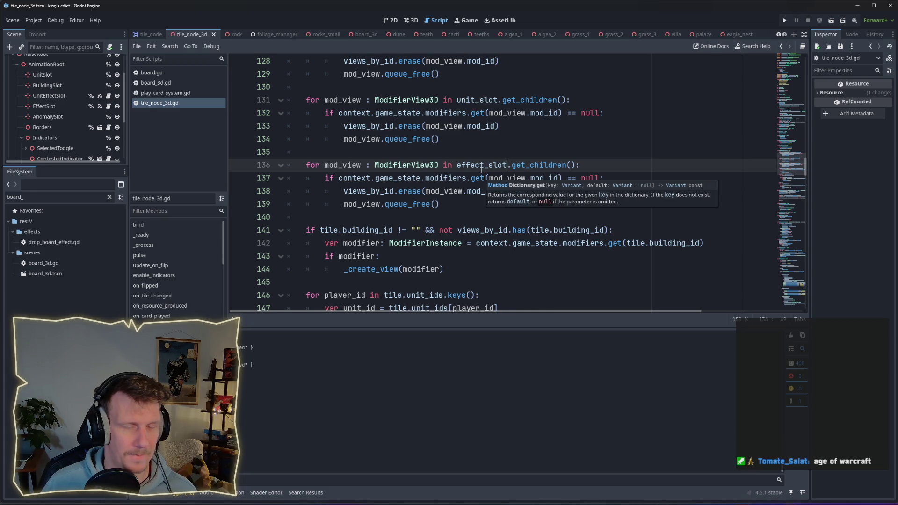
left_click_drag(806, 167, 806, 72)
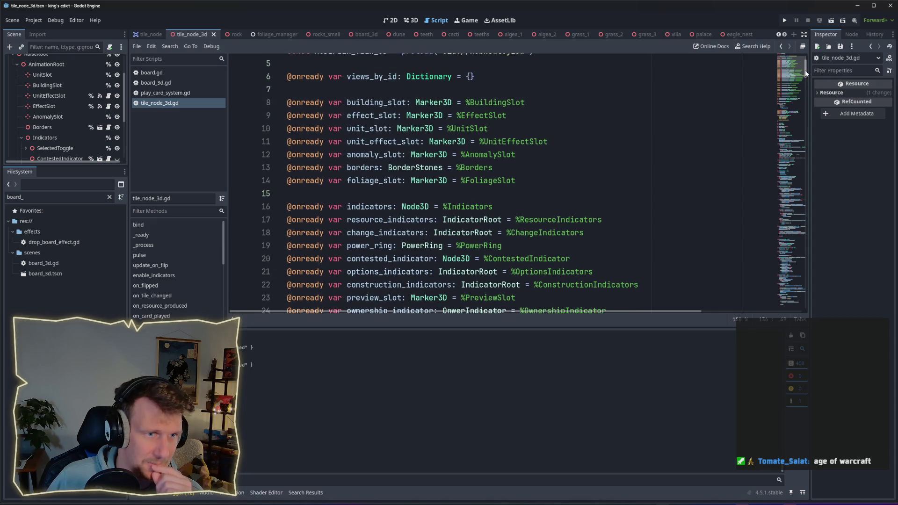
double_click(385, 143)
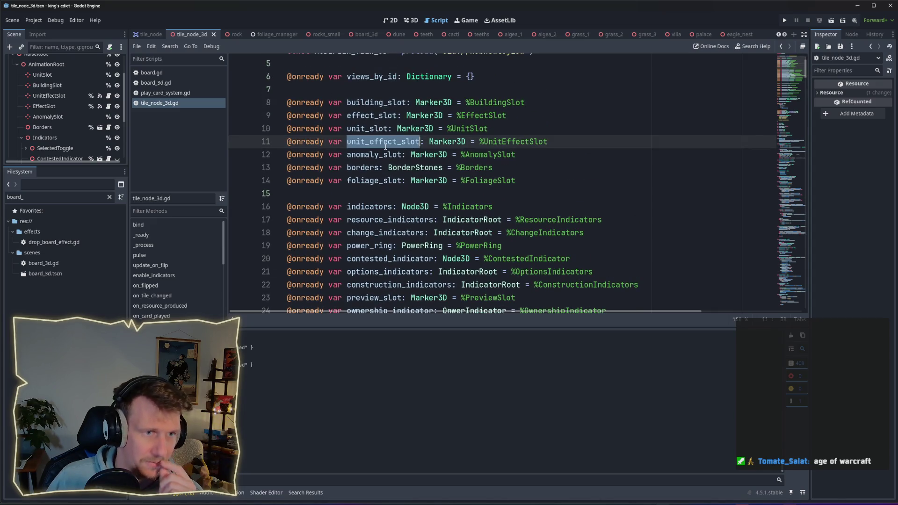
double_click(374, 116)
double_click(381, 142)
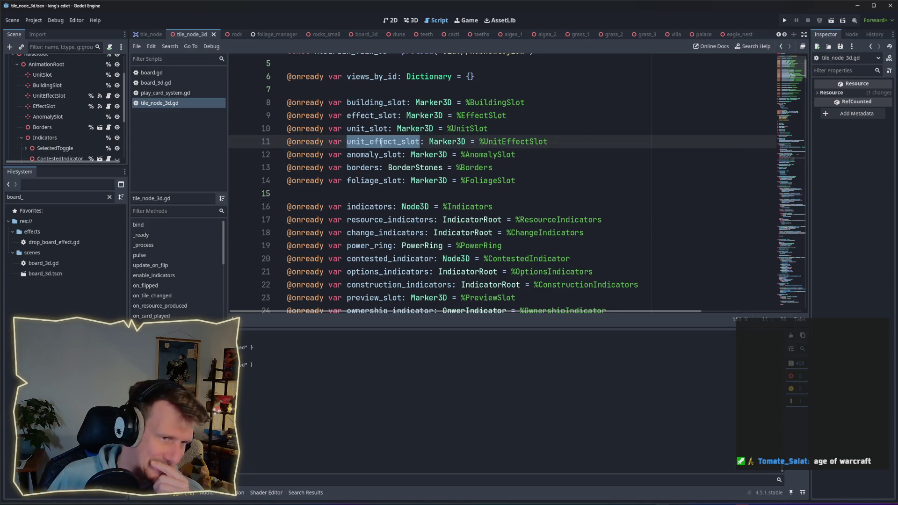
left_click(791, 135)
scroll(574, 211, "down", 15)
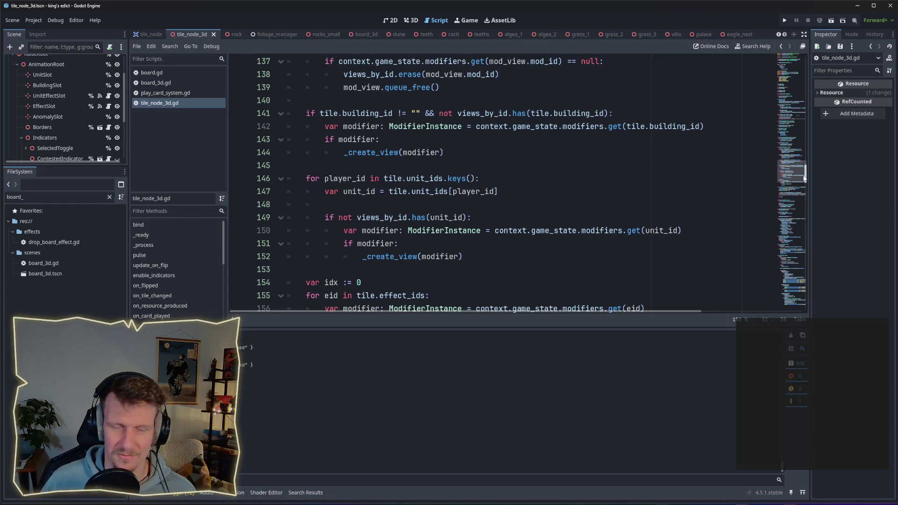
mouse_move(804, 178)
left_mouse_down()
mouse_move(804, 248)
mouse_move(807, 166)
left_mouse_up()
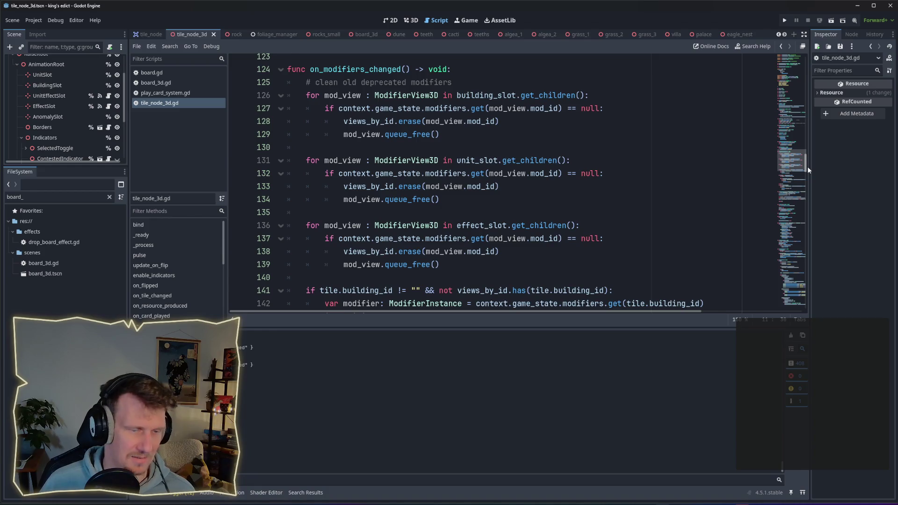
scroll(487, 207, "down", 3)
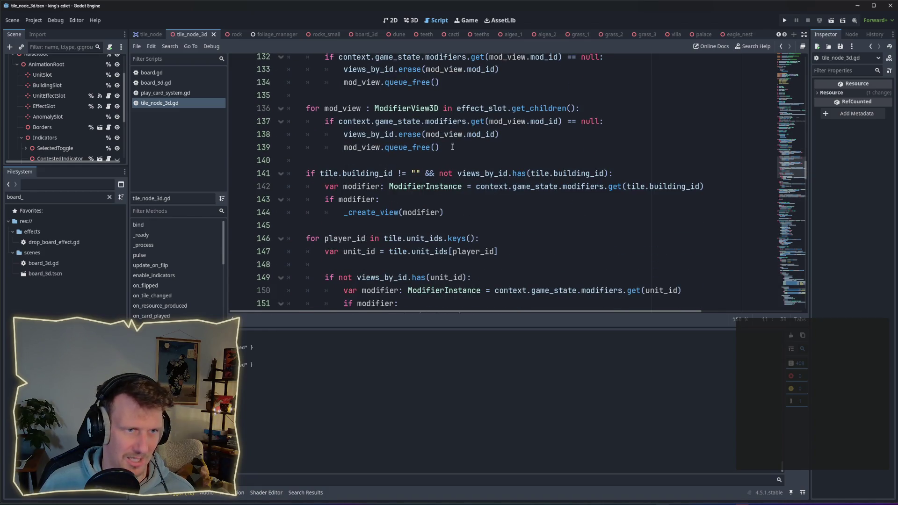
double_click(469, 109)
scroll(385, 134, "up", 1)
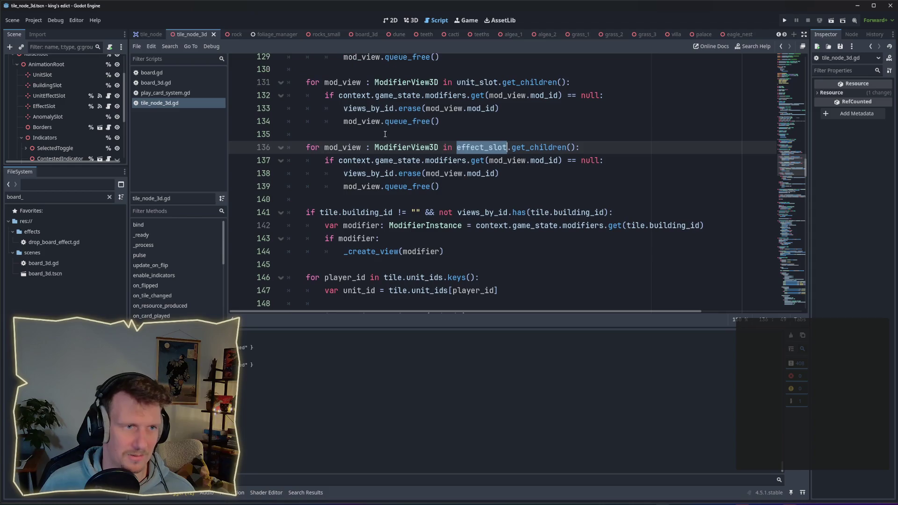
scroll(351, 133, "up", 1)
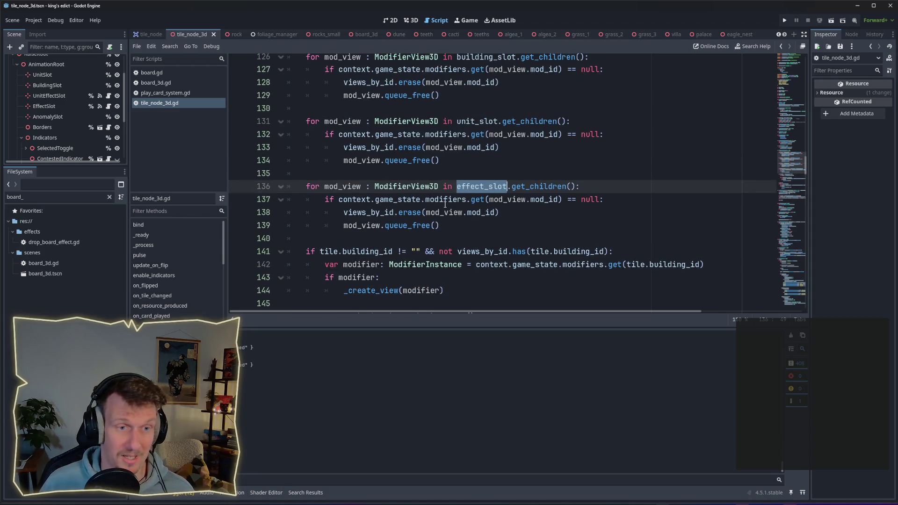
left_click(516, 210)
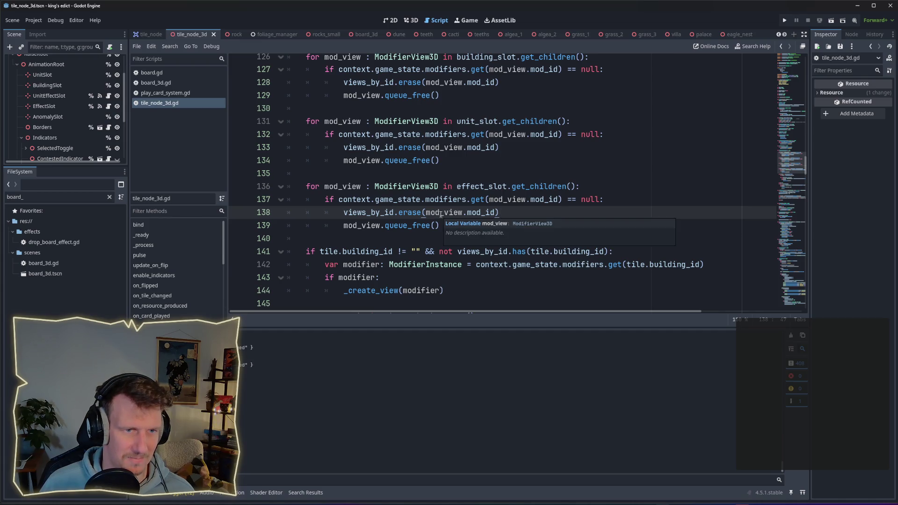
left_click(508, 177)
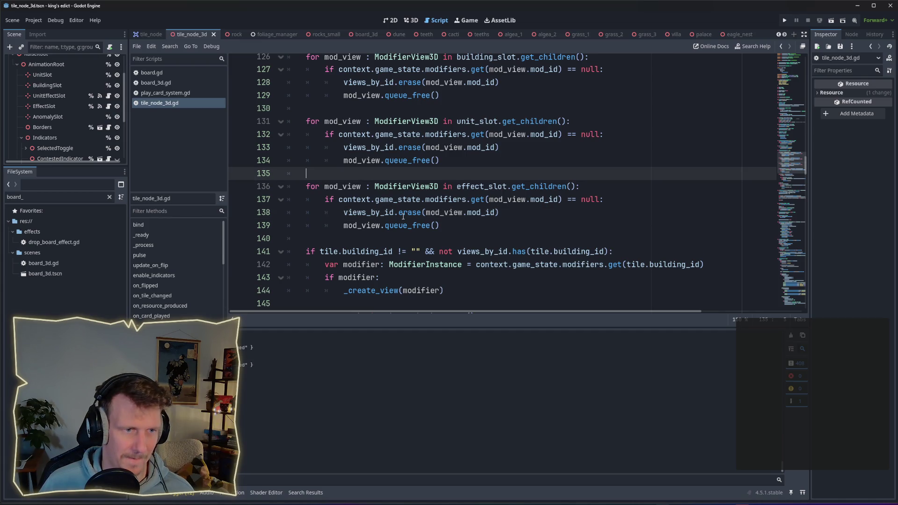
mouse_move(403, 217)
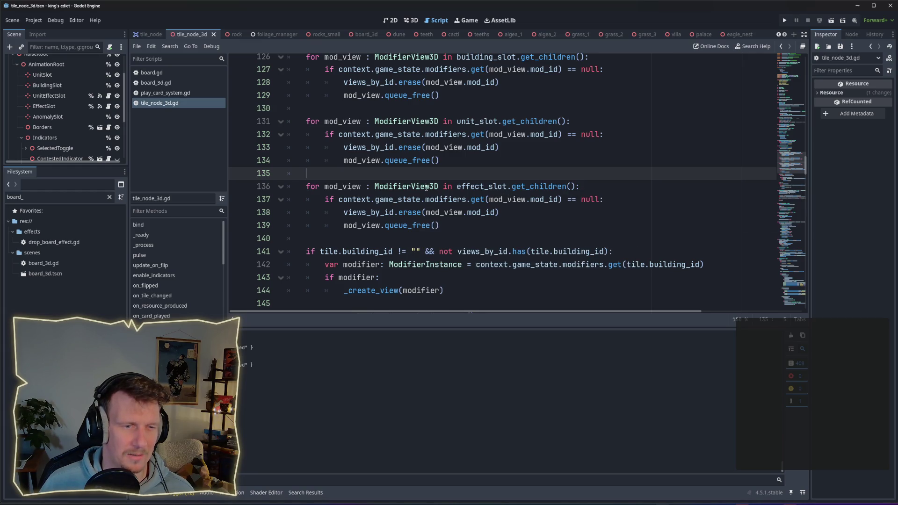
scroll(489, 186, "up", 1)
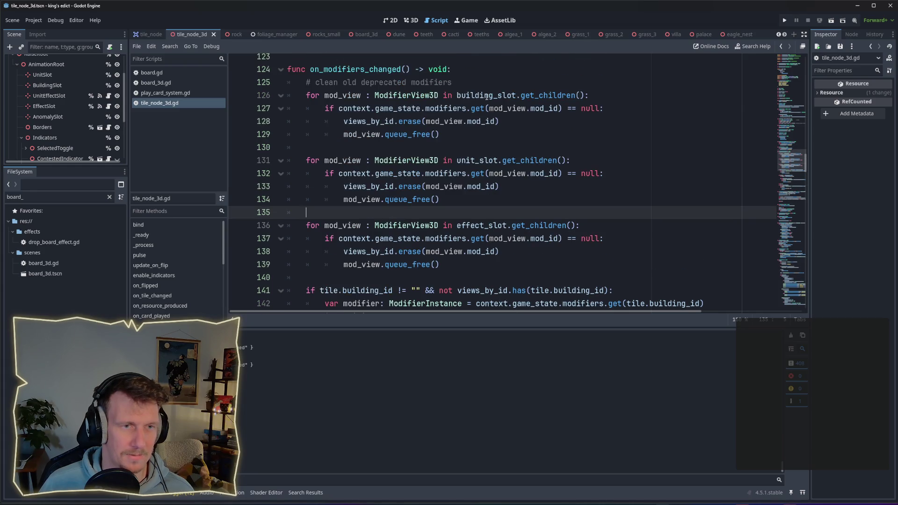
mouse_move(486, 96)
scroll(467, 227, "down", 1)
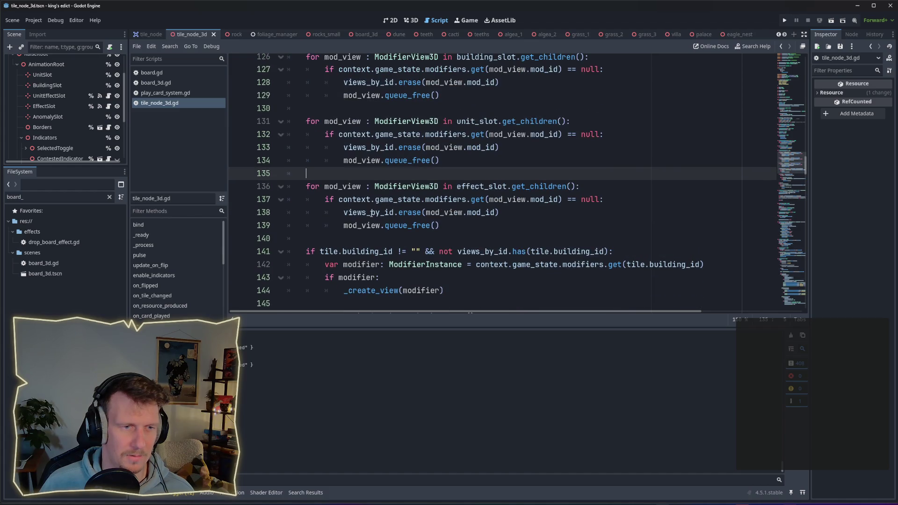
mouse_move(371, 213)
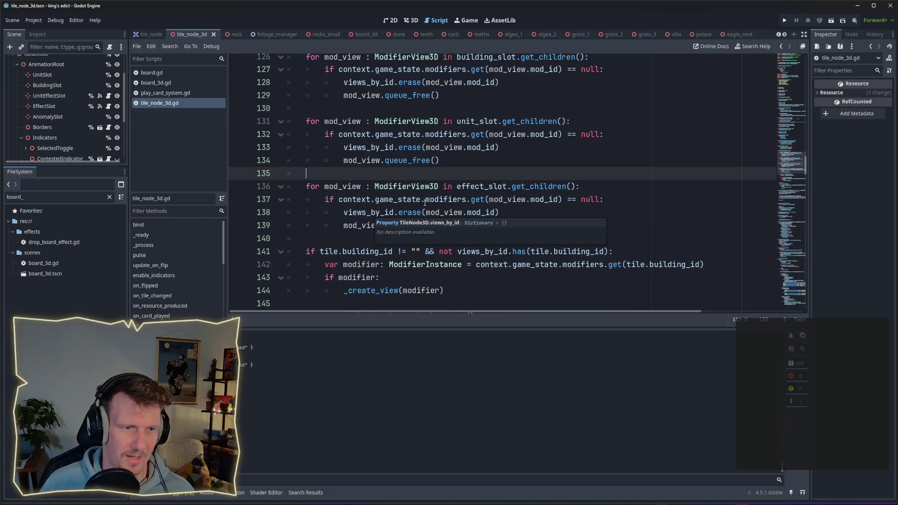
mouse_move(513, 184)
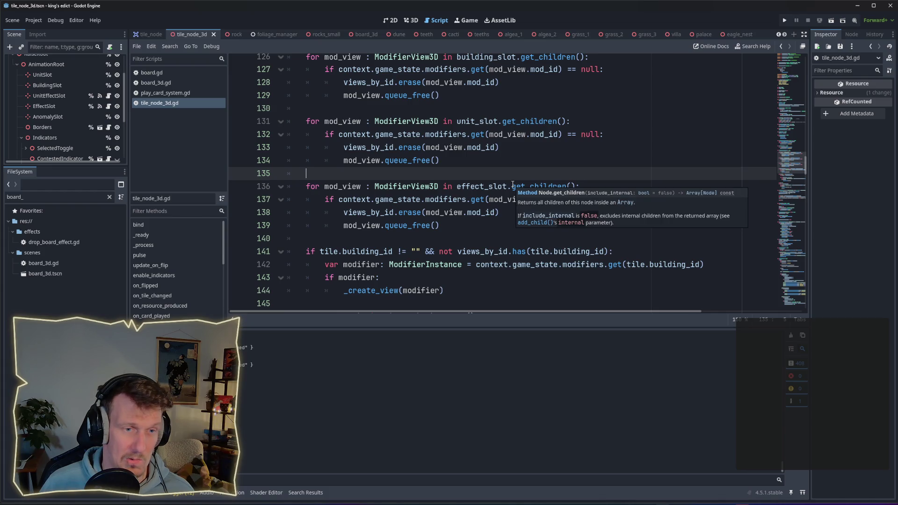
Step: Paste an unindented copy of the effect_slot cleanup loop at line 141
mouse_move(439, 225)
left_mouse_down()
mouse_move(341, 227)
mouse_move(287, 186)
left_mouse_up()
key("ctrl+c")
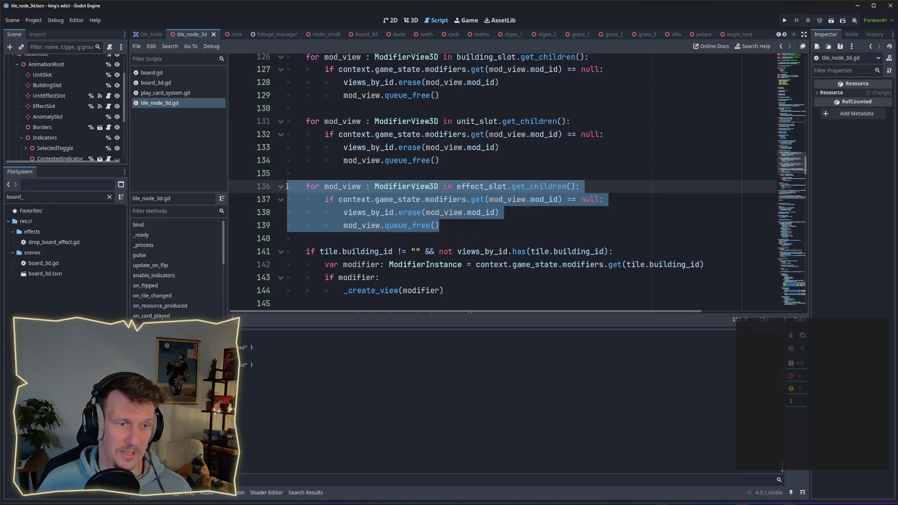
left_click(360, 237)
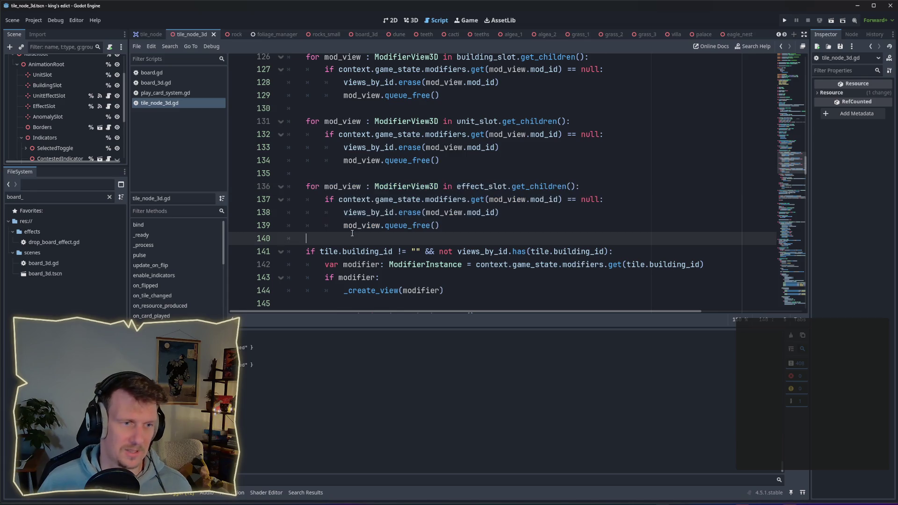
key("Return")
key("Return")
key("Up")
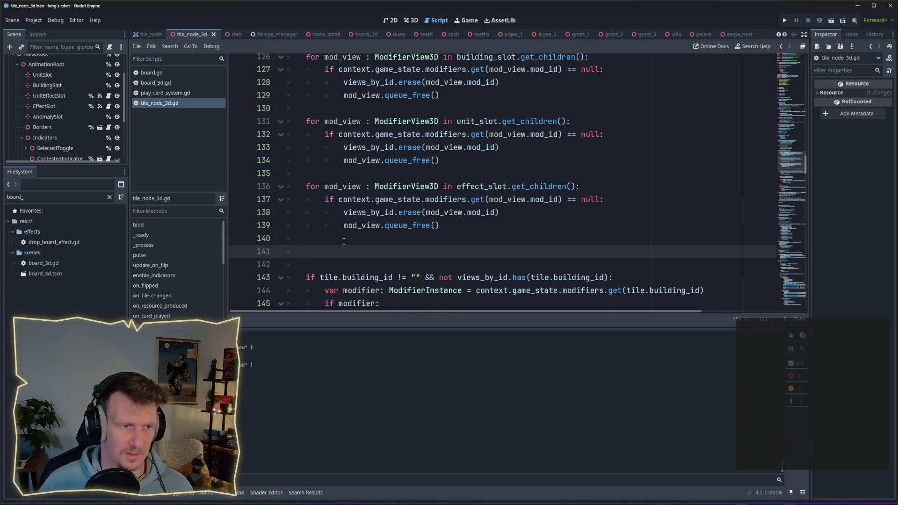
key("ctrl+v")
left_click(323, 255)
key("BackSpace")
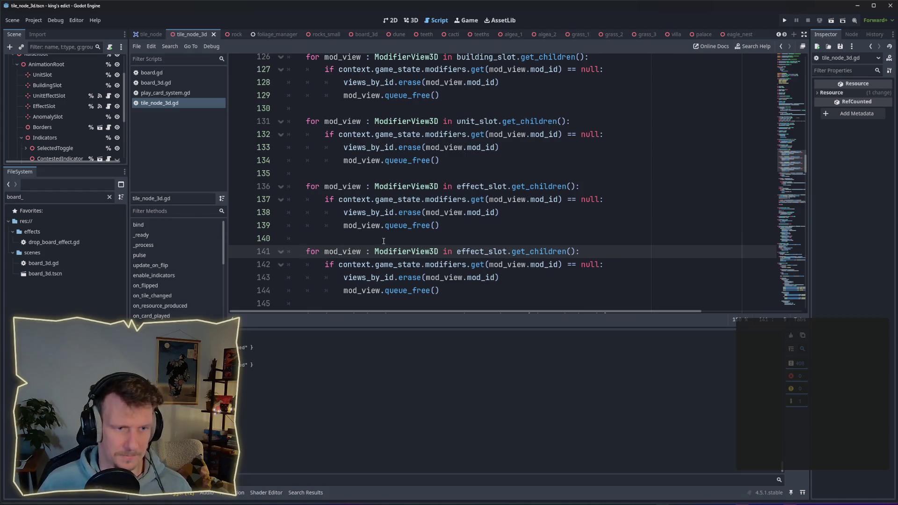
Step: Make the pasted loop iterate unit_effect_slot and save the script
scroll(383, 241, "down", 1)
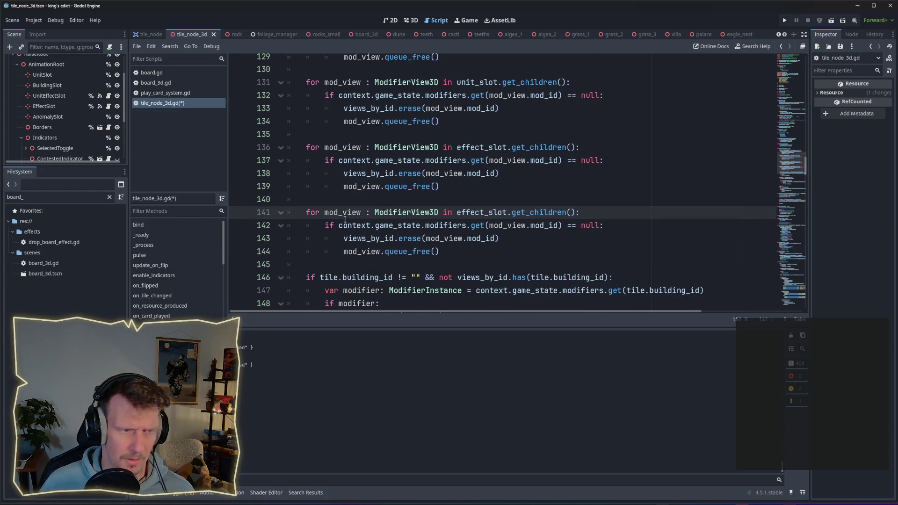
double_click(460, 213)
type("effe")
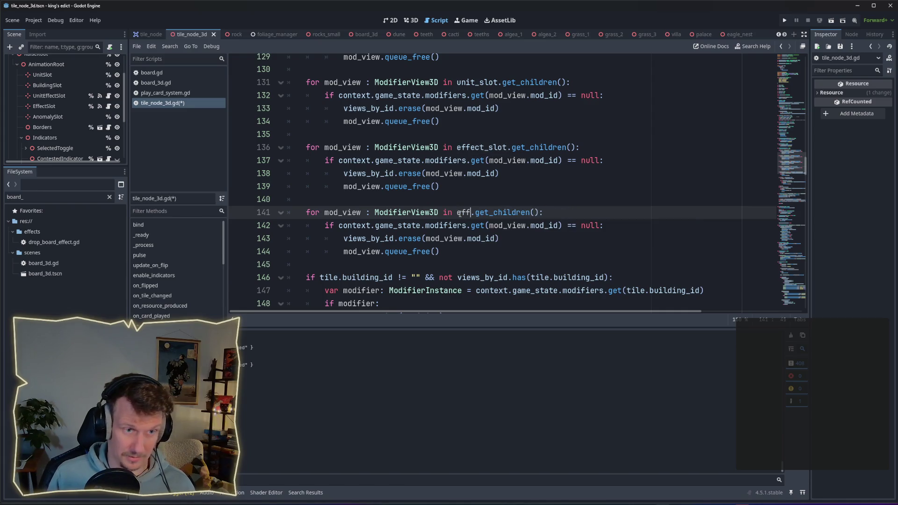
key("Down")
key("Down")
key("Down")
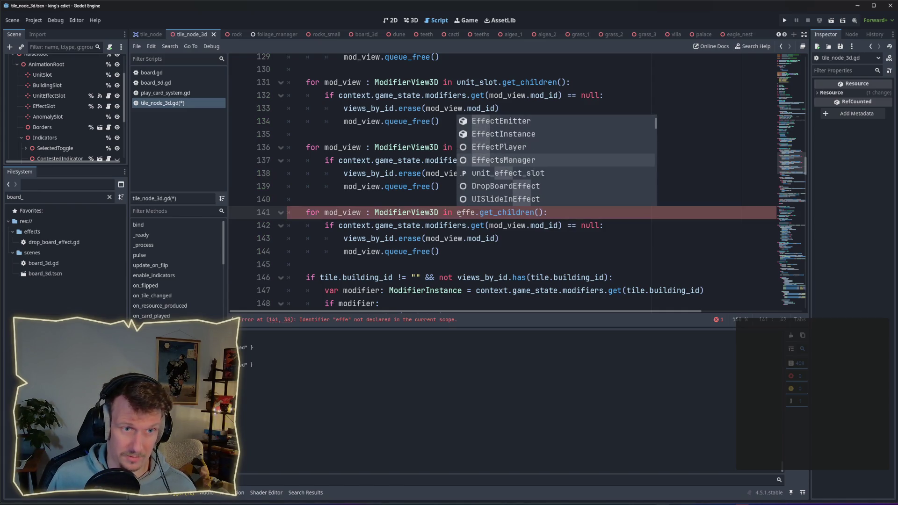
key("Return")
key("ctrl+s")
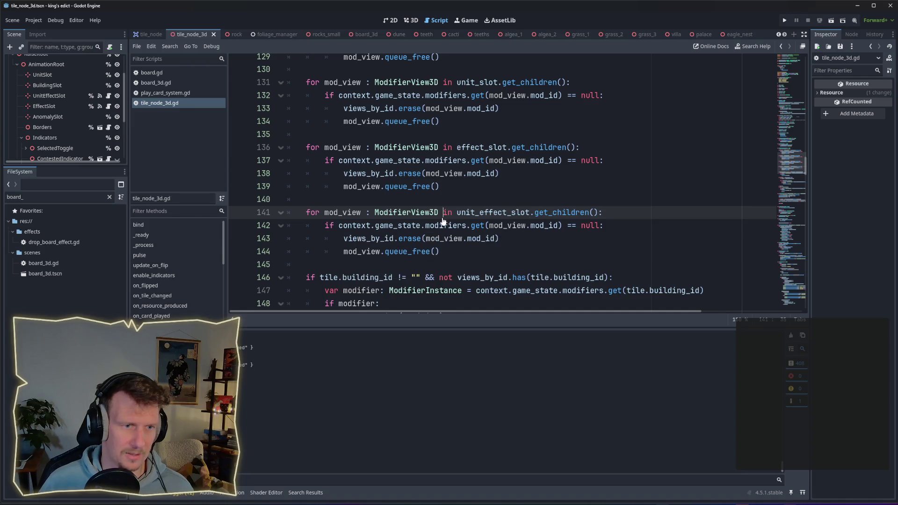
mouse_move(440, 251)
left_mouse_down()
mouse_move(318, 238)
mouse_move(295, 213)
left_mouse_up()
key("ctrl+c")
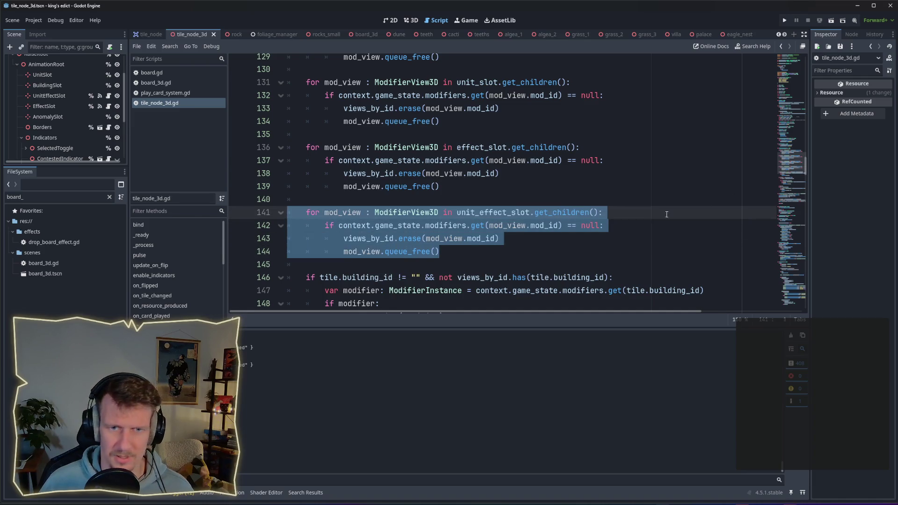
scroll(378, 215, "down", 8)
Step: Below _create_view, add the header func _cleanup_deprecated_views(node: Node) -> void:
left_click(378, 213)
scroll(377, 219, "down", 1)
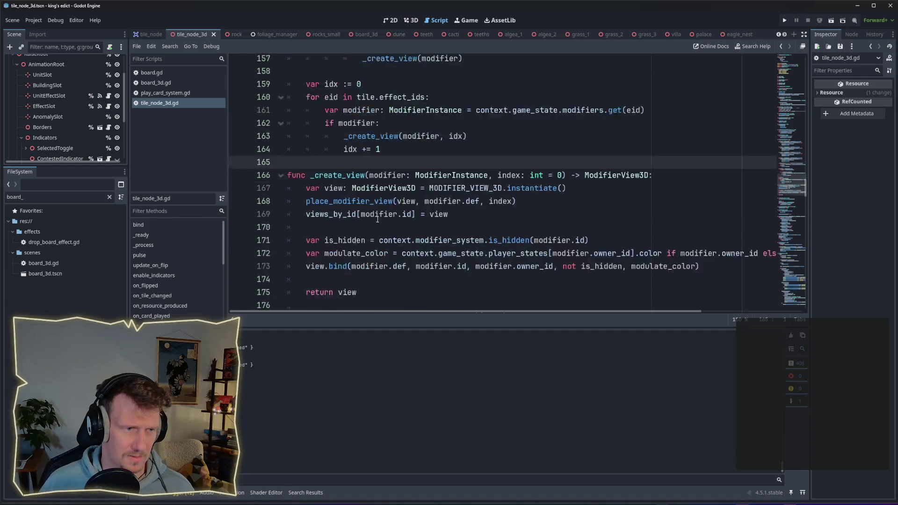
scroll(378, 219, "down", 3)
left_click(442, 212)
key("Return")
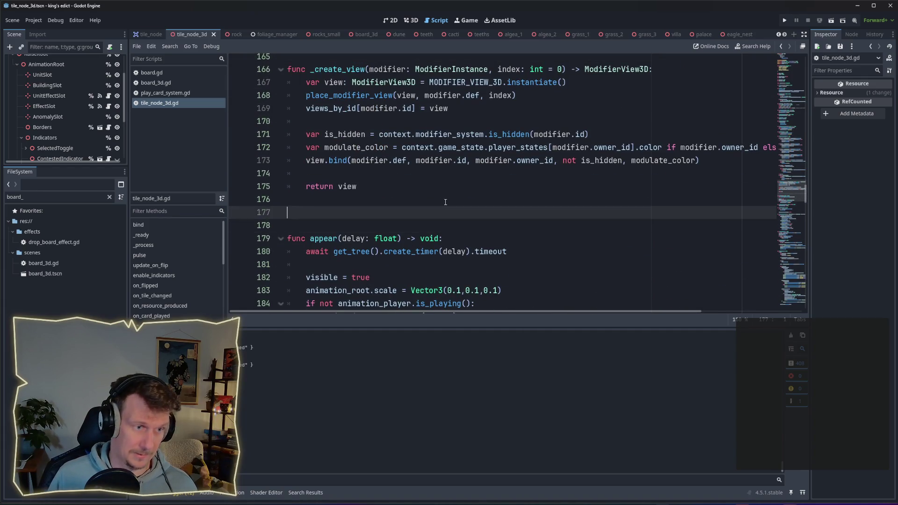
type("func _")
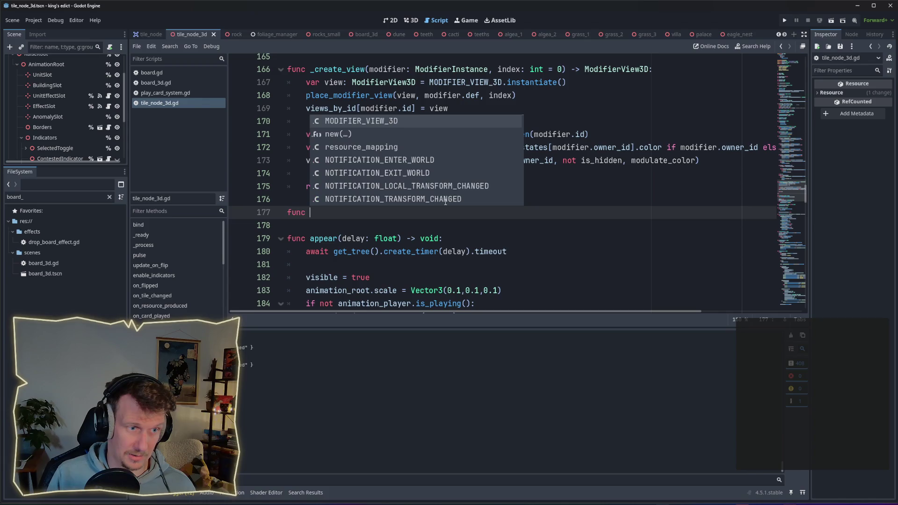
type("cleanu")
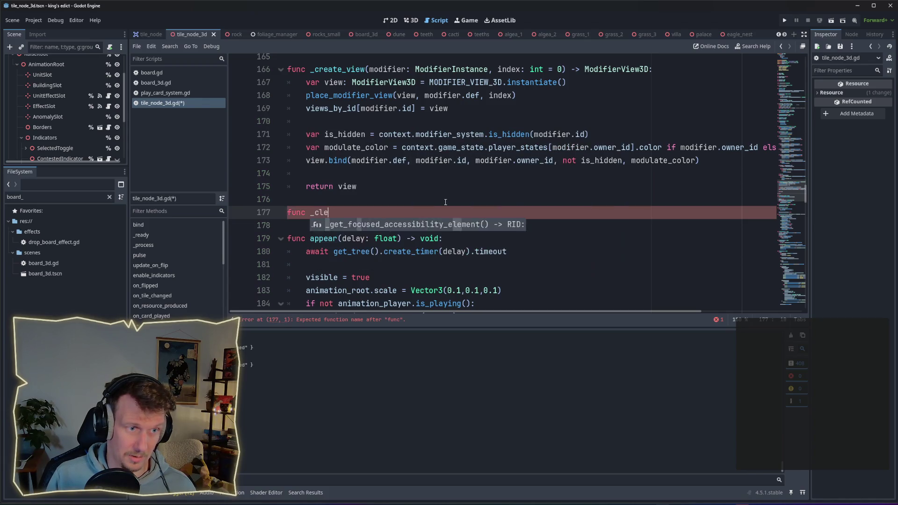
type("p_depre")
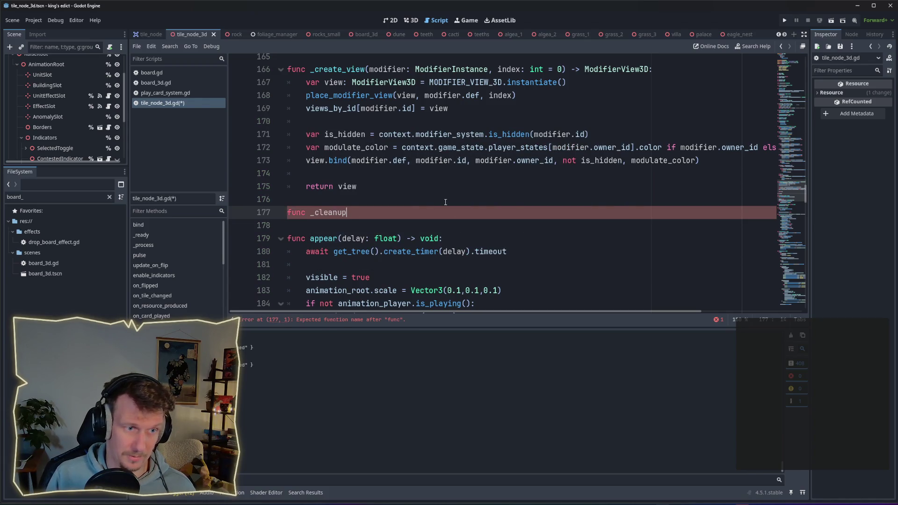
type("cated_vieww")
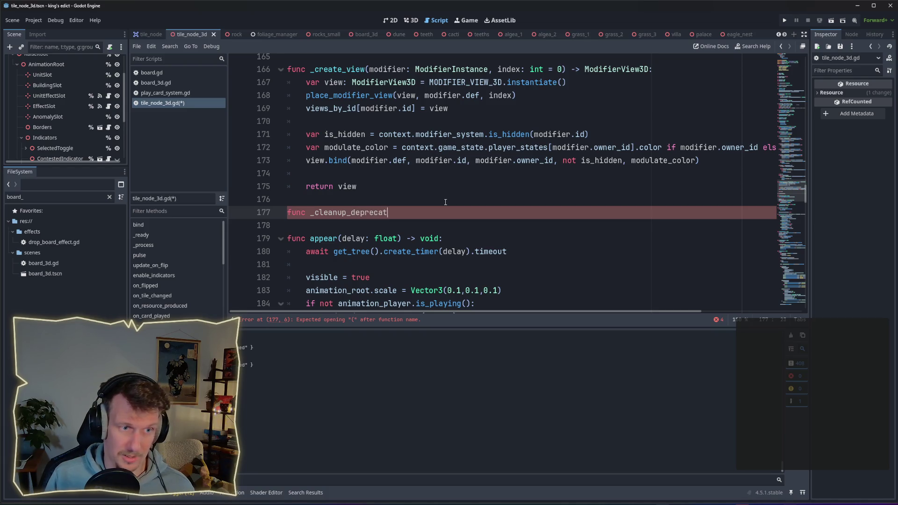
key("BackSpace")
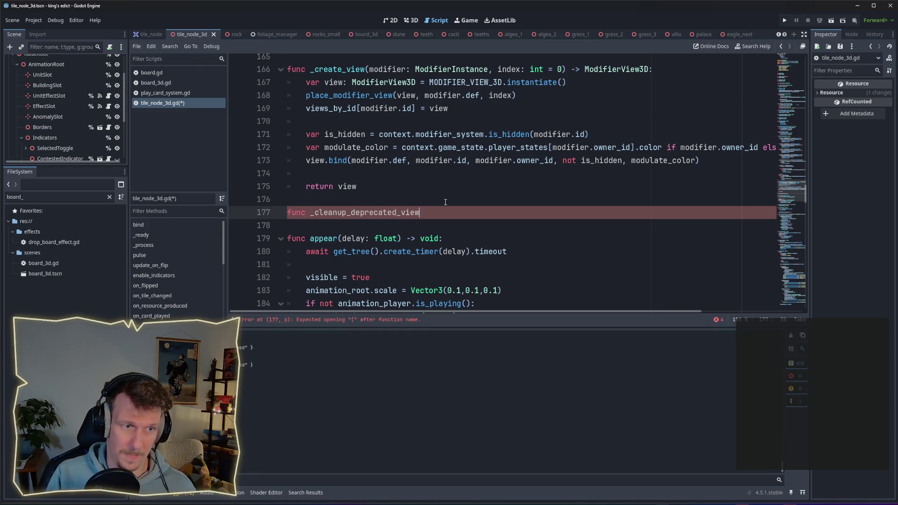
type("s(node")
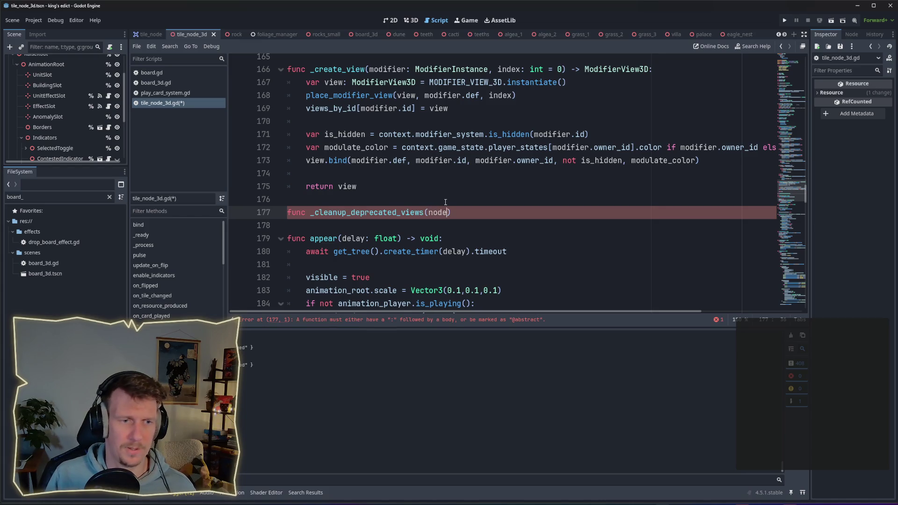
type(": N")
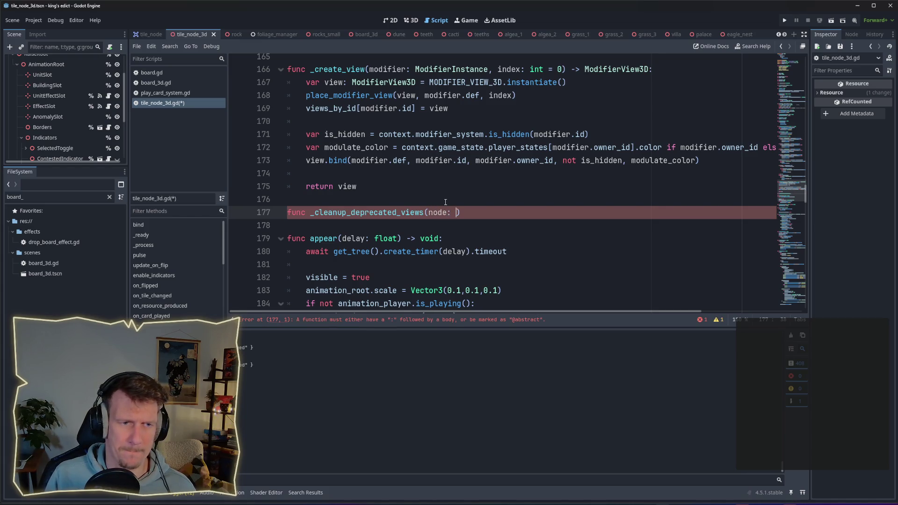
key("BackSpace")
type("Node")
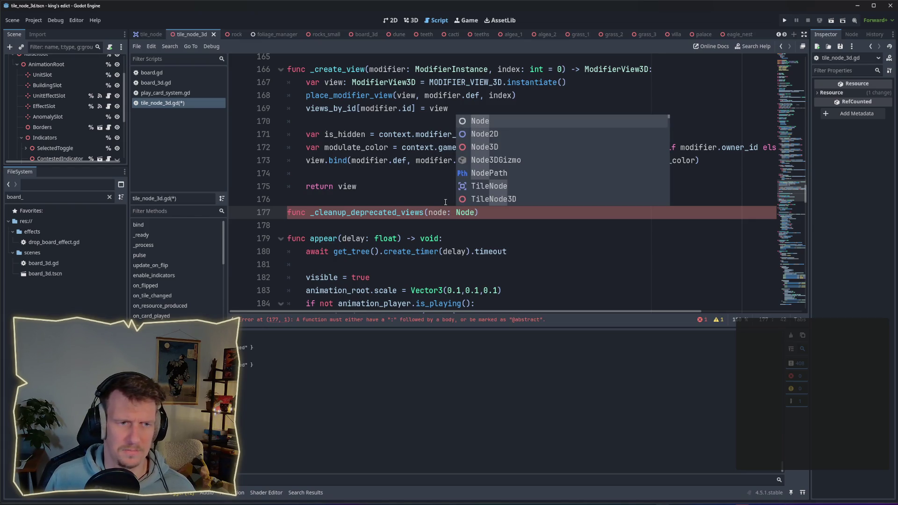
type(") ")
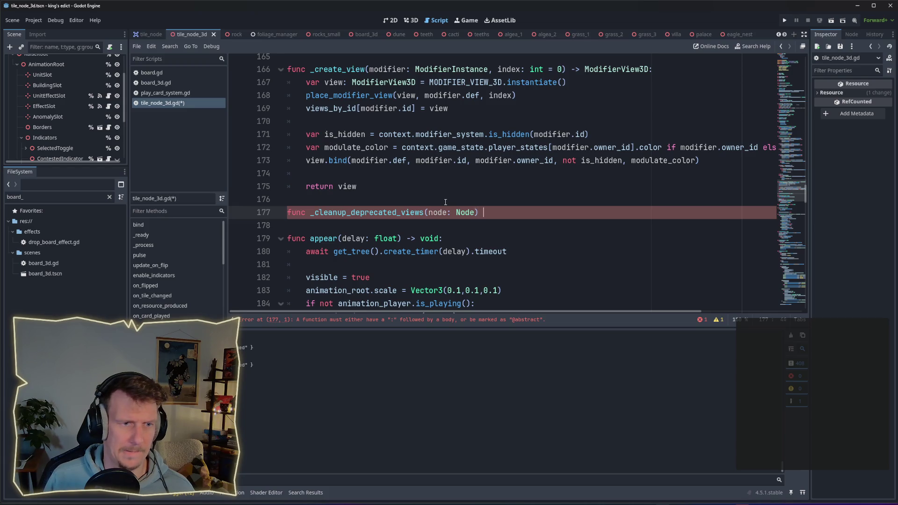
type("-> ")
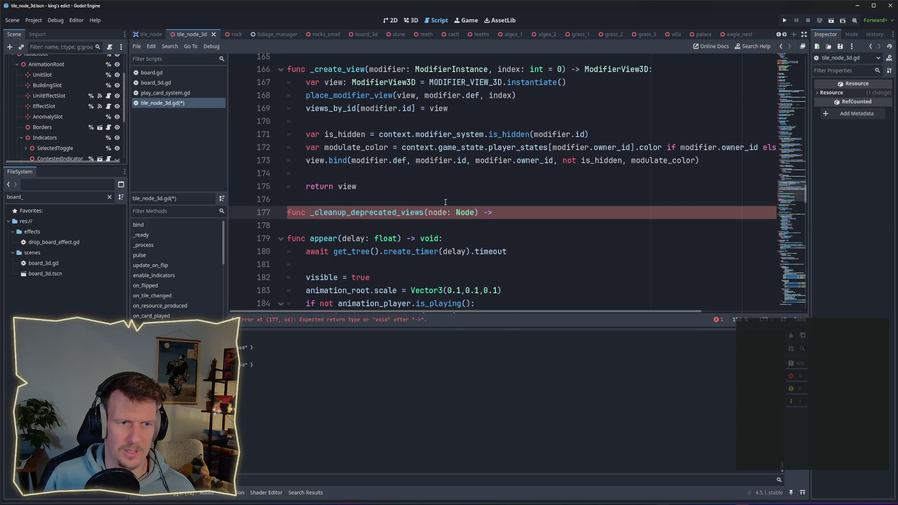
type("void:")
key("Return")
Step: Paste the cleanup loop as the body, dedent it, and iterate over node's children instead of unit_effect_slot
key("ctrl+v")
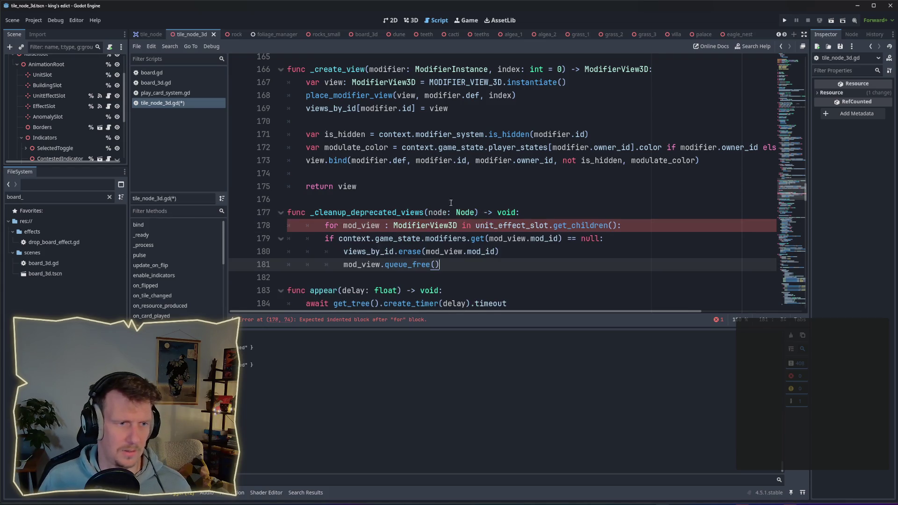
type("3")
left_click(450, 226)
key("shift+Tab")
double_click(438, 212)
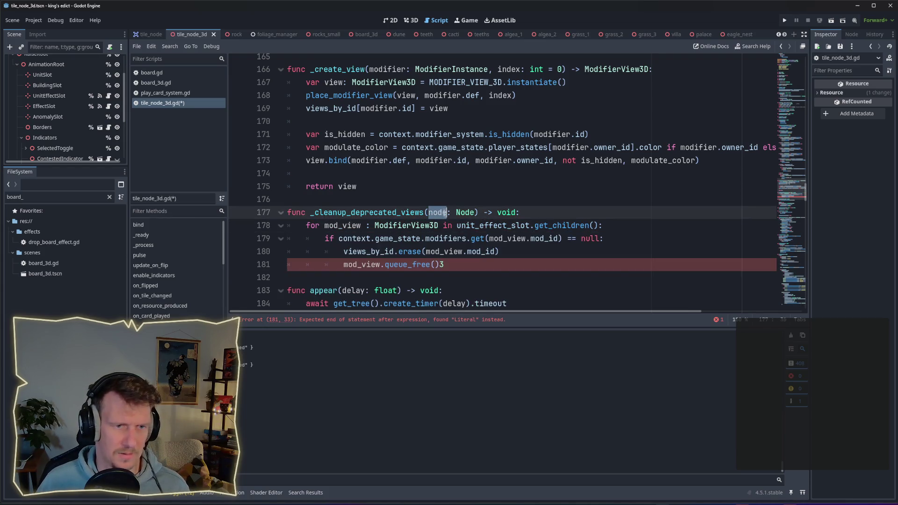
key("ctrl+c")
double_click(487, 225)
key("ctrl+v")
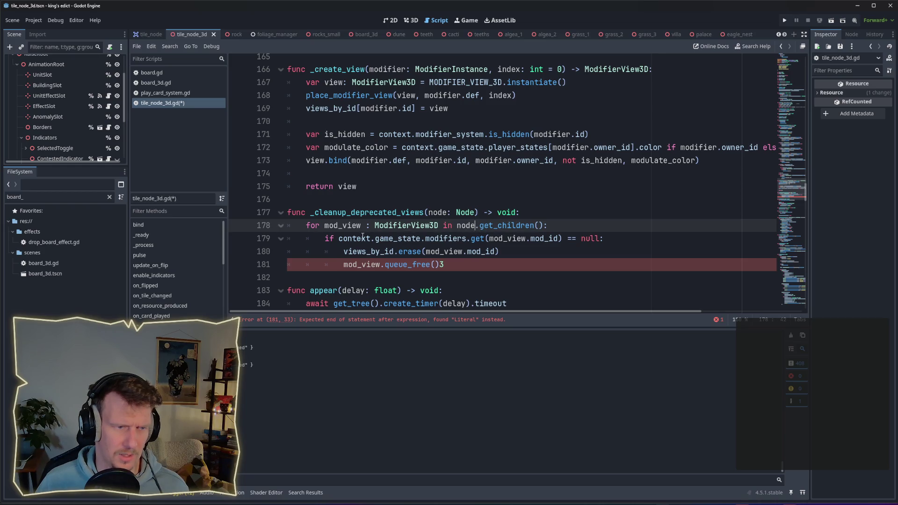
Step: Rename the helper to _cleanup_modifier_views, delete the stray 3 after queue_free(), and copy the name
left_click(370, 212)
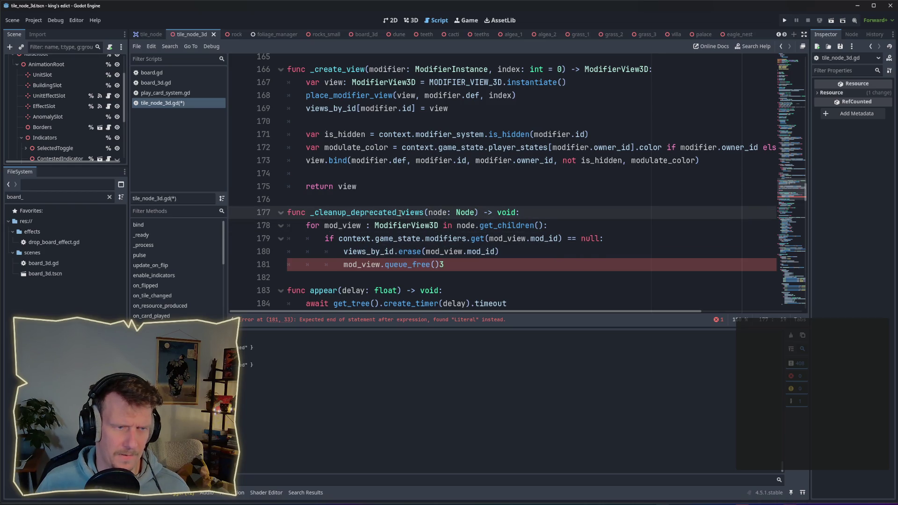
type("modifier_")
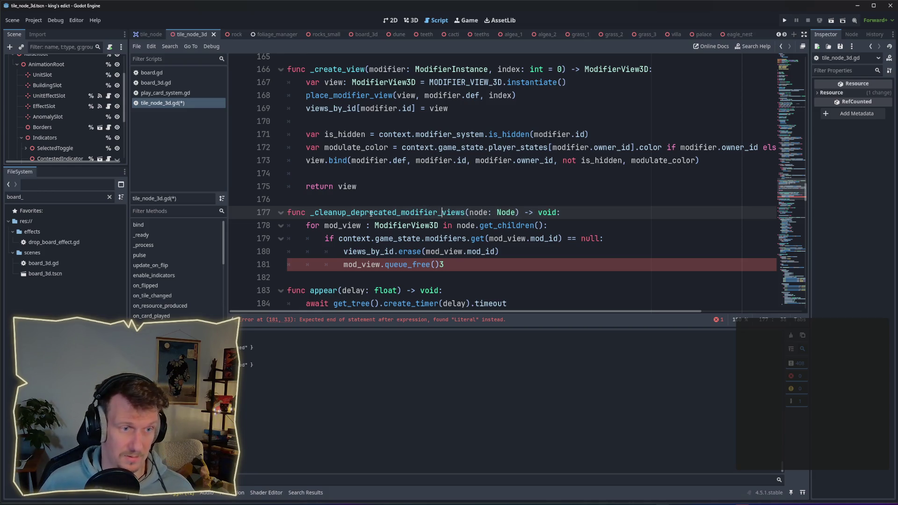
left_click_drag(397, 213, 347, 212)
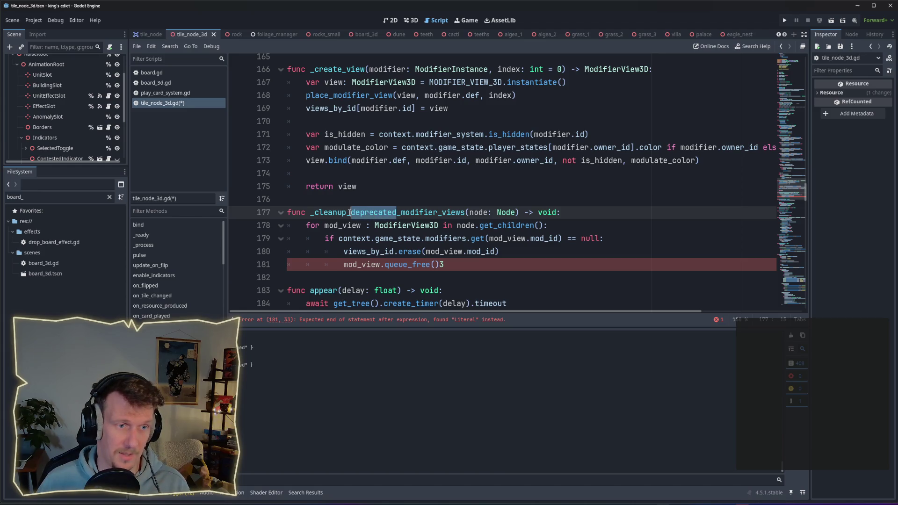
key("BackSpace")
double_click(385, 213)
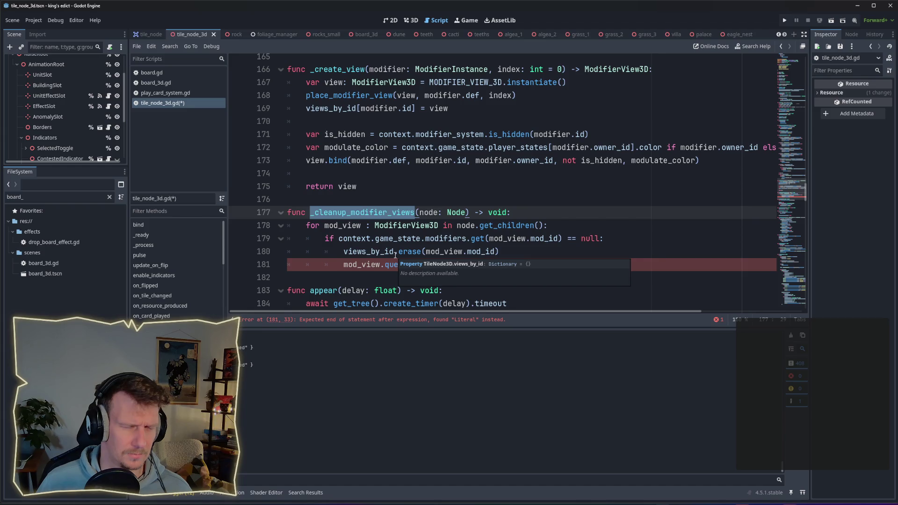
left_click(463, 250)
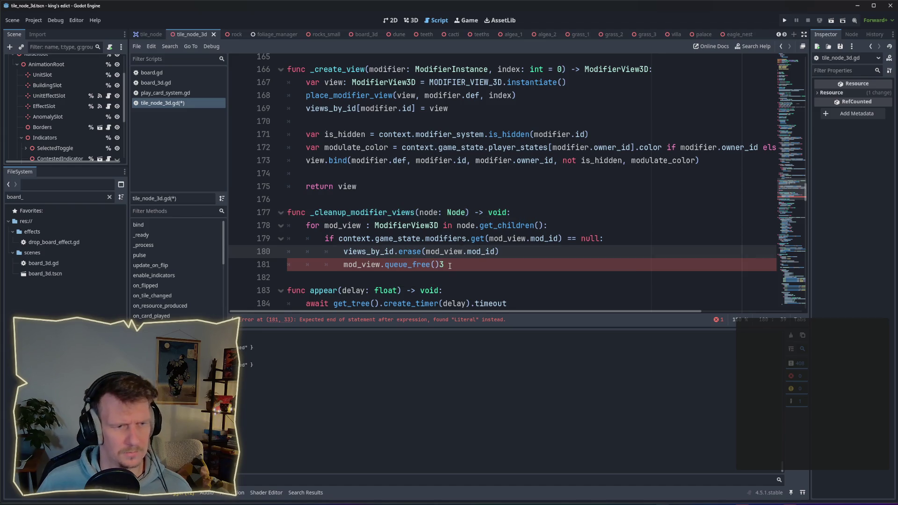
left_click(450, 265)
key("BackSpace")
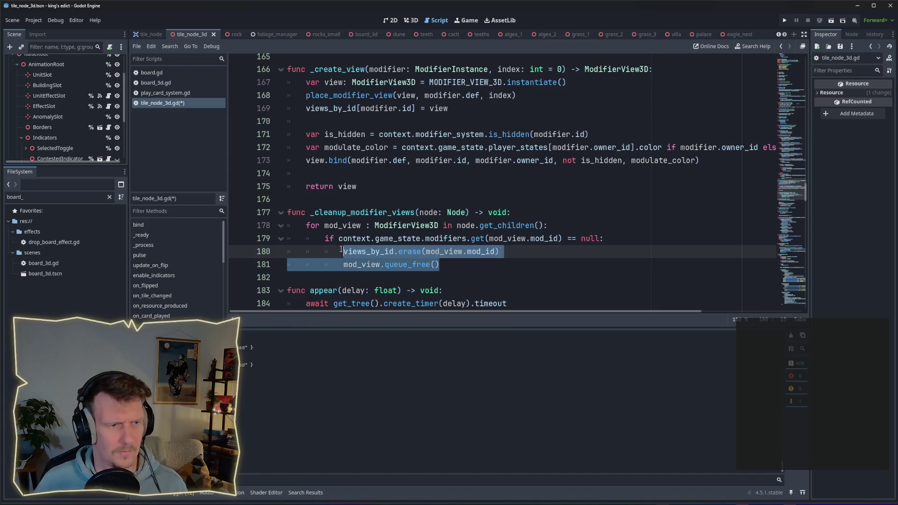
left_click(361, 202)
double_click(362, 213)
scroll(433, 216, "up", 10)
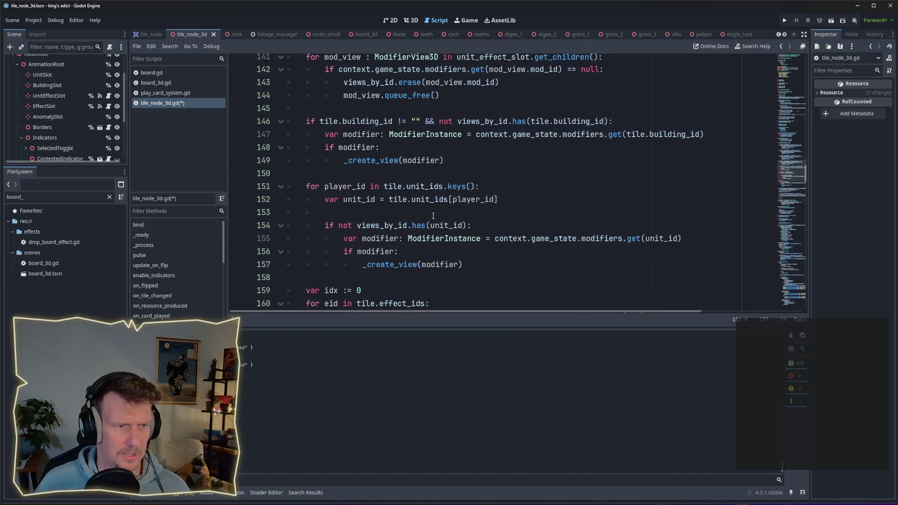
Step: Under the cleanup comment, add the call _cleanup_modifier_views(building_slot)
scroll(433, 216, "up", 3)
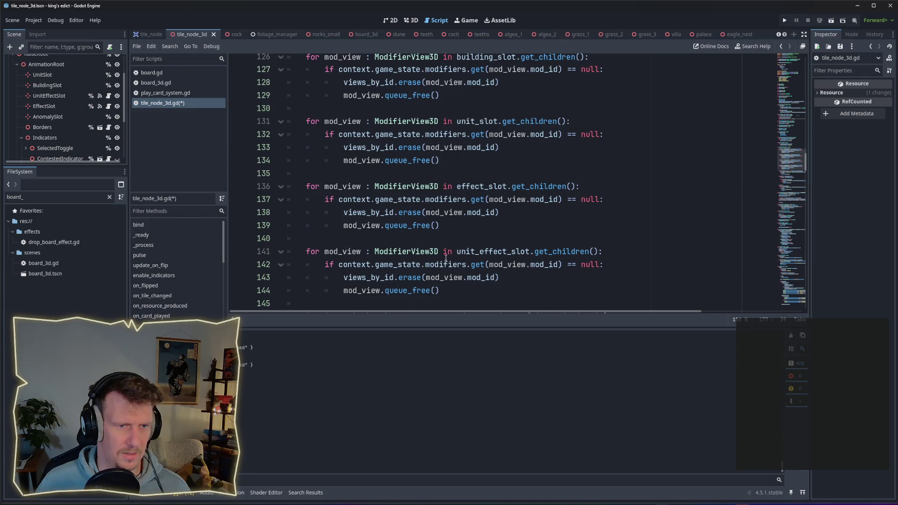
scroll(445, 258, "up", 2)
left_click(484, 128)
key("Return")
key("ctrl+v")
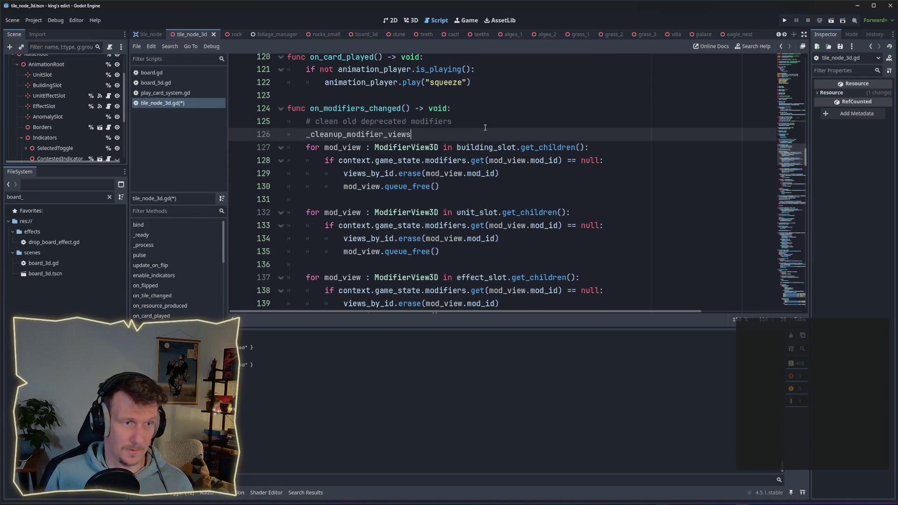
type("(bu")
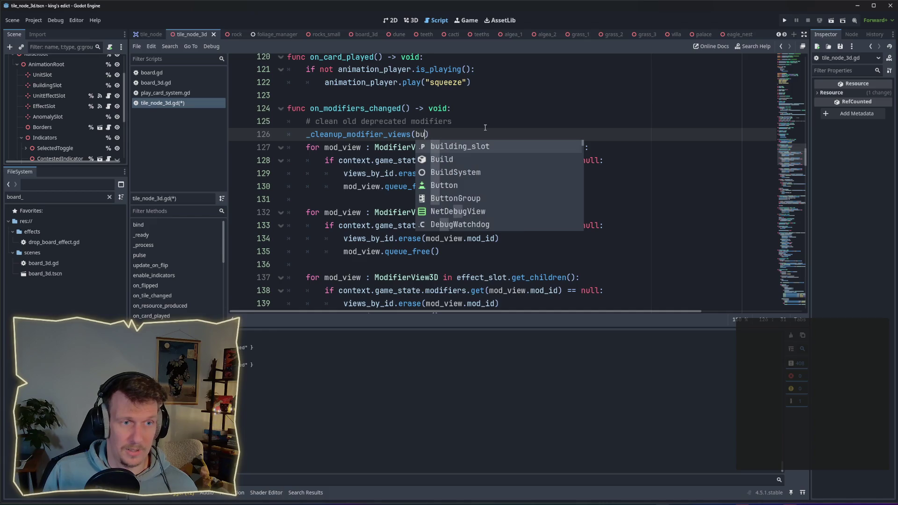
key("Return")
Step: Duplicate the call for unit_slot, effect_slot and unit_effect_slot
key("ctrl+shift+d")
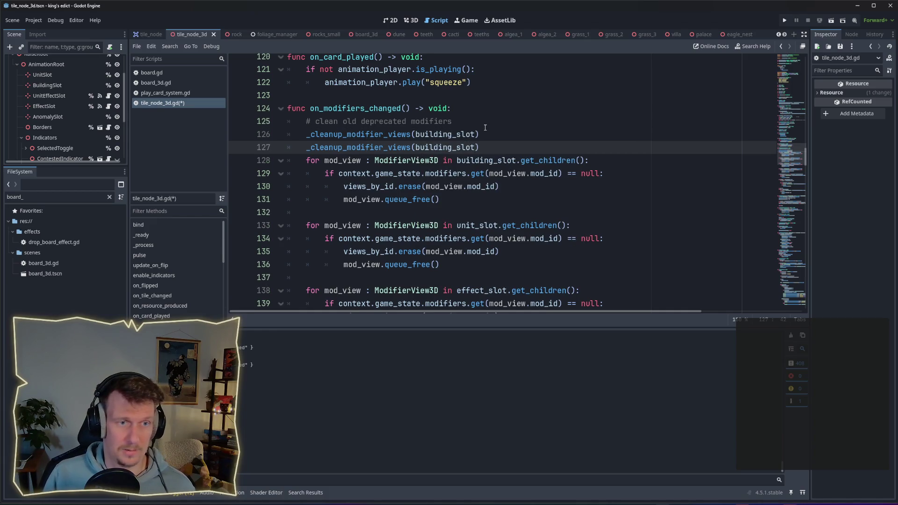
key("ctrl+BackSpace")
type("unit_")
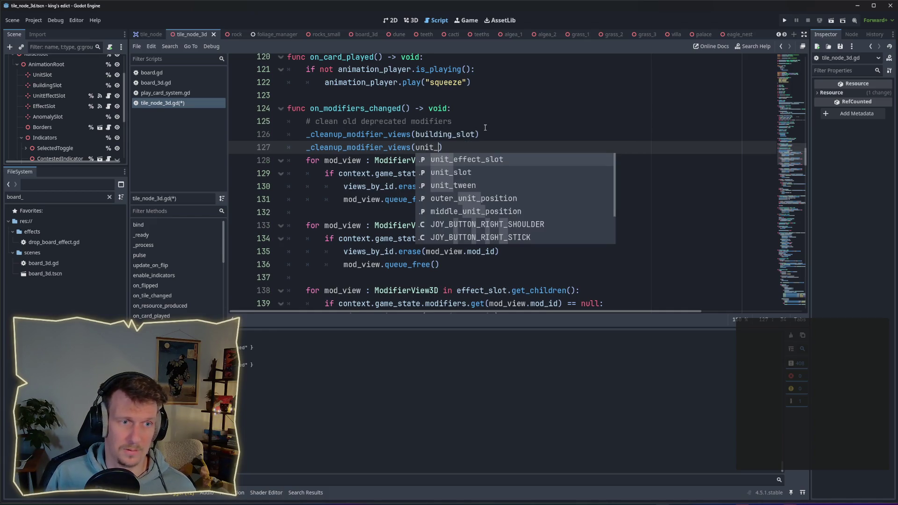
key("Down")
key("Return")
key("ctrl+shift+d")
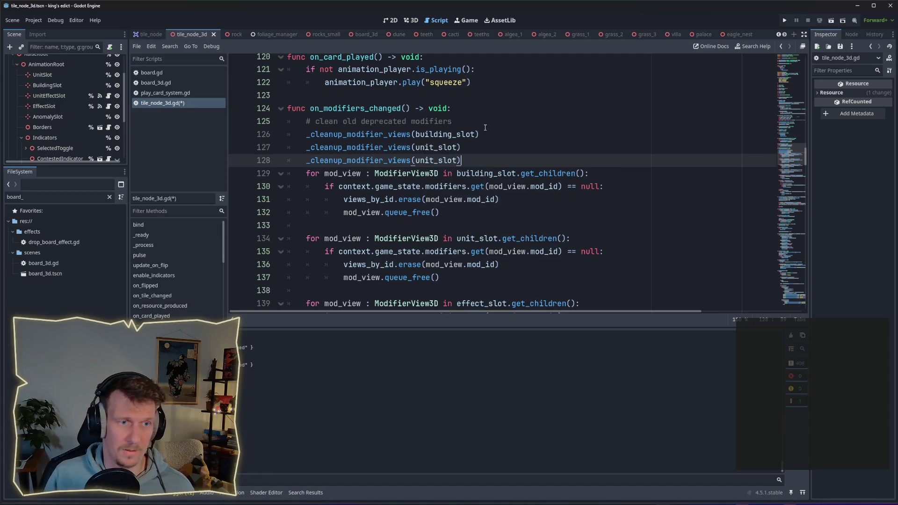
key("ctrl+BackSpace")
type("effect")
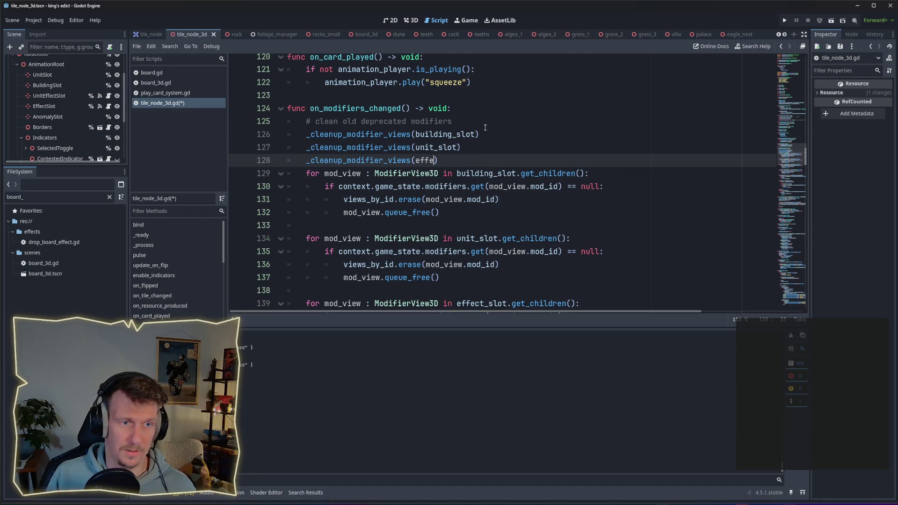
type("_")
key("Return")
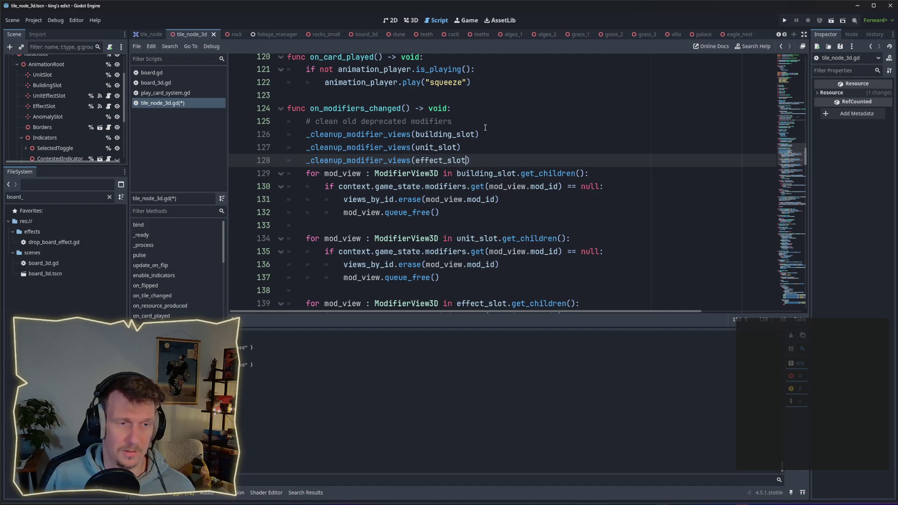
key("ctrl+shift+d")
key("ctrl+BackSpace")
type("unit")
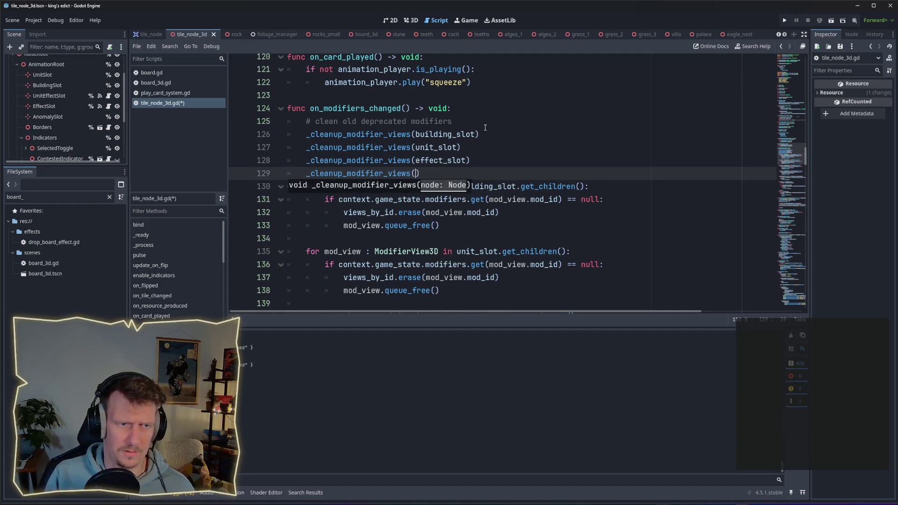
type("_e")
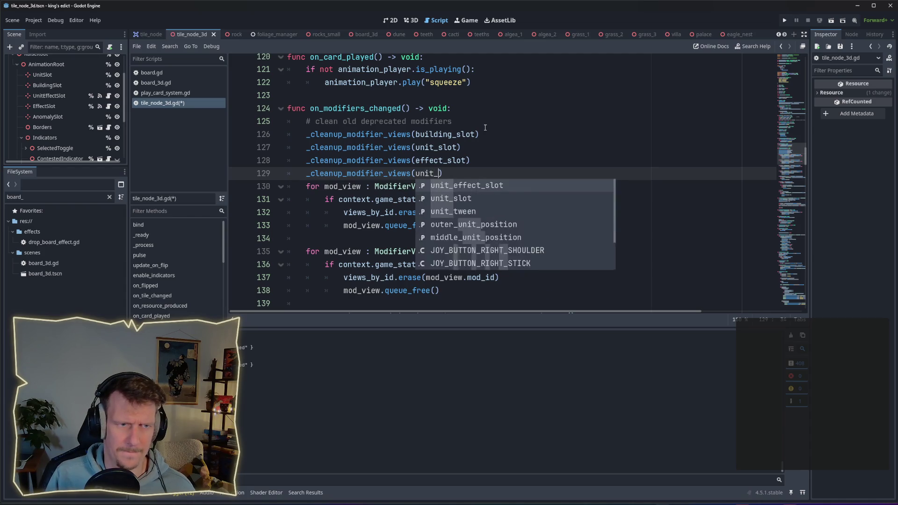
key("Return")
Step: Select and delete the four old per-slot cleanup loops
scroll(473, 264, "down", 3)
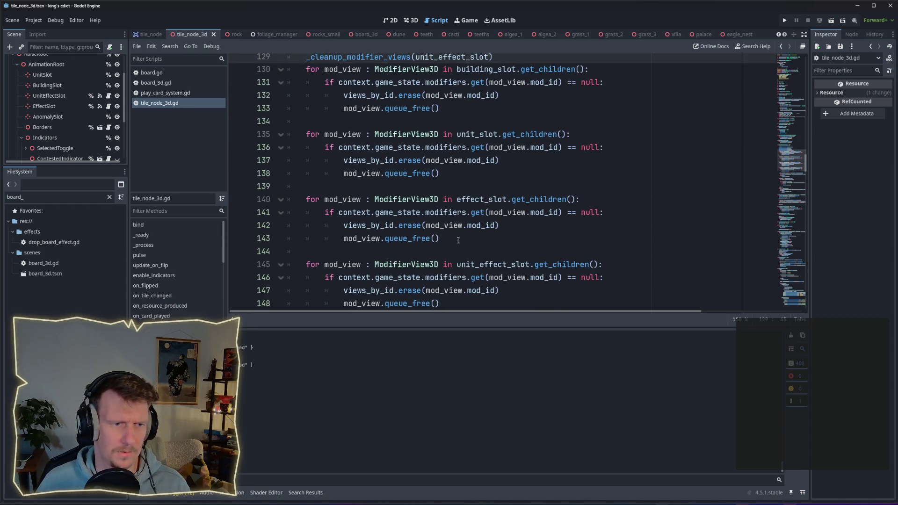
scroll(450, 302, "down", 2)
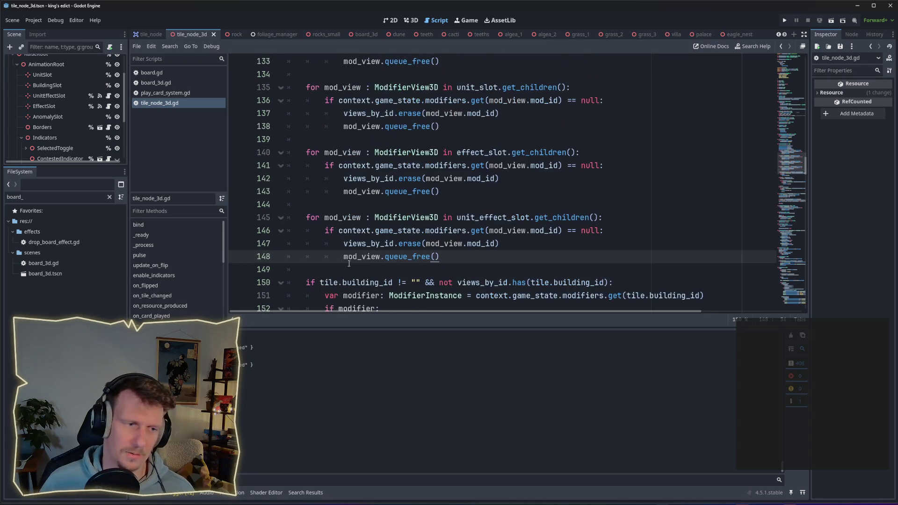
left_click(347, 270)
scroll(340, 238, "up", 2)
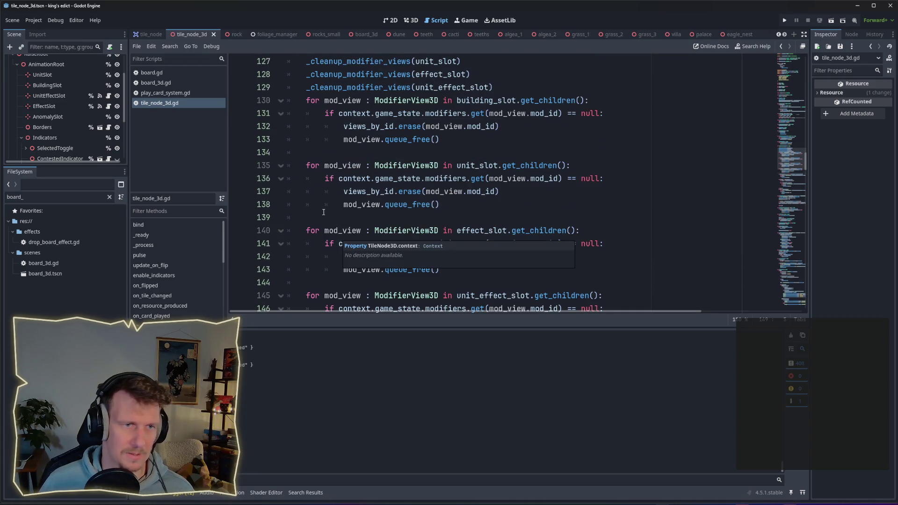
left_click_drag(293, 100, 603, 306)
key("Delete")
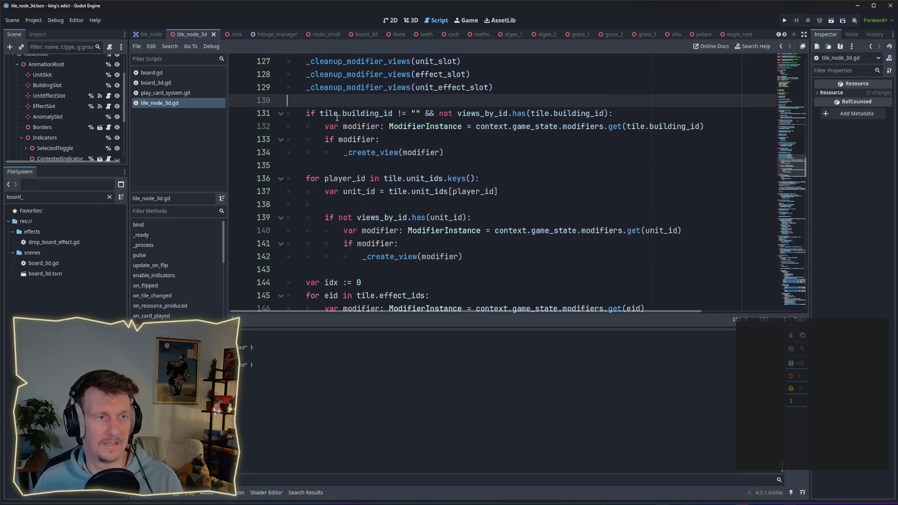
Step: Restore the deleted cleanup loops and save the script
key("ctrl+z")
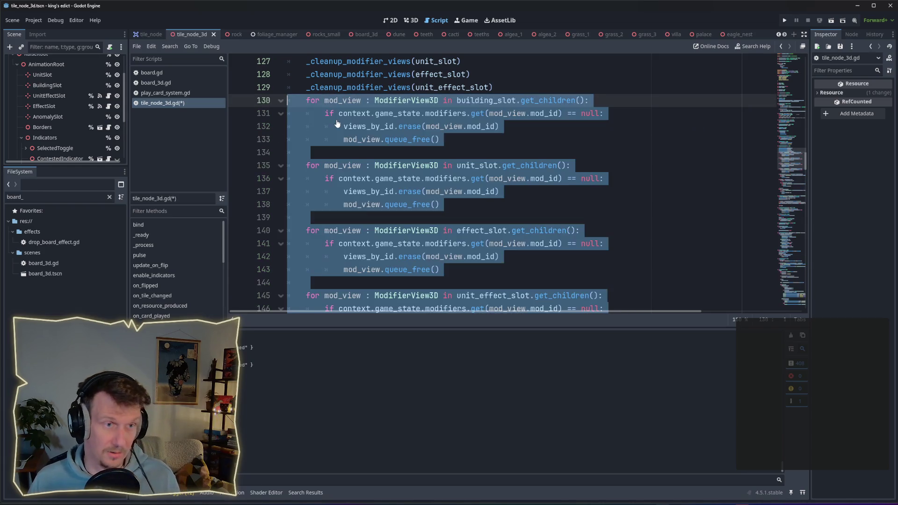
scroll(365, 150, "down", 1)
key("ctrl+s")
scroll(365, 150, "down", 1)
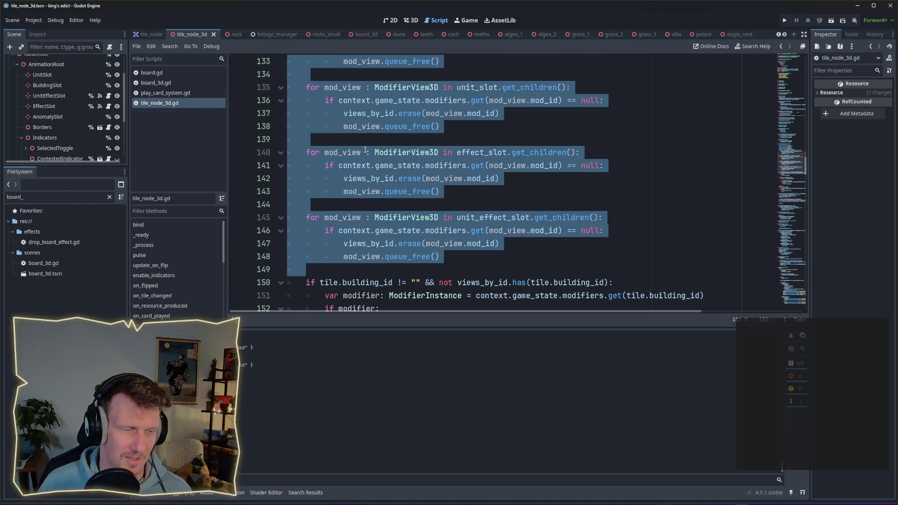
scroll(365, 150, "up", 1)
scroll(365, 150, "up", 1)
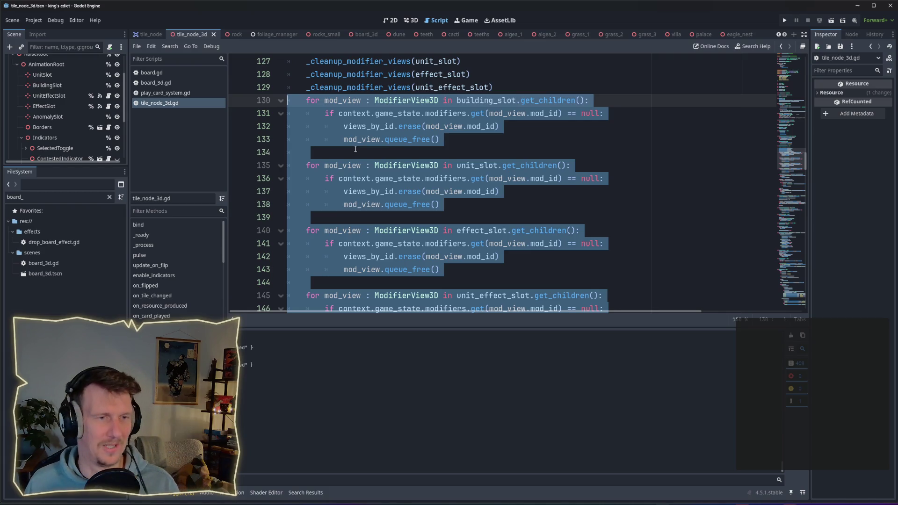
scroll(355, 149, "down", 1)
Step: Delete the old loops again and remove the leftover line under the on_modifiers_changed header
key("Delete")
scroll(360, 147, "up", 1)
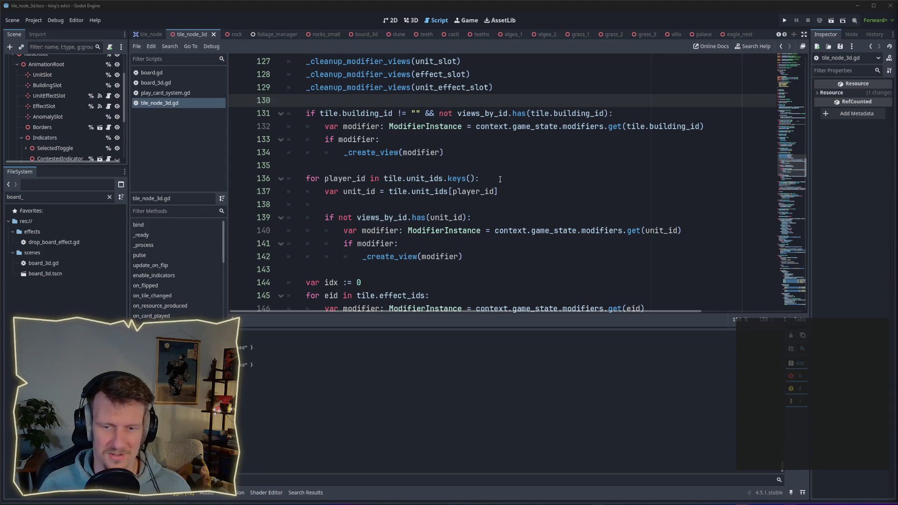
scroll(423, 154, "up", 1)
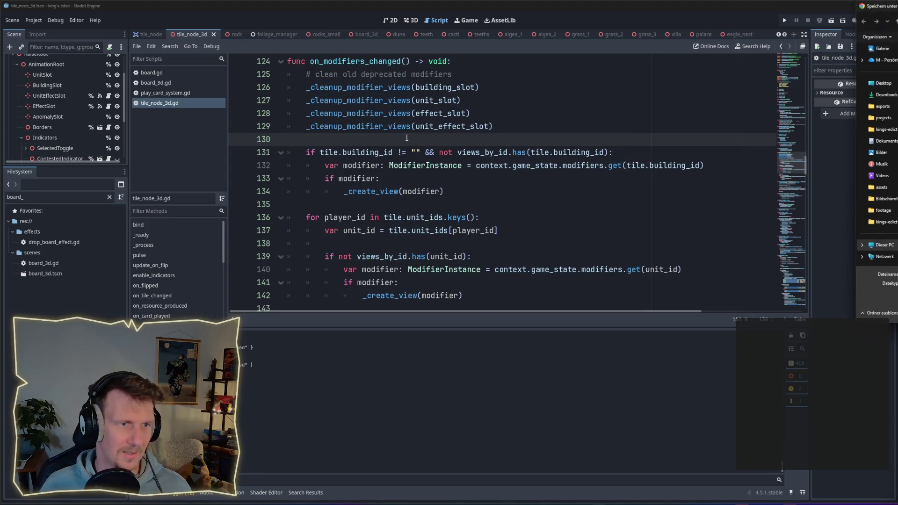
key("Escape")
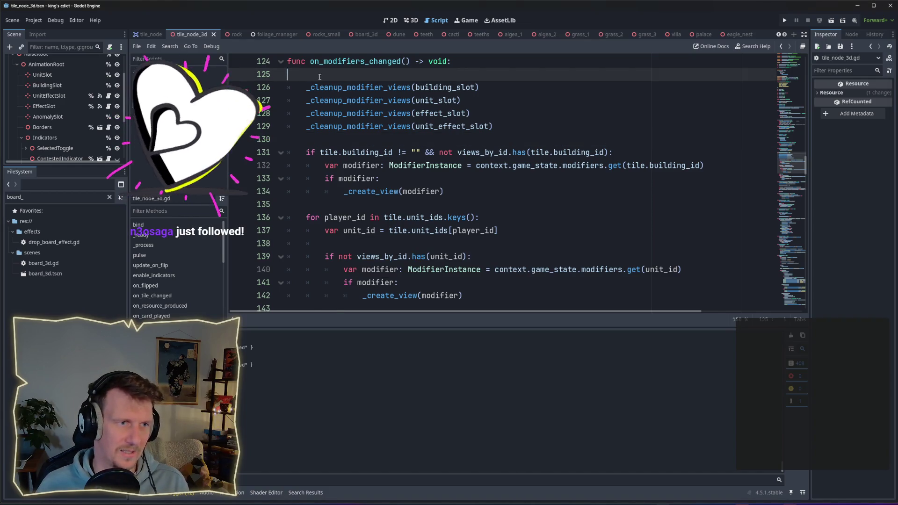
key("ctrl+shift+k")
left_click(485, 98)
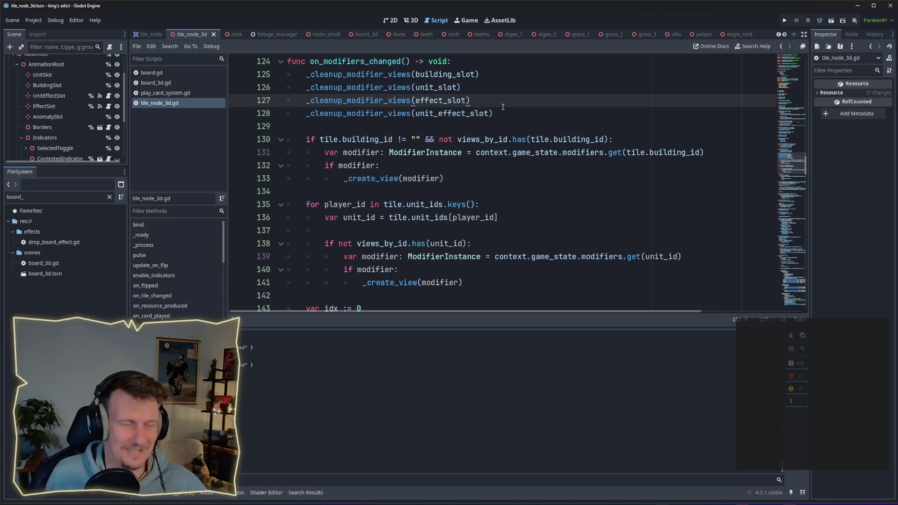
left_click(497, 114)
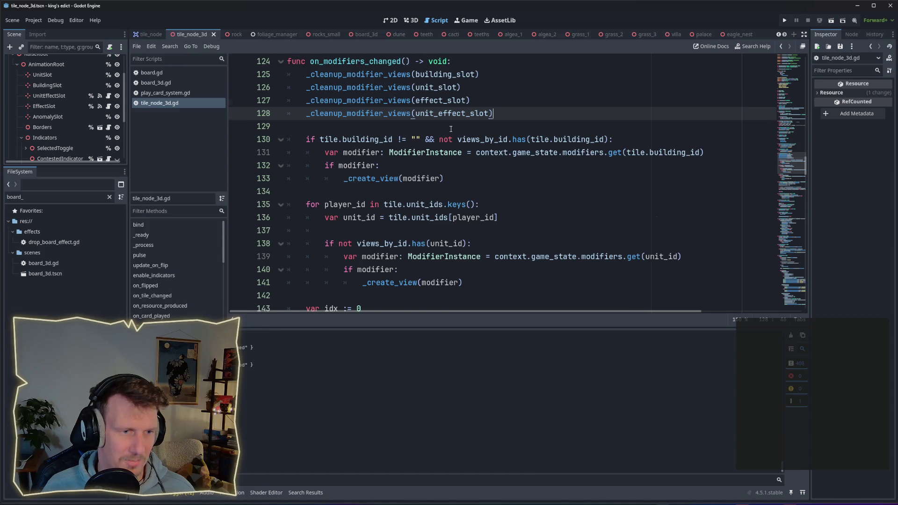
scroll(451, 129, "down", 3)
mouse_move(415, 204)
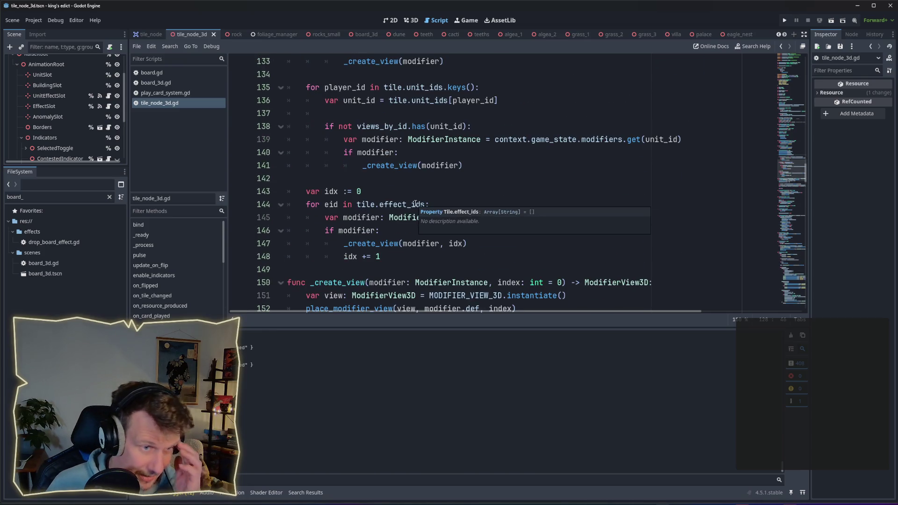
left_click(440, 194)
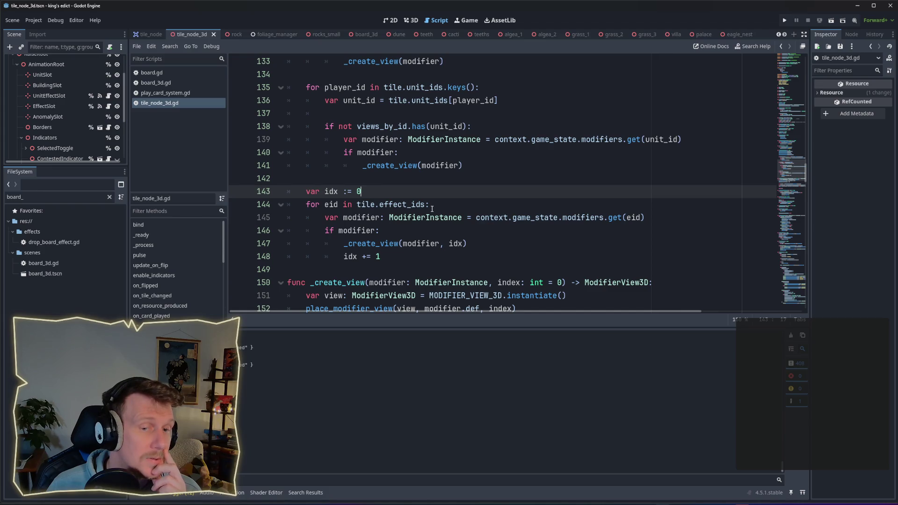
double_click(414, 204)
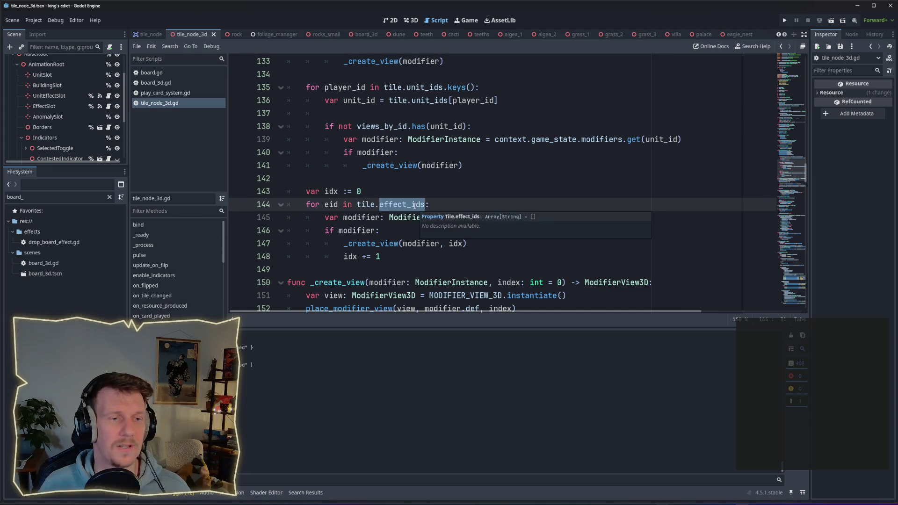
mouse_move(414, 204)
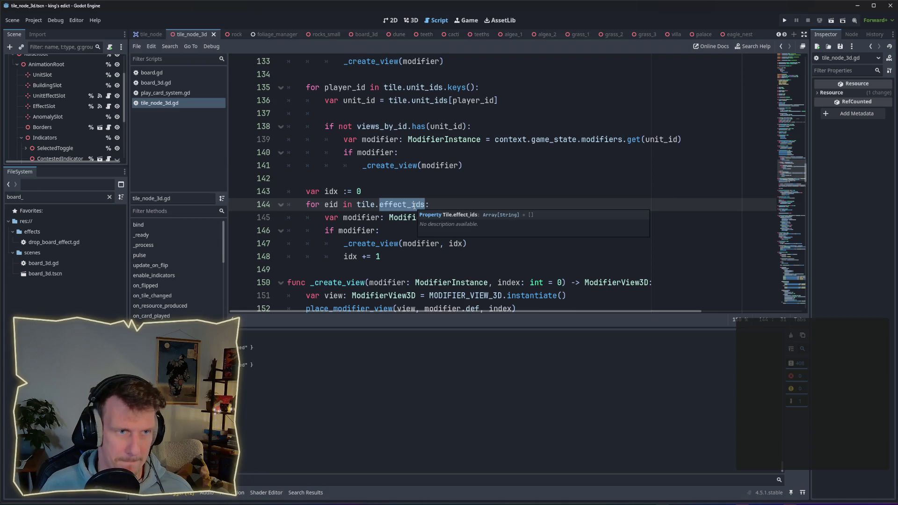
left_click(414, 204, "ctrl")
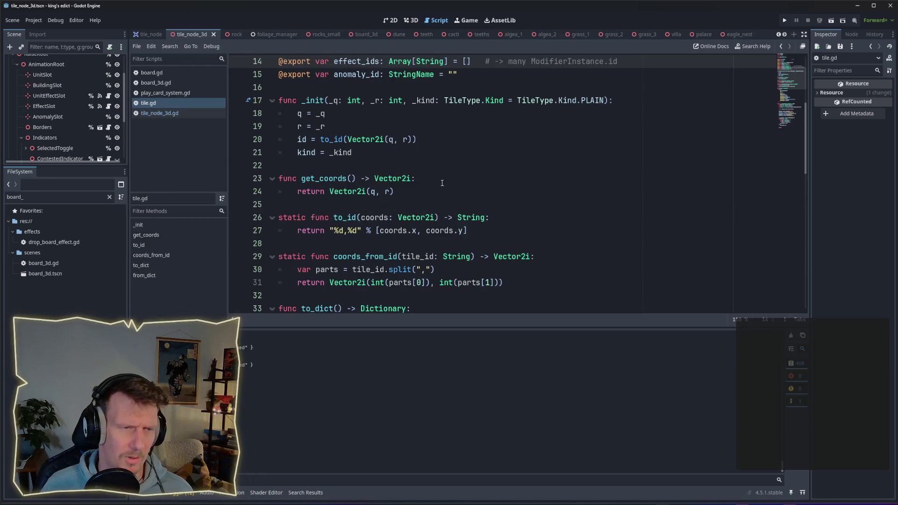
scroll(442, 183, "up", 2)
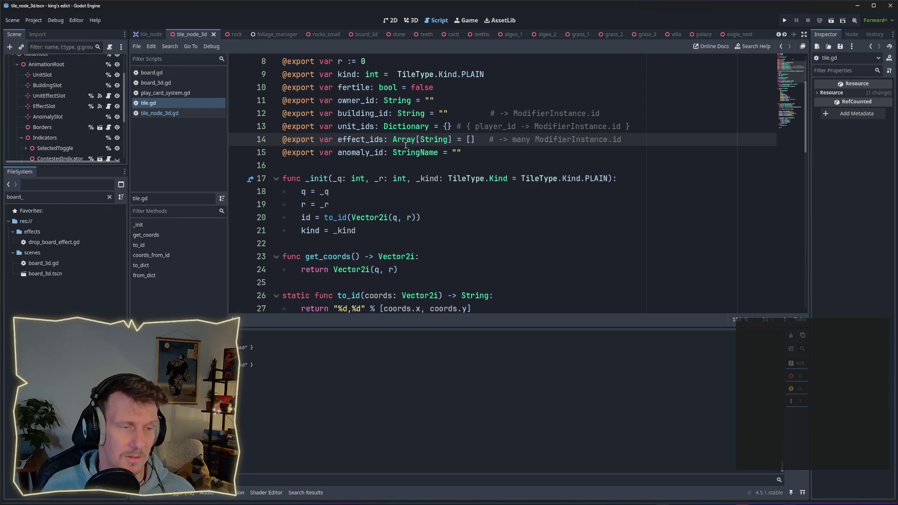
mouse_move(405, 145)
scroll(381, 144, "up", 2)
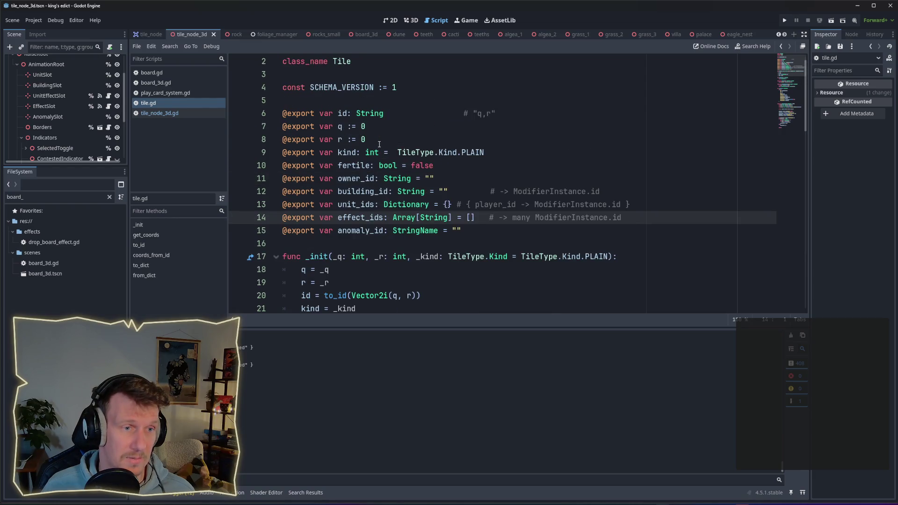
left_click(169, 113)
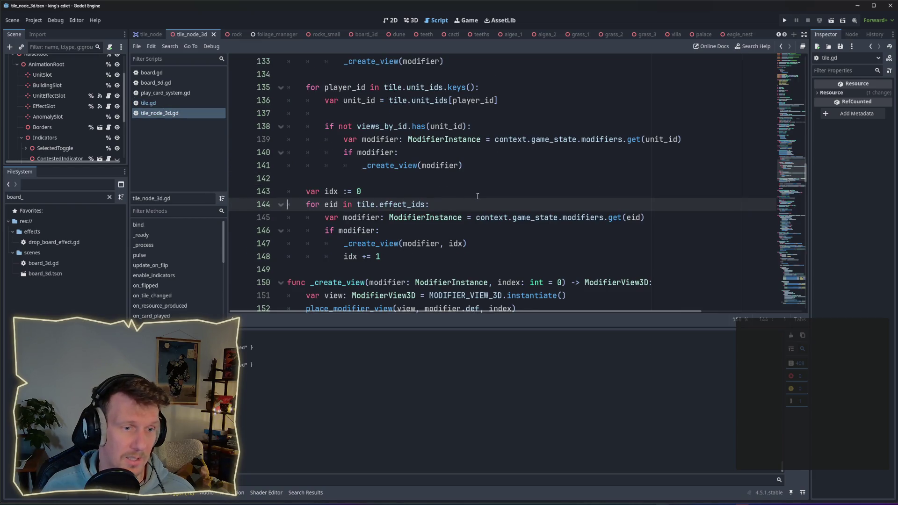
scroll(472, 197, "down", 2)
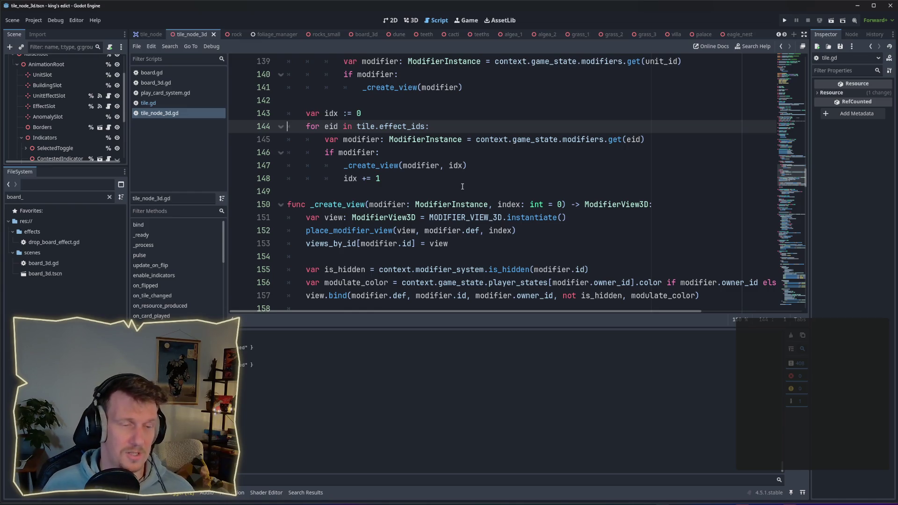
left_click(420, 178)
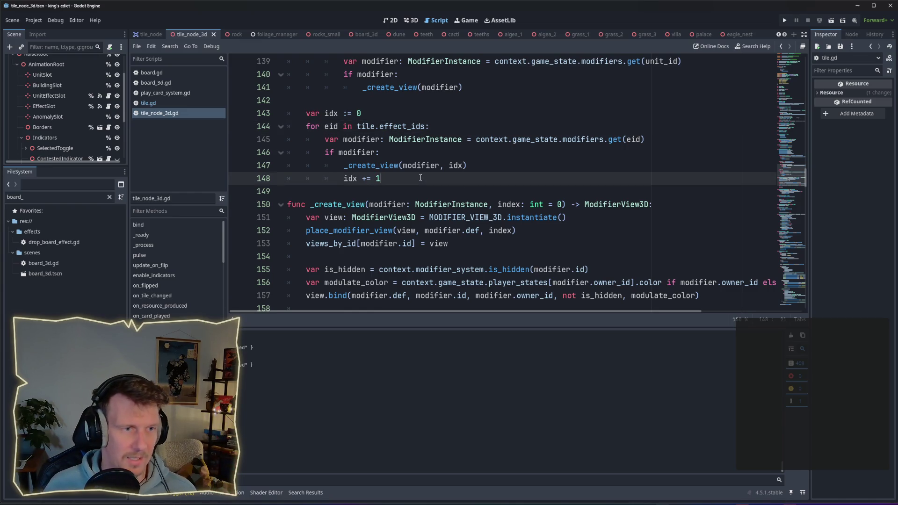
left_click(461, 130)
scroll(461, 130, "up", 1)
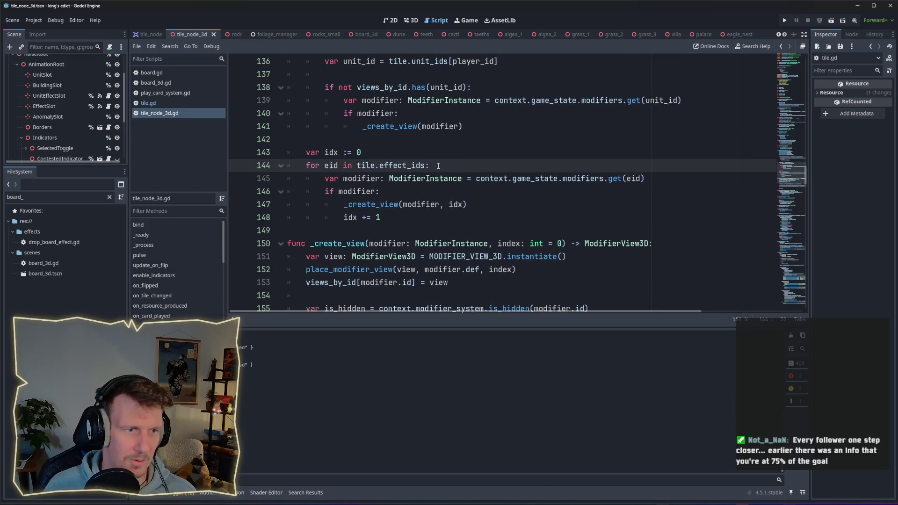
scroll(437, 177, "up", 1)
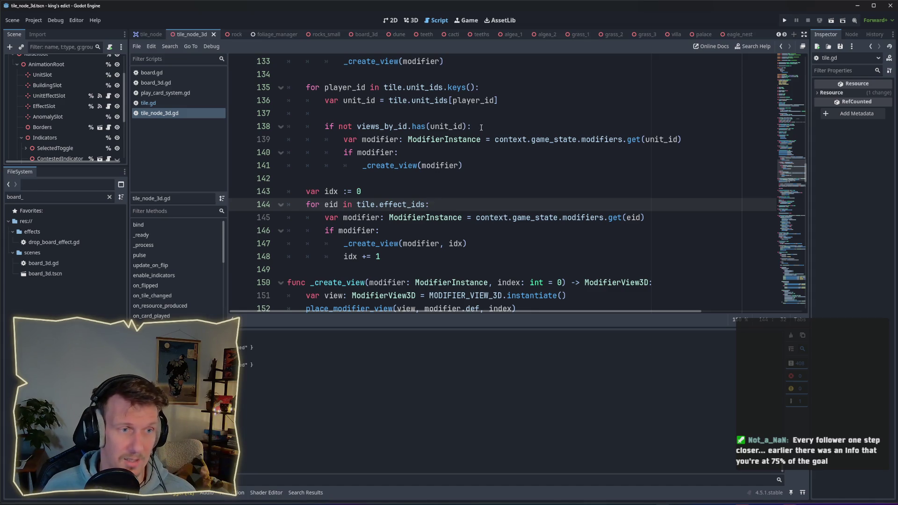
left_click_drag(481, 127, 326, 128)
key("ctrl+c")
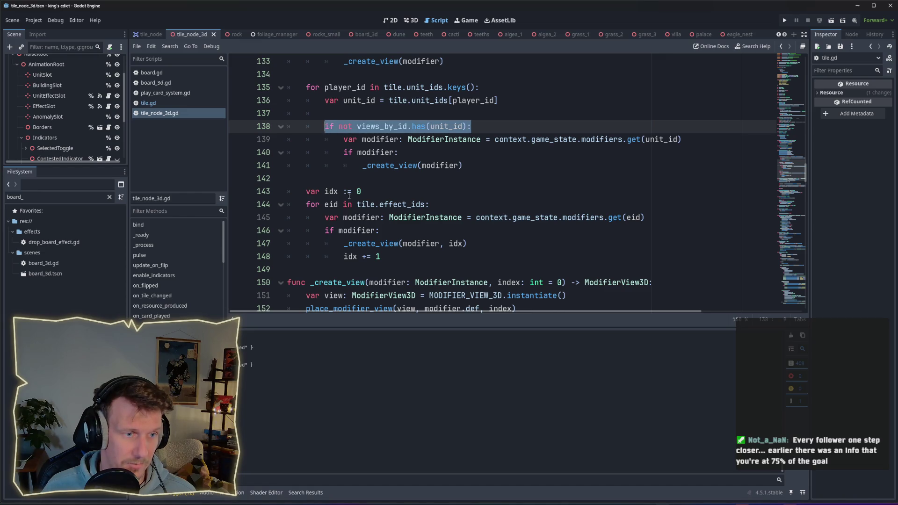
Step: Insert the views_by_id check into the effect_ids loop, indent the body beneath it, and save
left_click(450, 210)
key("Return")
key("Return")
key("ctrl+v")
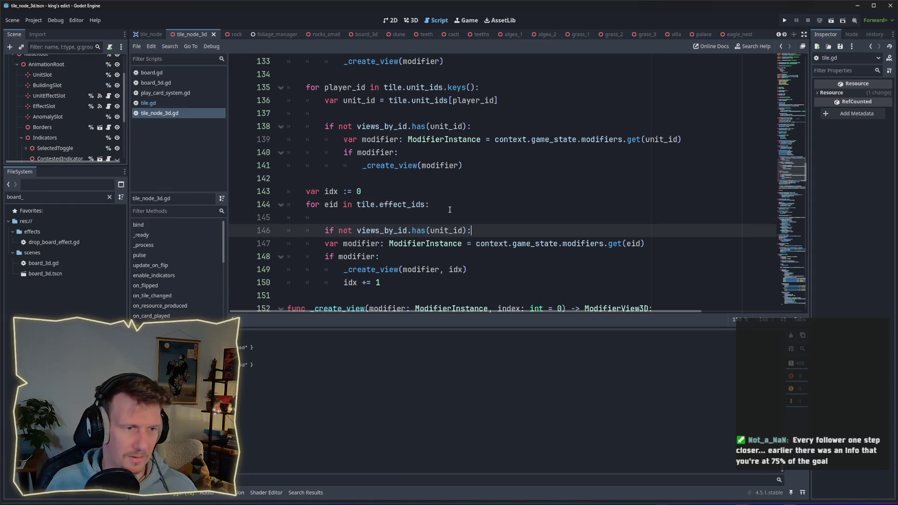
left_click_drag(397, 283, 287, 243)
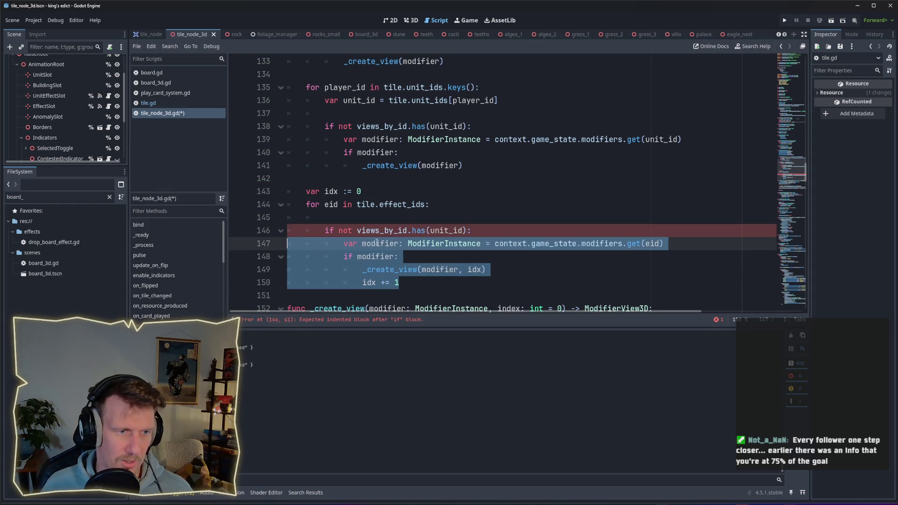
key("Tab")
key("ctrl+s")
left_click(447, 255)
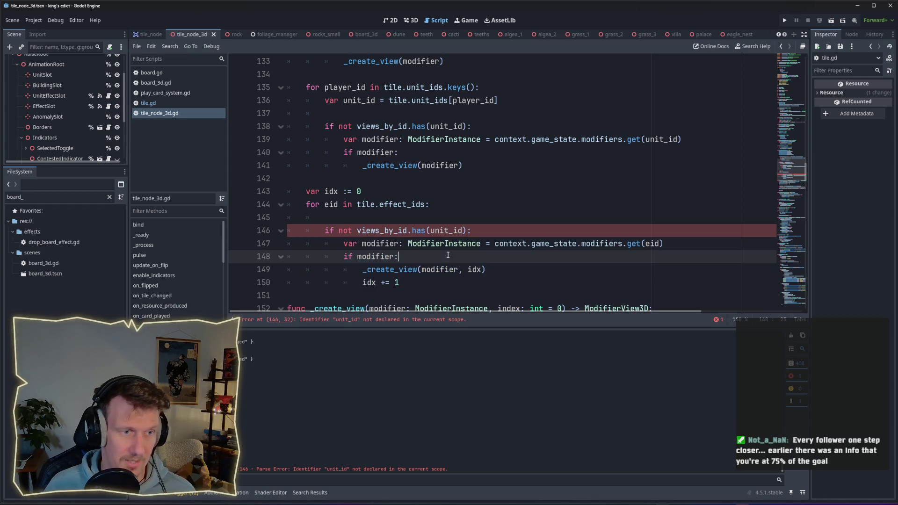
Step: Rename the loop variable eid to effect_id in the loop header, check and body, then save
left_click(484, 219)
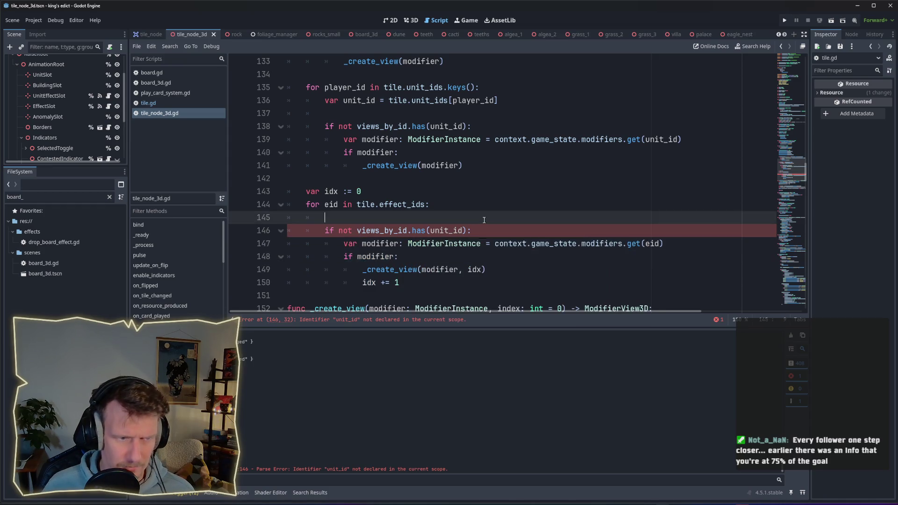
double_click(332, 205)
key("ctrl+c")
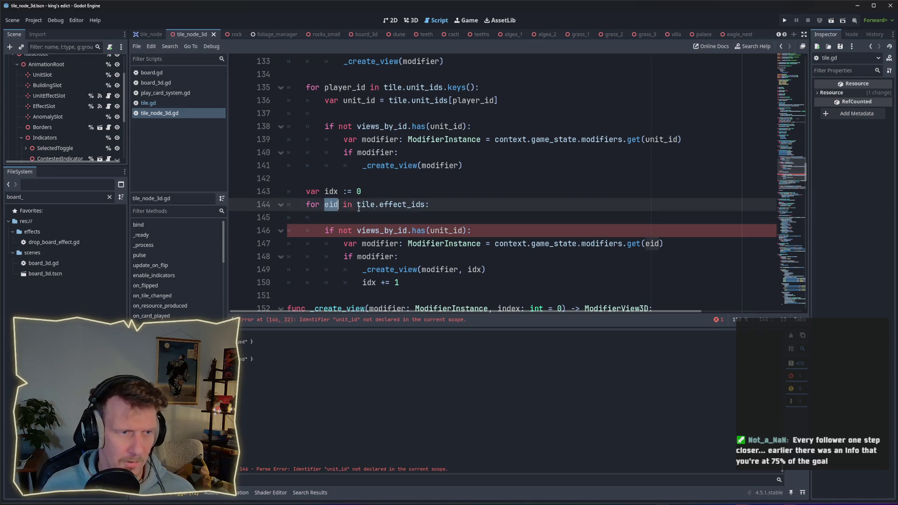
double_click(436, 230)
key("ctrl+v")
double_click(330, 205)
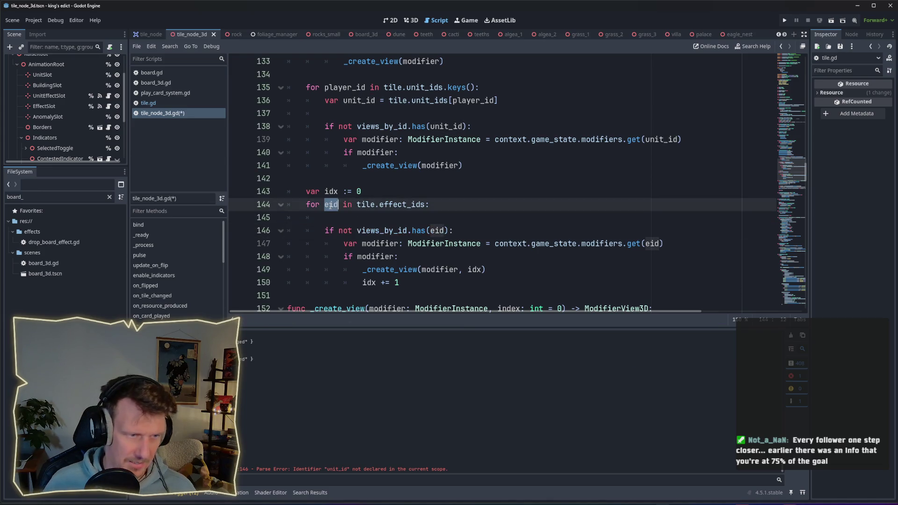
type("effect_id")
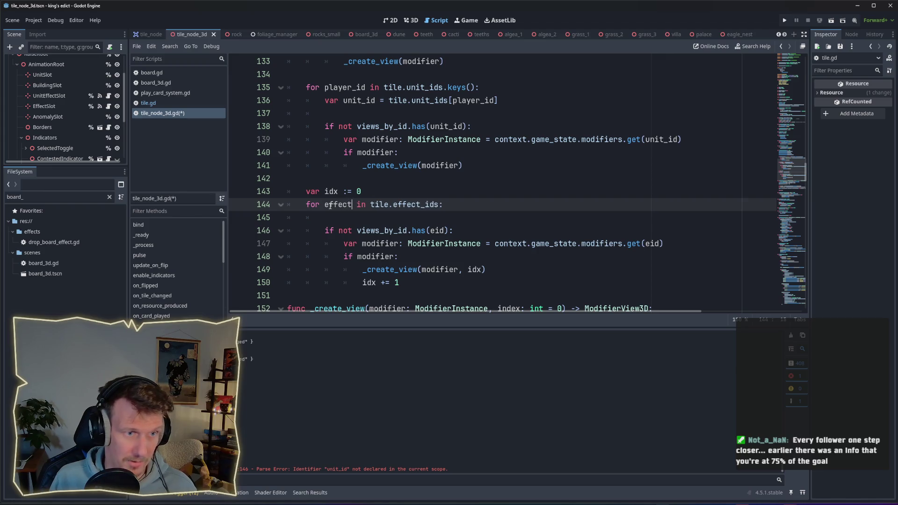
double_click(331, 206)
key("ctrl+c")
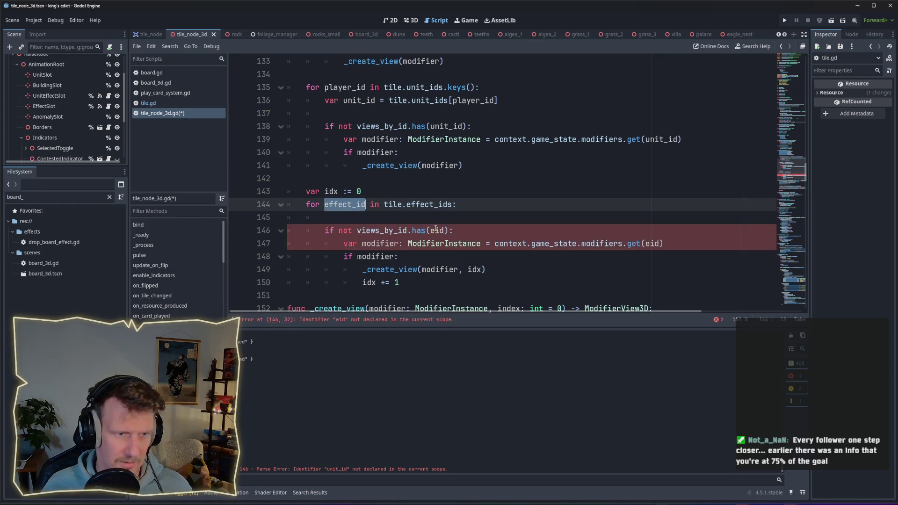
double_click(436, 230)
key("ctrl+v")
double_click(653, 243)
key("ctrl+v")
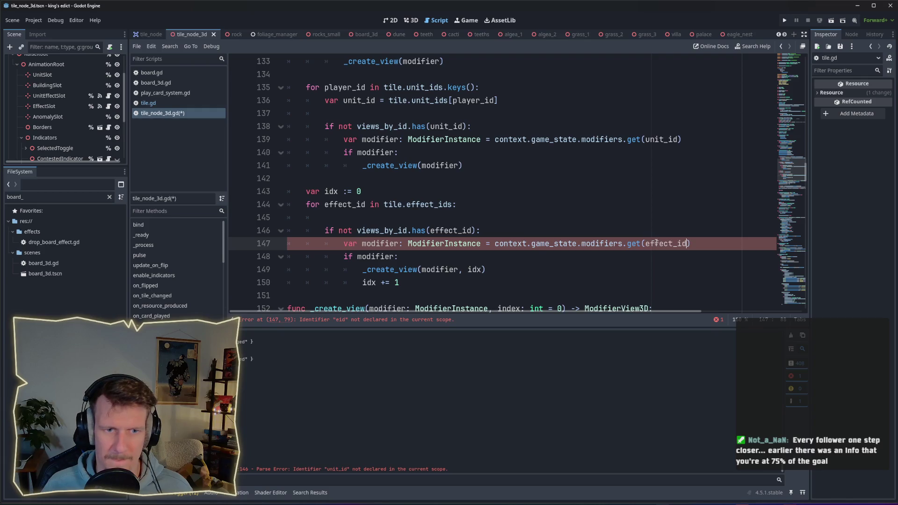
key("ctrl+s")
Step: Review the _create_view definition's parameters and launch the game project
left_click(594, 229)
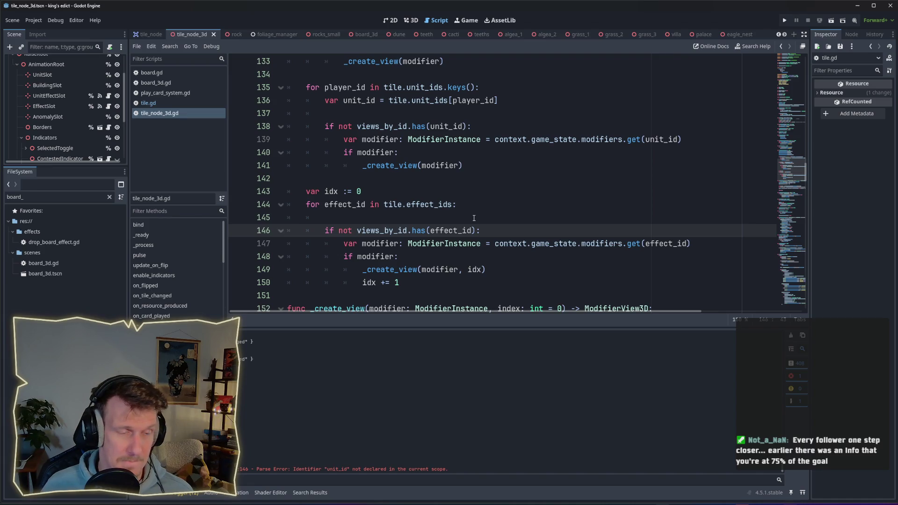
scroll(473, 218, "down", 1)
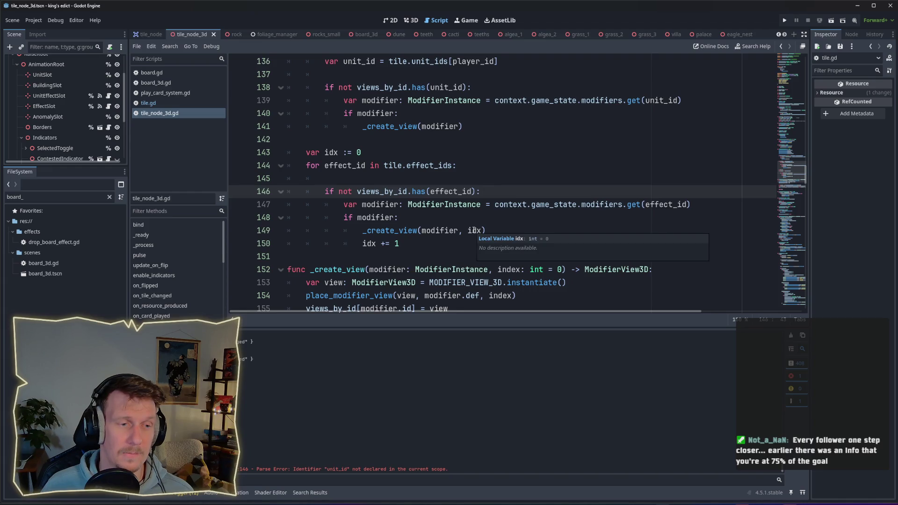
left_click(414, 230, "ctrl")
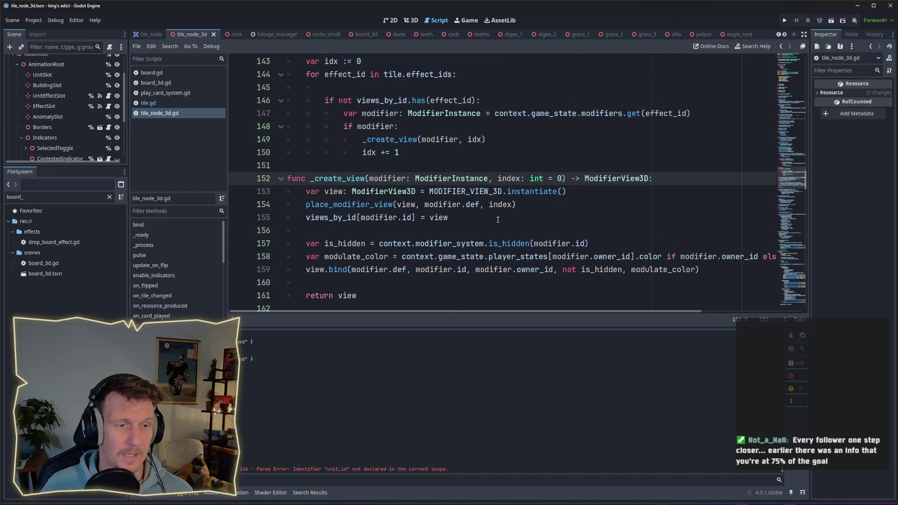
double_click(510, 179)
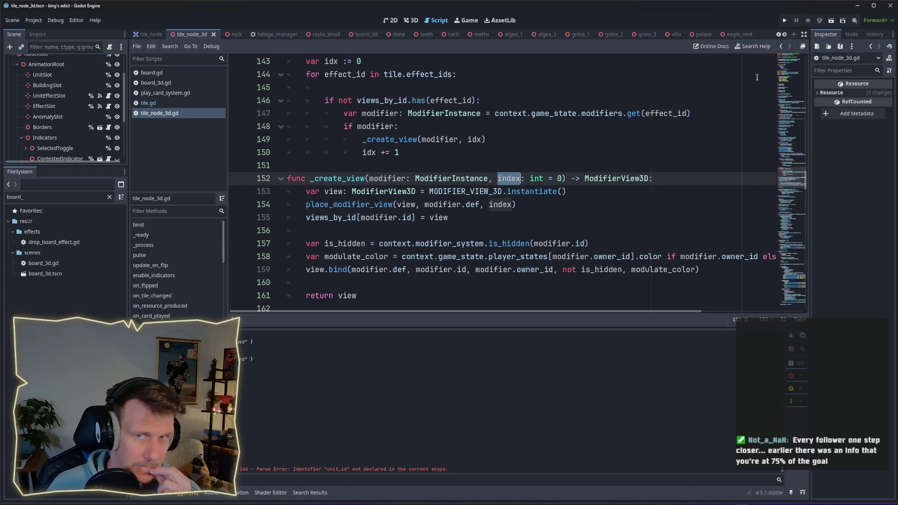
left_click(784, 20)
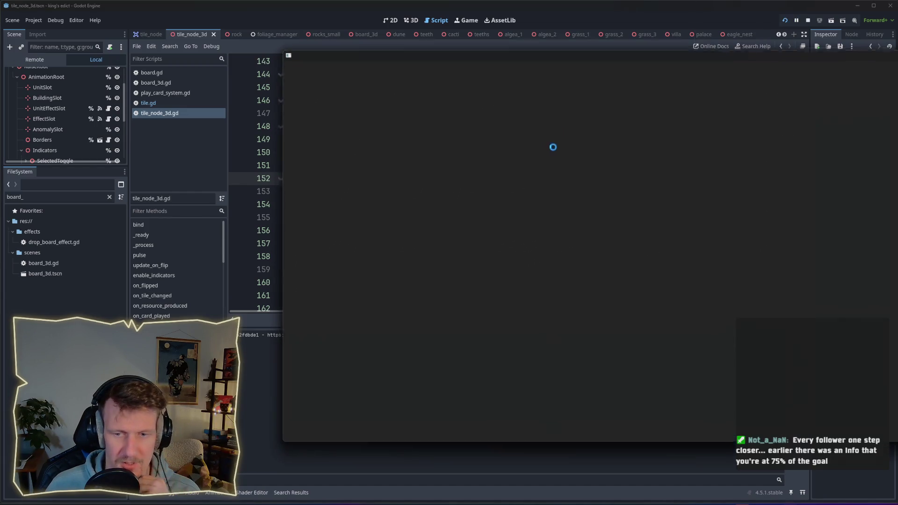
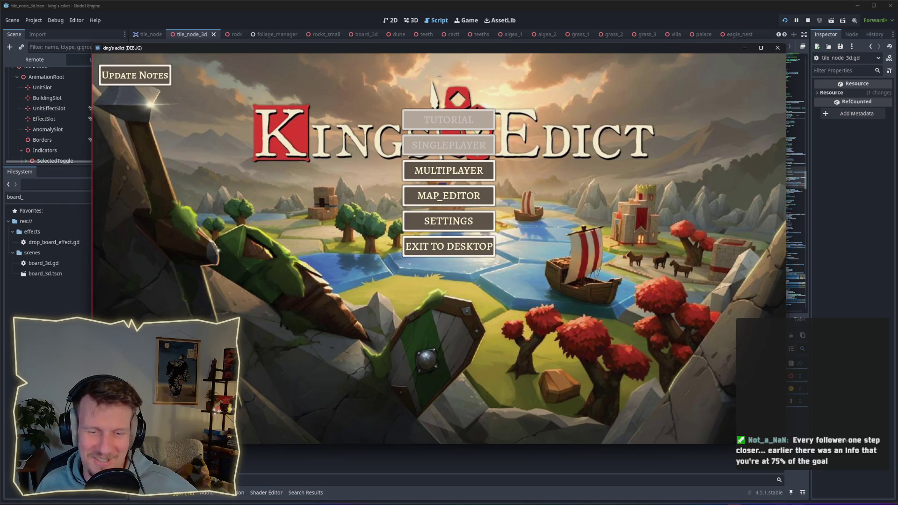
Step: Create a multiplayer game, switch its map from even_steven.map to i_know_this_place.map, and start it
left_click(449, 177)
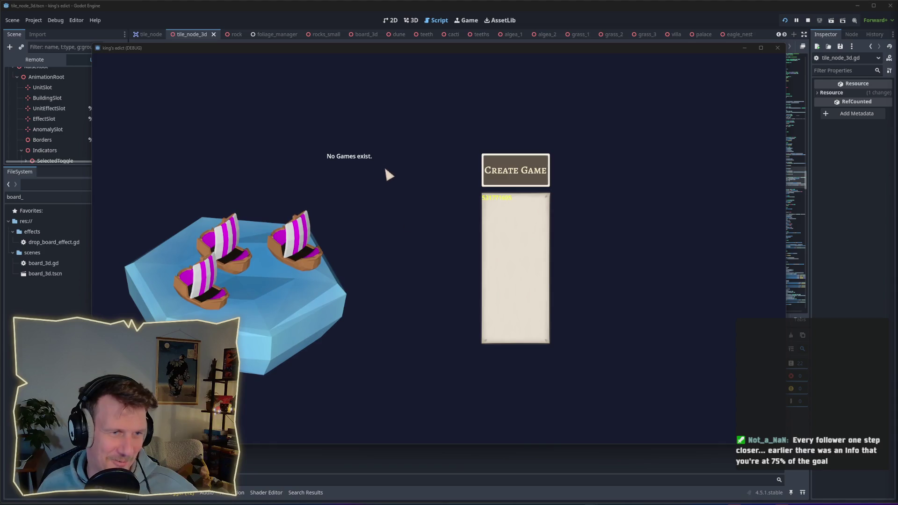
left_click(509, 170)
left_click(521, 99)
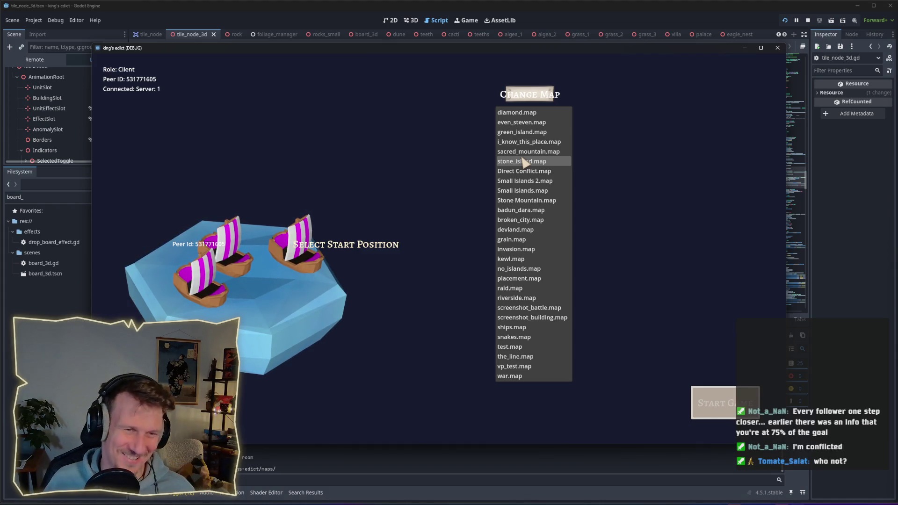
left_click(523, 122)
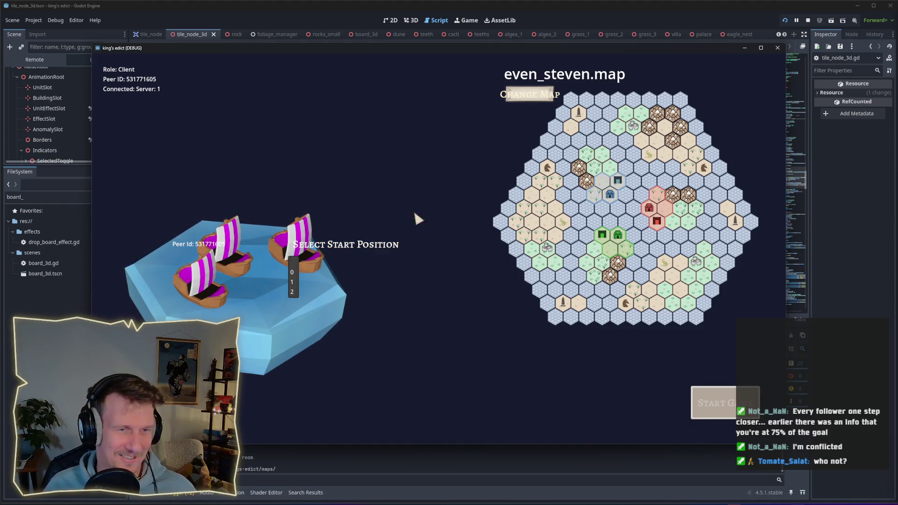
left_click(529, 95)
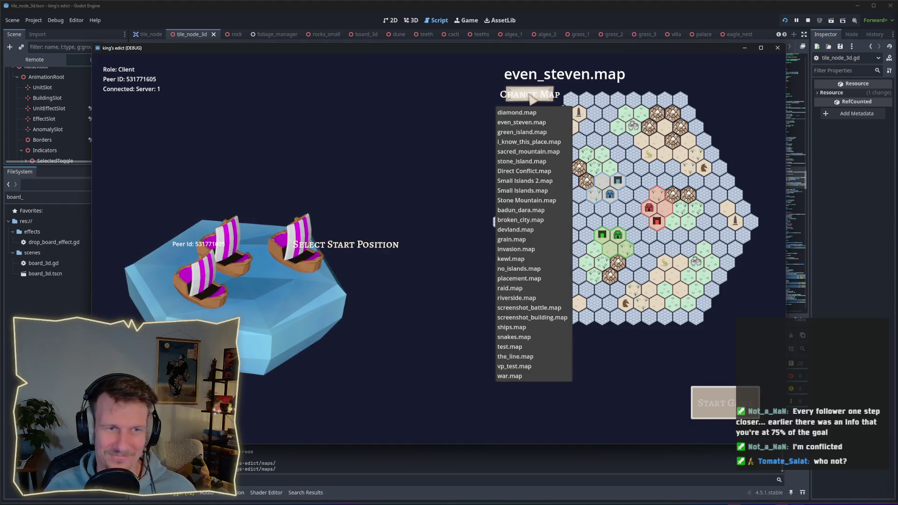
left_click(525, 141)
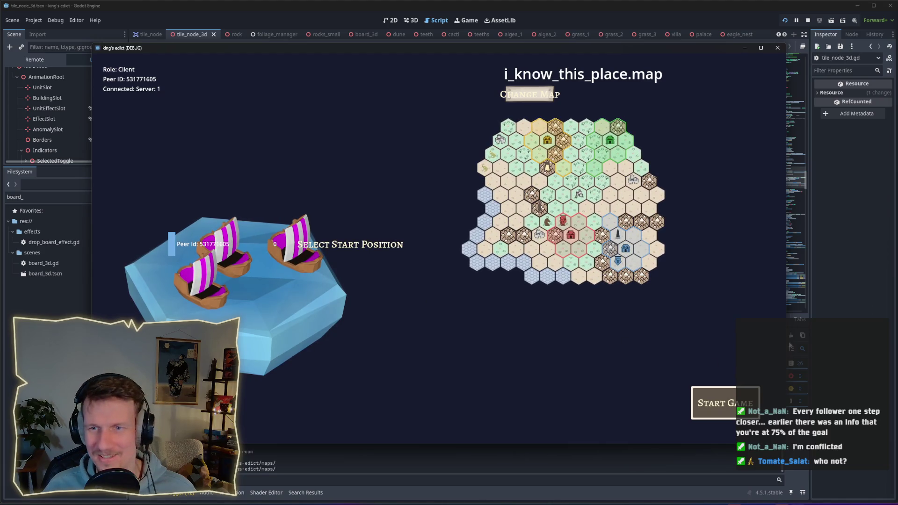
left_click(720, 403)
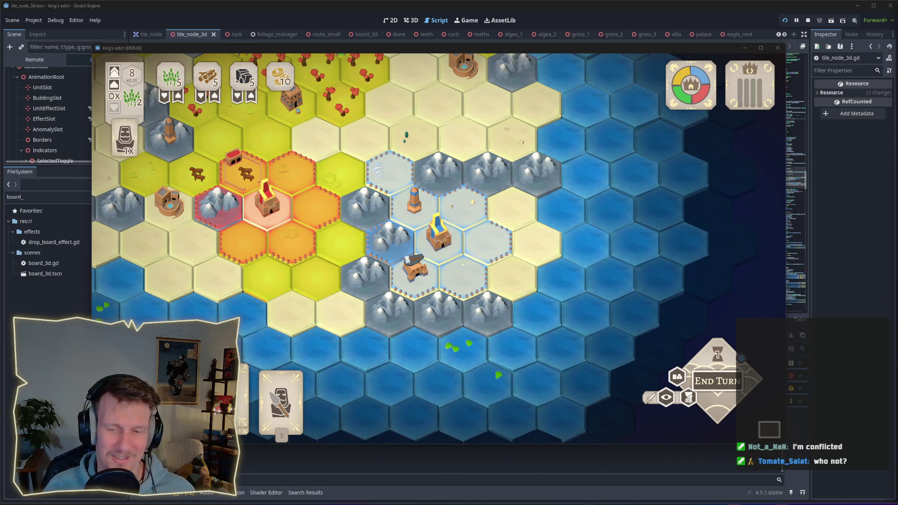
Step: Zoom into the board, play the serf card from hand onto a hex, and end turn 1
mouse_move(440, 244)
scroll(440, 244, "up", 1)
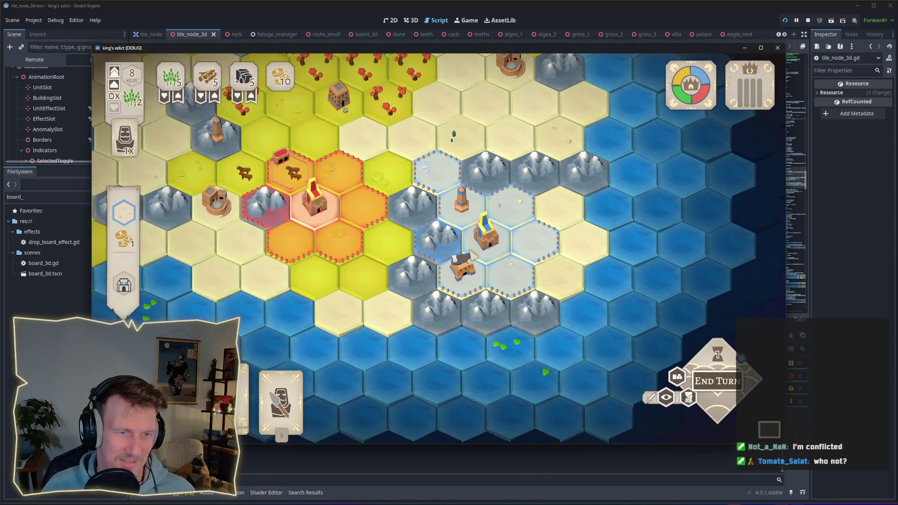
scroll(362, 323, "up", 2)
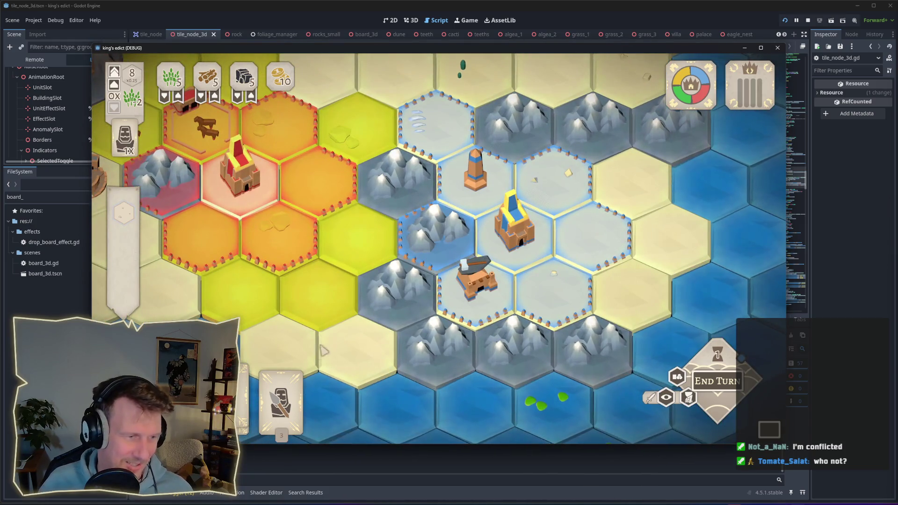
key("d")
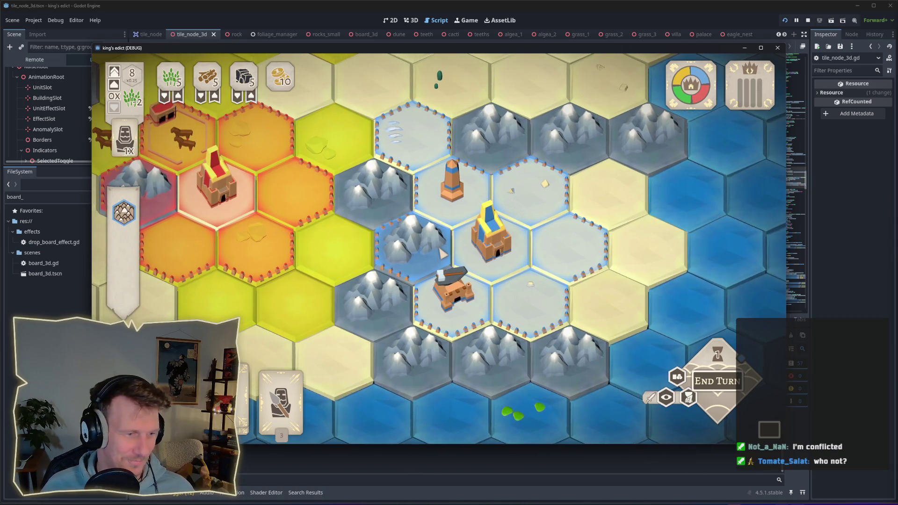
key("1")
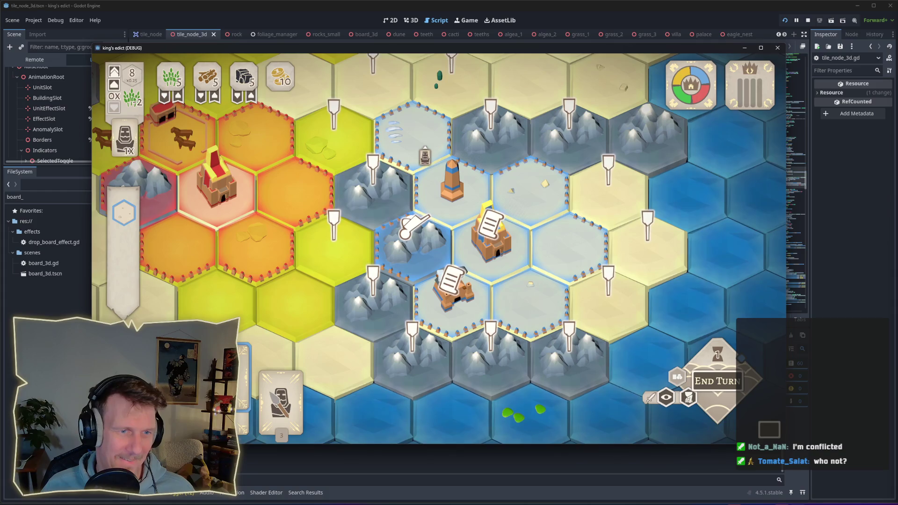
key("Escape")
key("1")
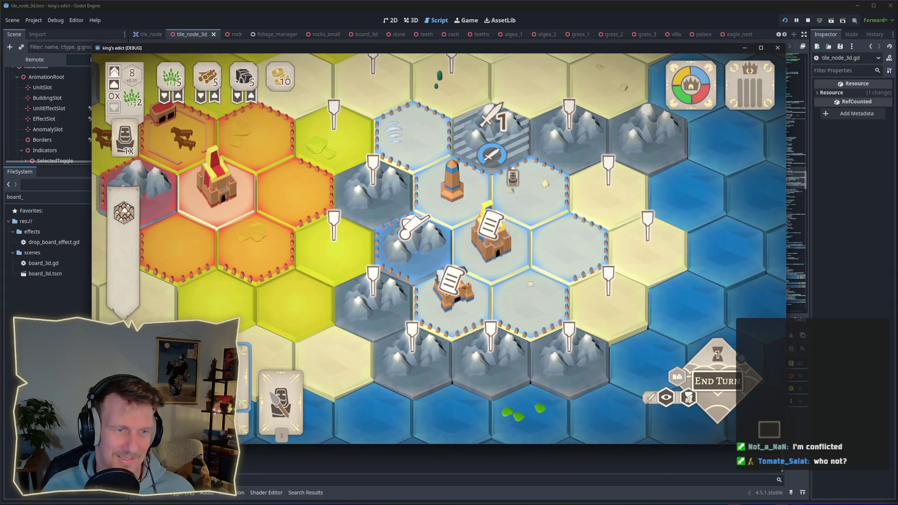
scroll(439, 248, "down", 2)
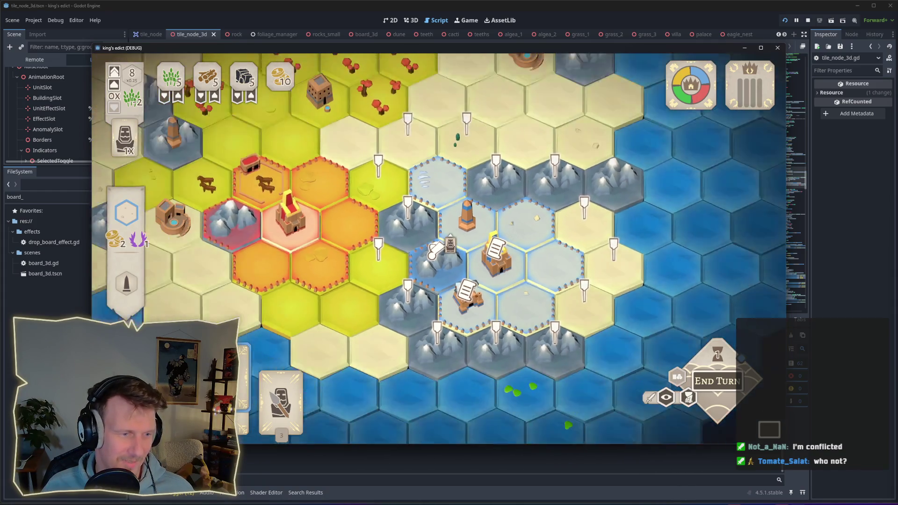
left_click(465, 292)
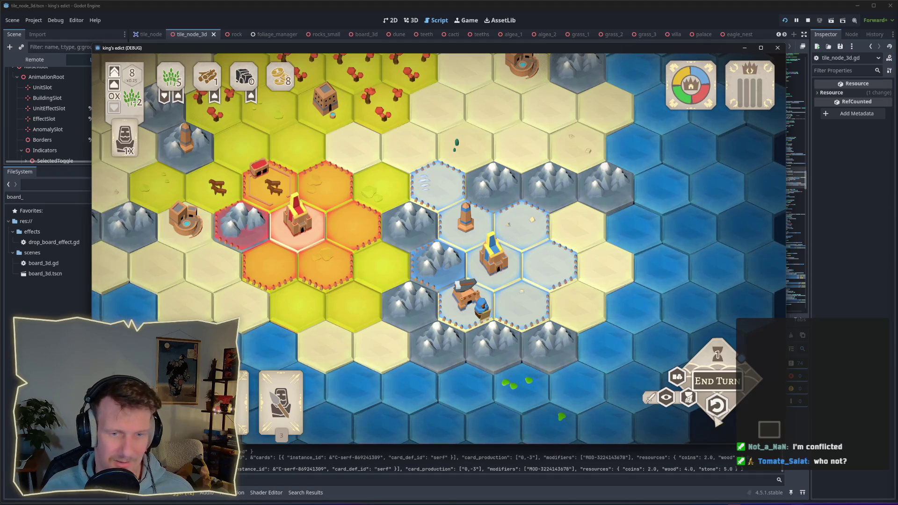
left_click(717, 381)
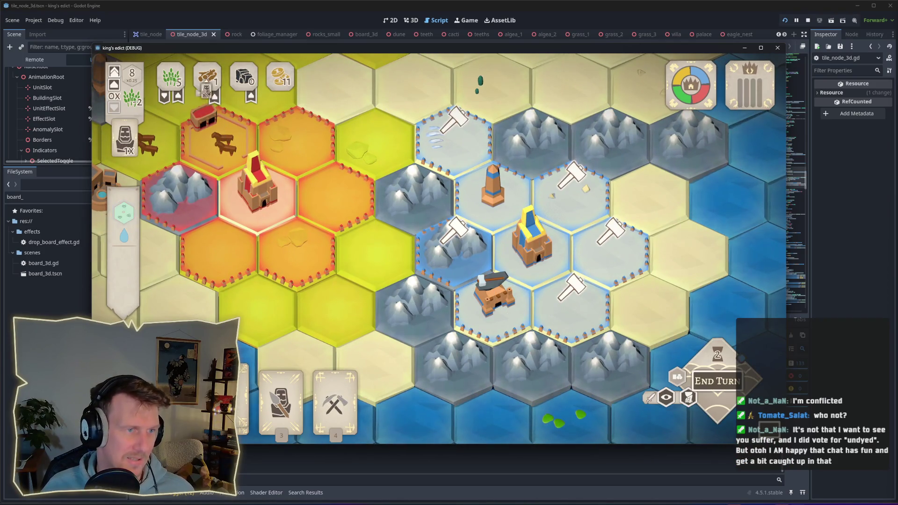
Step: Buy wood with coins, build a mine on the mountain hex, and end the turn
left_click(218, 110)
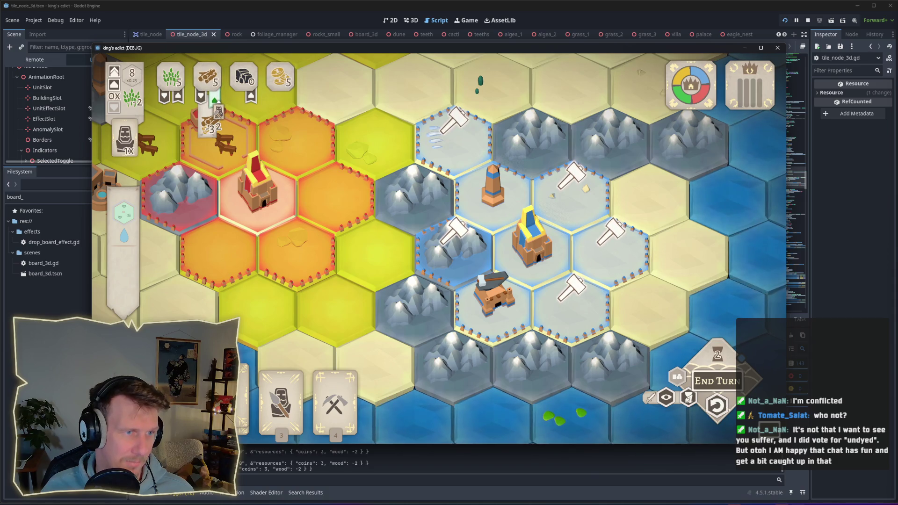
left_click(453, 233)
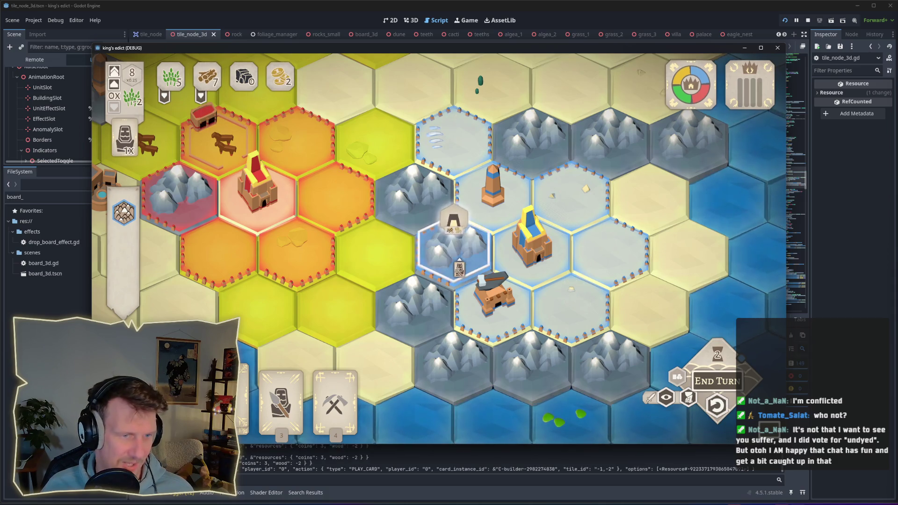
left_click(453, 219)
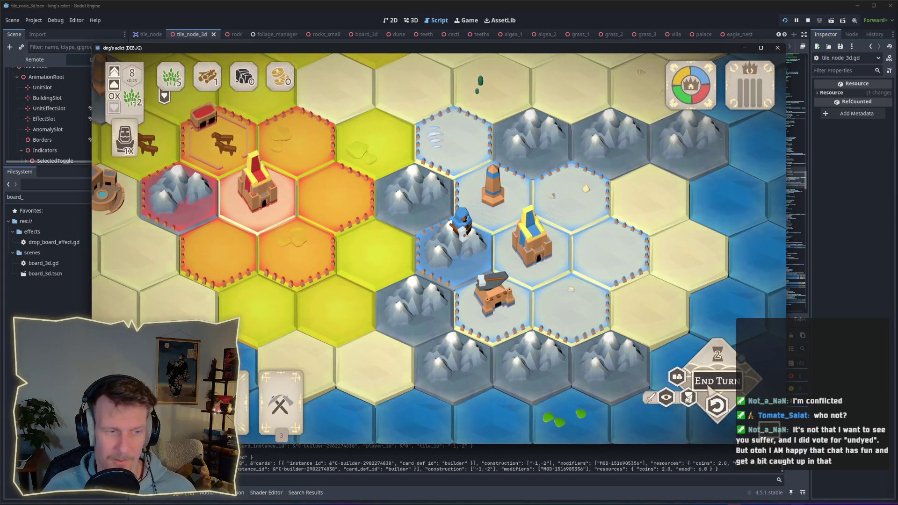
left_click(710, 383)
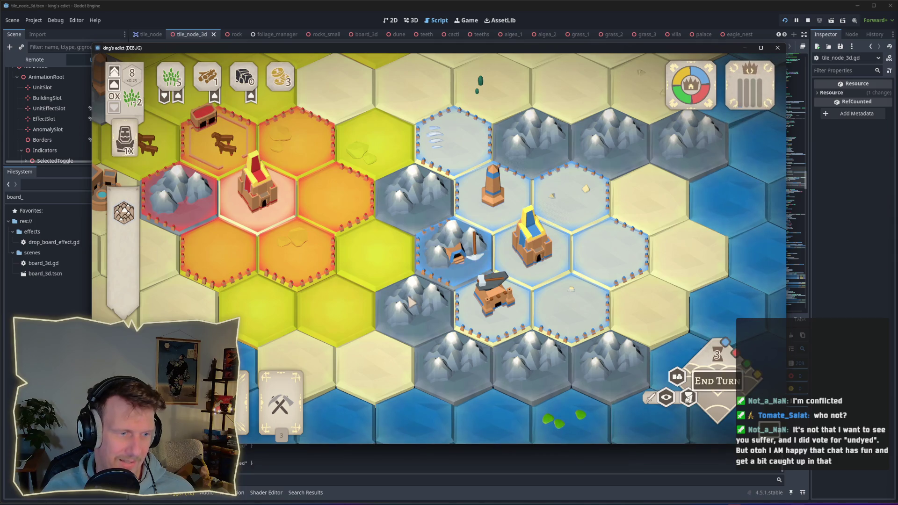
Step: Play the pickaxe card on the mine and station spearmen on the mountain tile
left_click(452, 271)
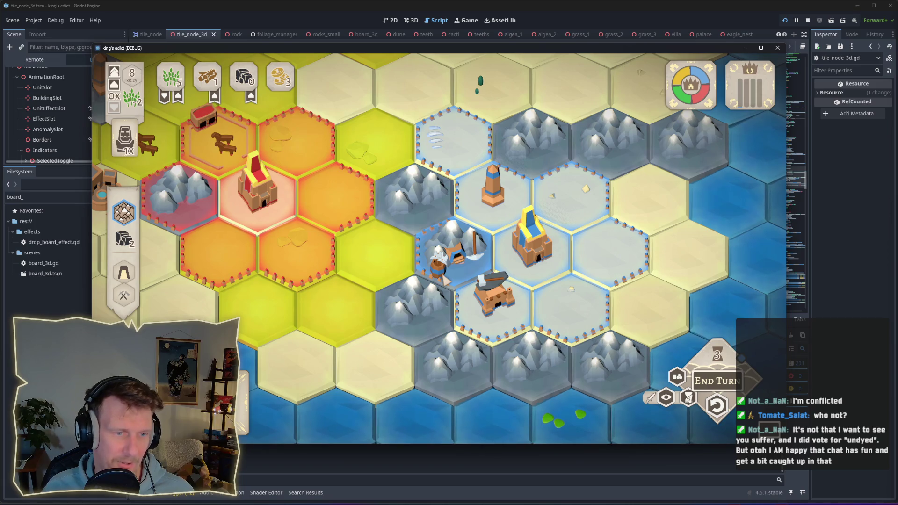
left_click_drag(444, 280, 475, 272)
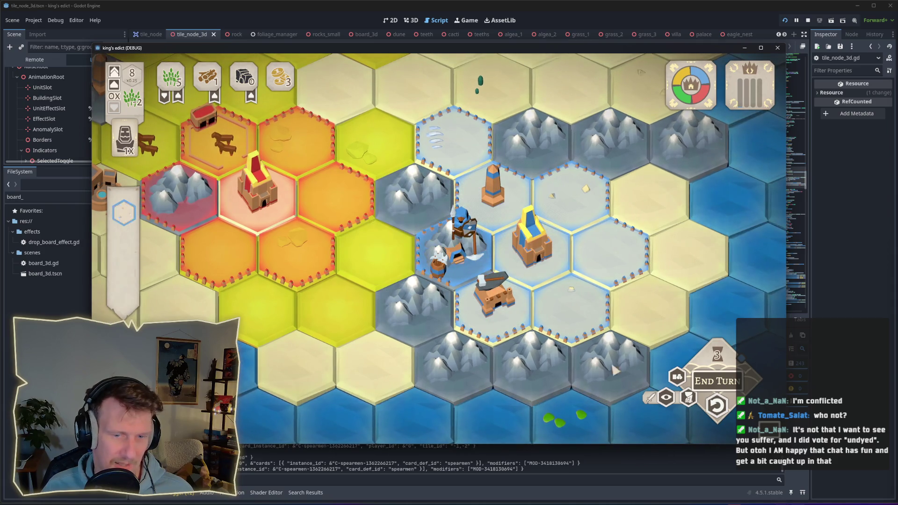
left_click_drag(470, 269, 472, 270)
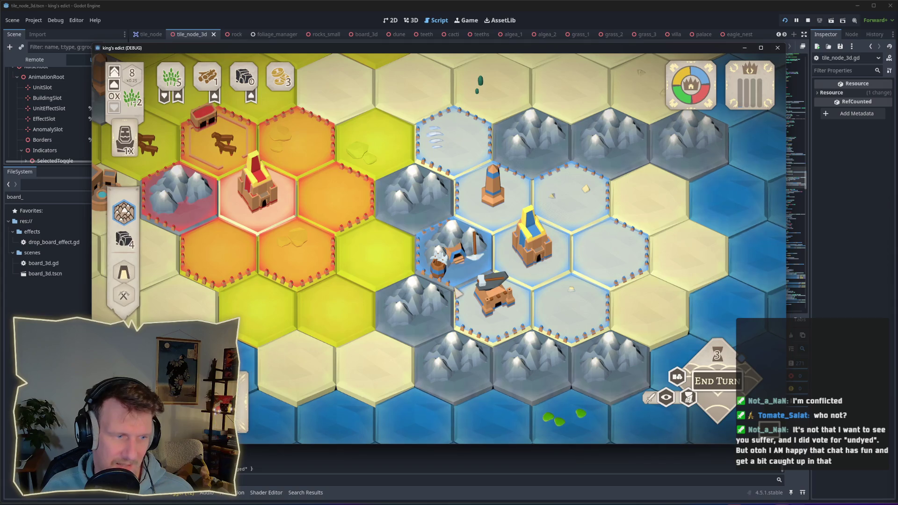
left_click(466, 279)
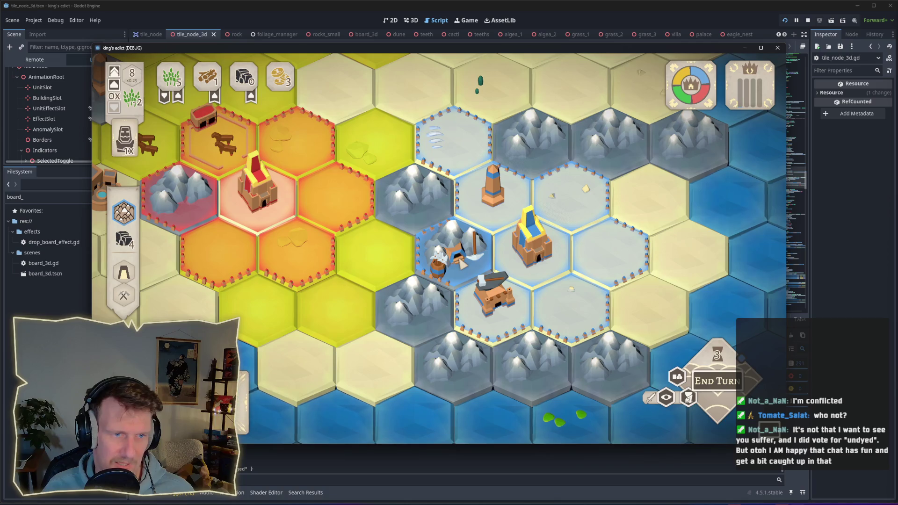
left_click(461, 241)
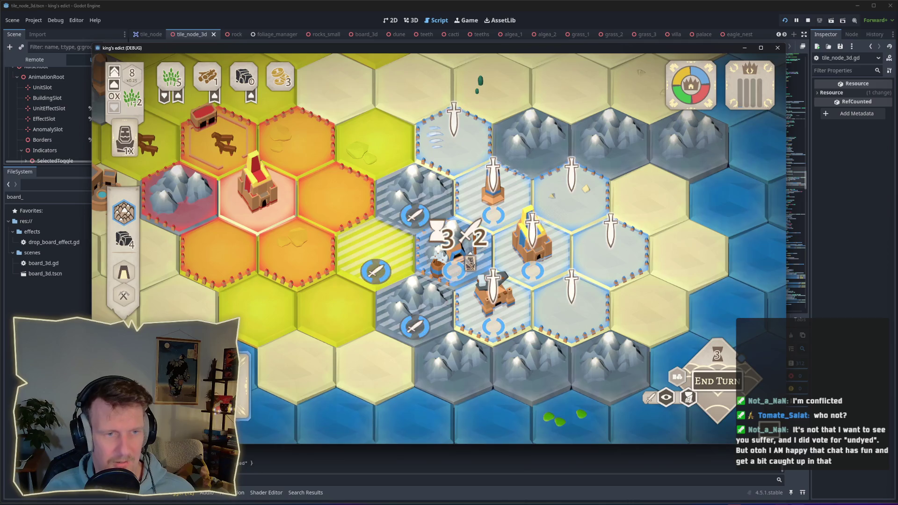
left_click(475, 262)
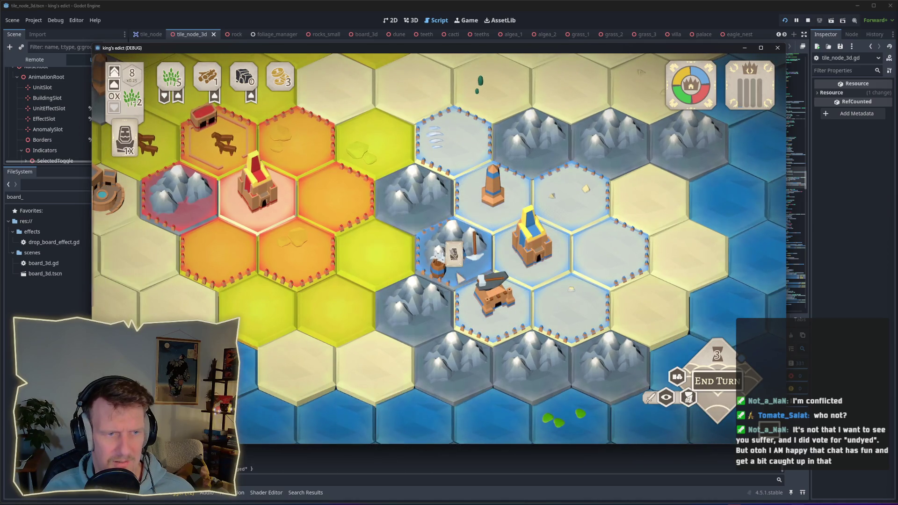
left_click(458, 256)
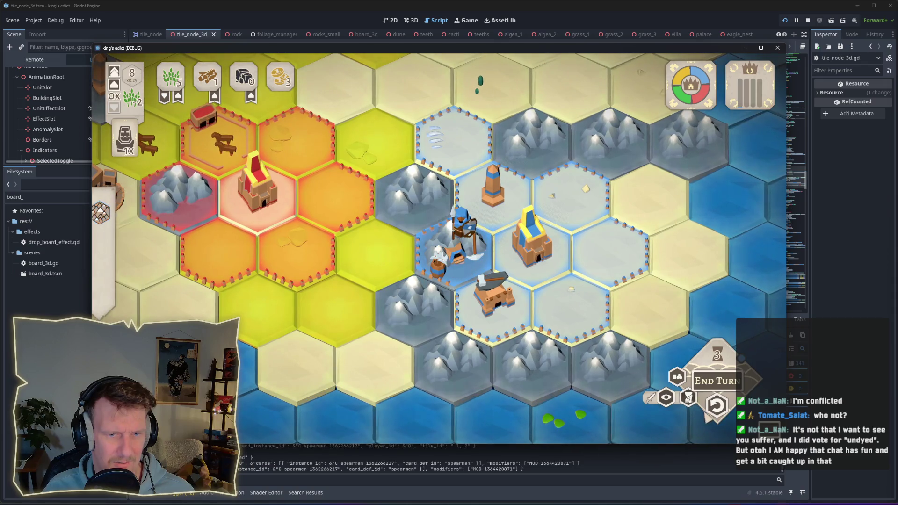
left_click(468, 274)
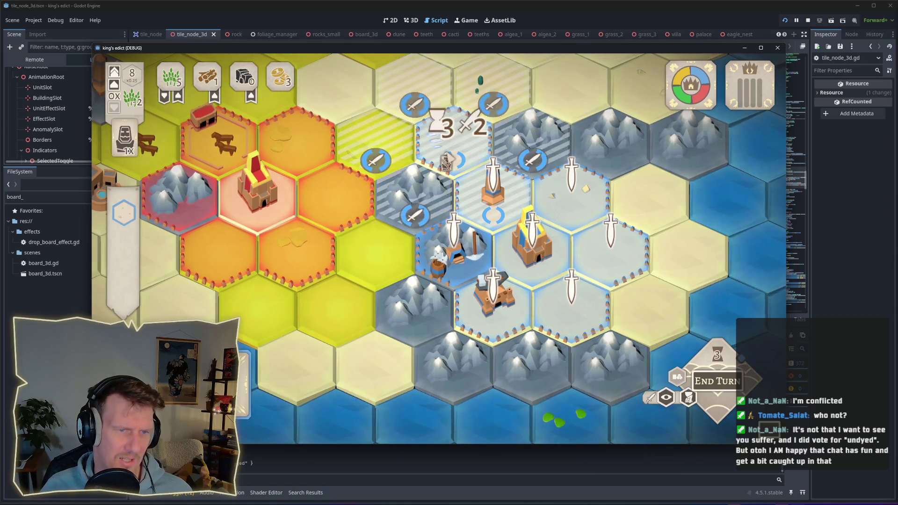
left_click(450, 158)
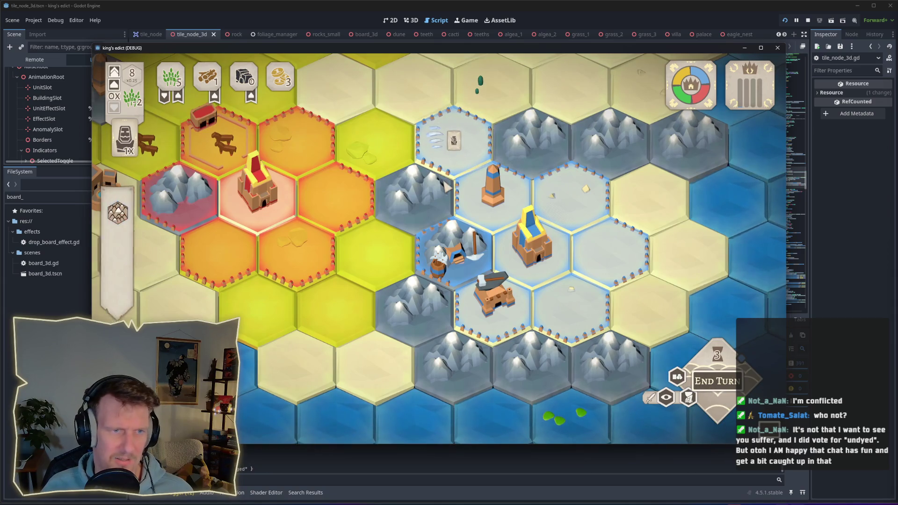
left_click(453, 173)
left_click(453, 172)
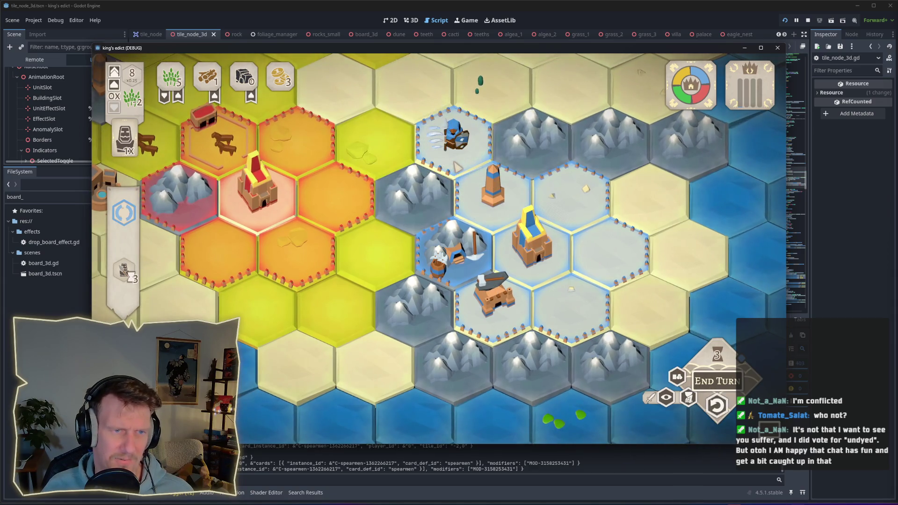
left_click(717, 405)
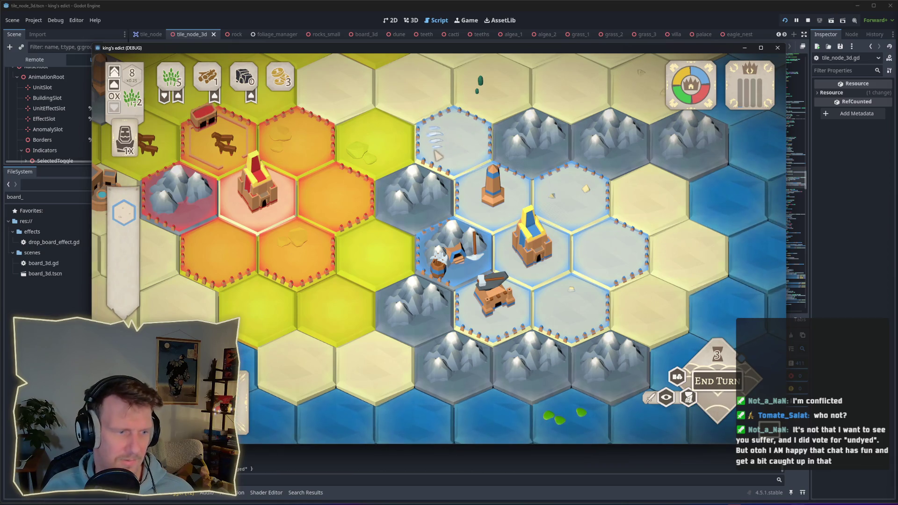
left_click(439, 156)
left_click(449, 157)
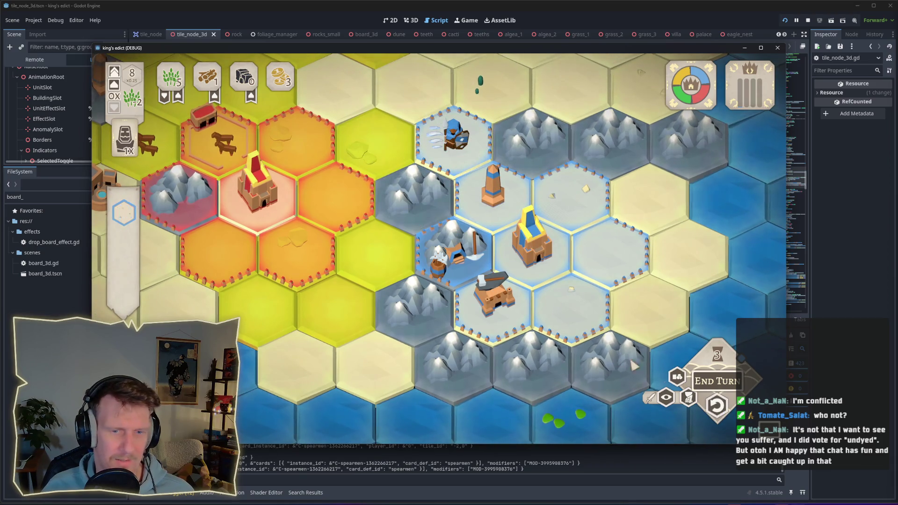
left_click(717, 405)
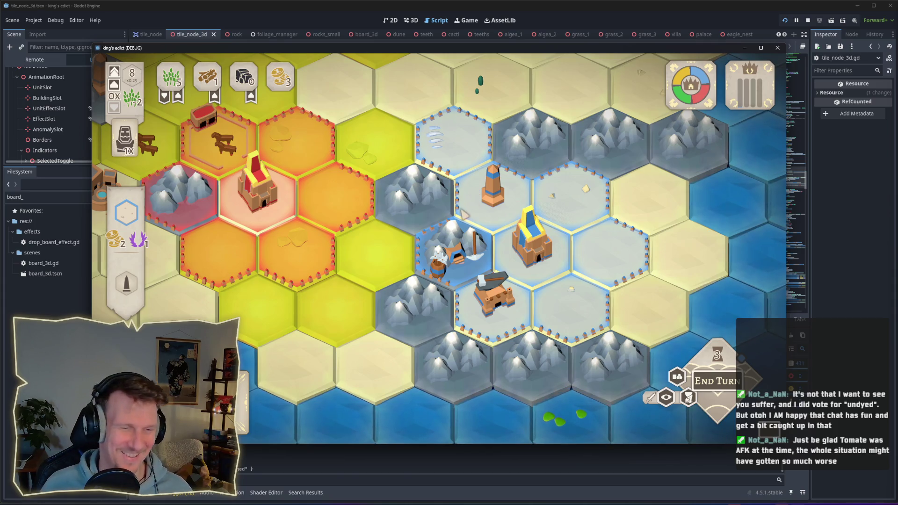
Step: Try a unit move and cancel it, place a spearman beside the keep, then end the turn
left_click(460, 218)
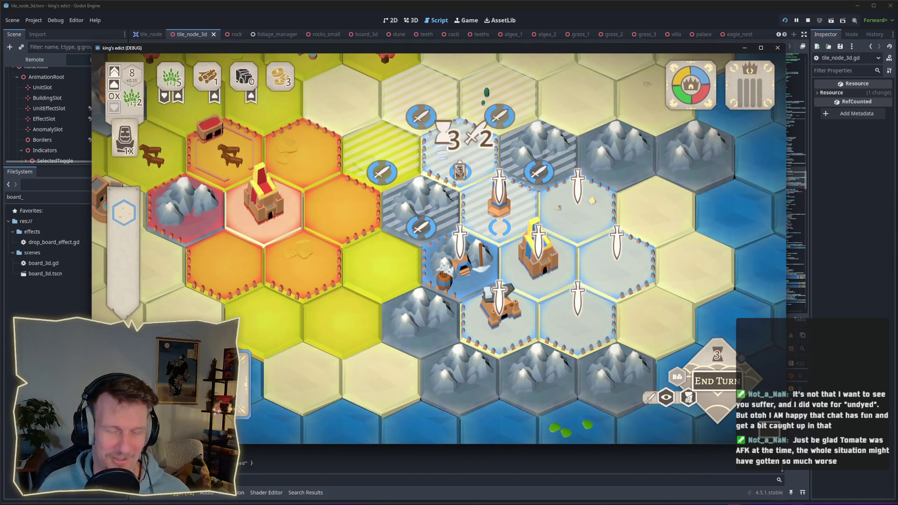
left_click(421, 220)
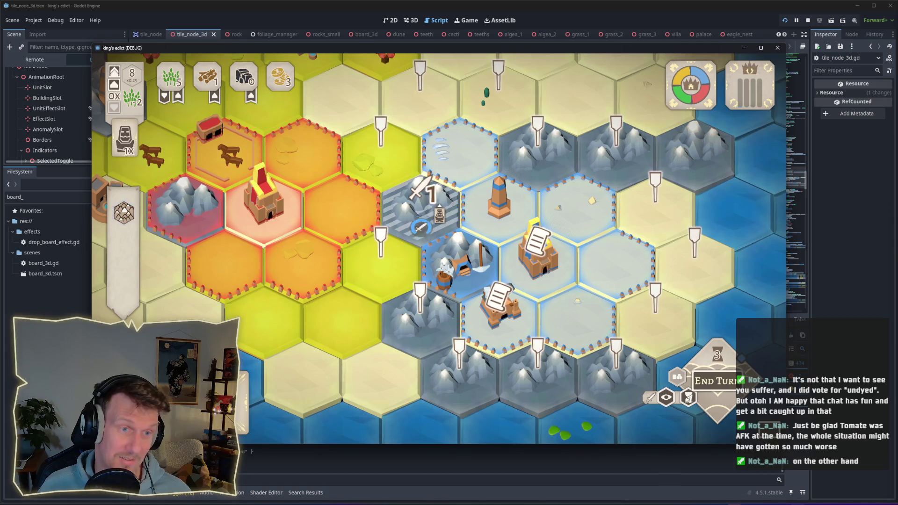
left_click(420, 224)
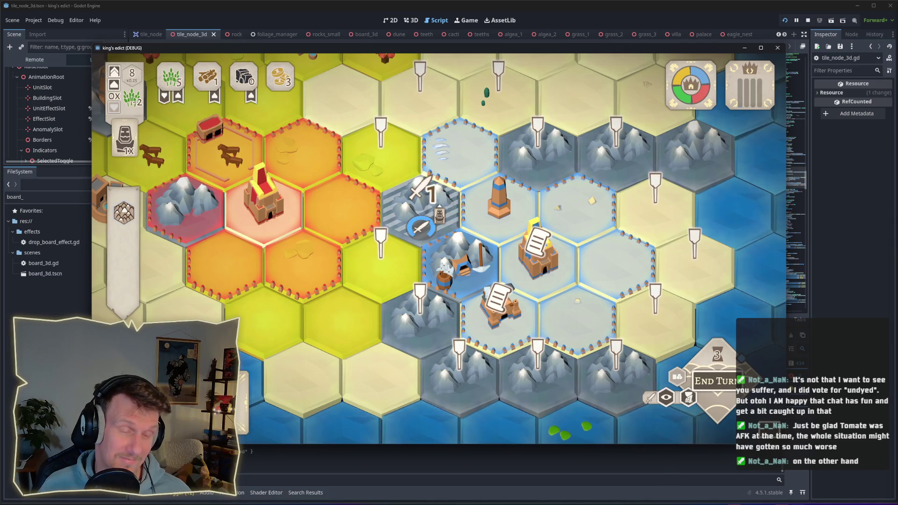
left_click(421, 201)
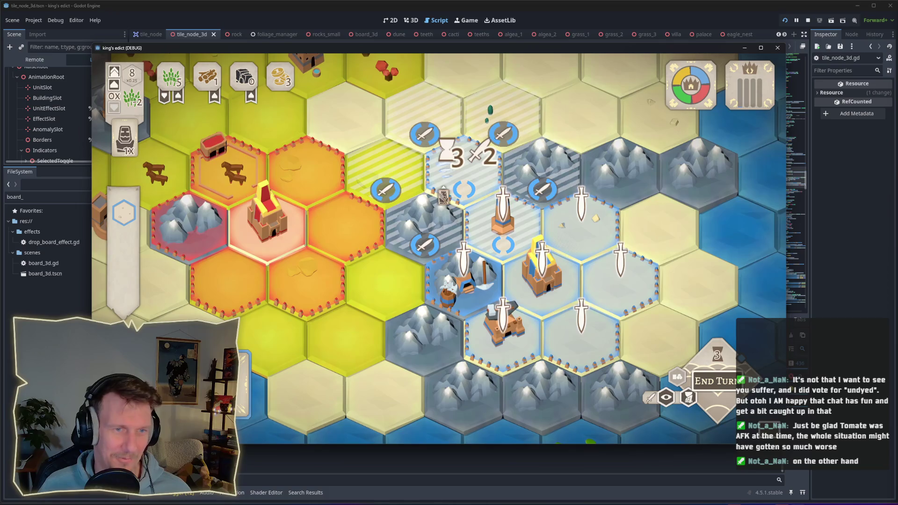
left_click(446, 189)
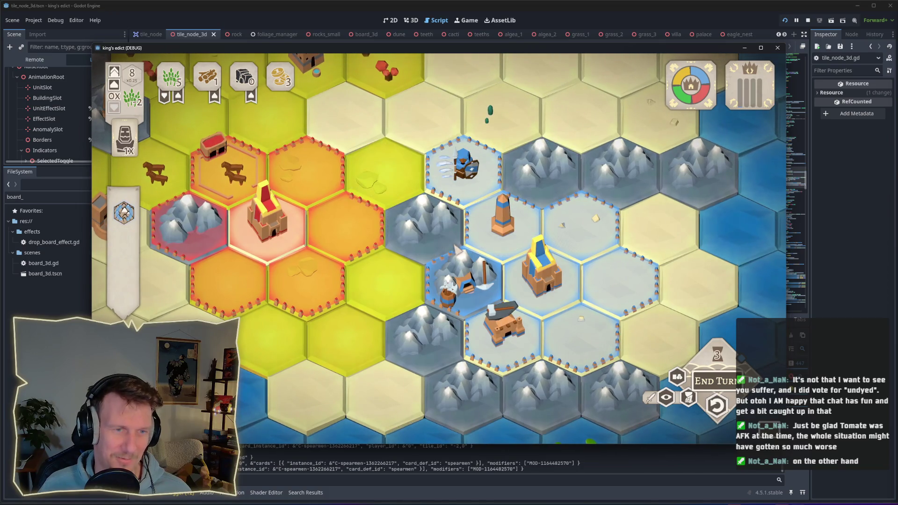
left_click(721, 383)
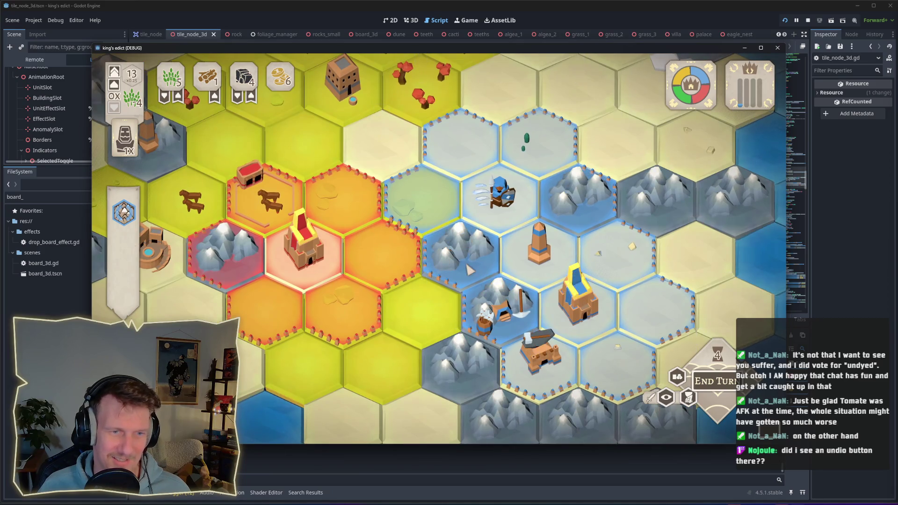
Step: Try placing units on the mountain hex and a serf beside the castle, undoing each placement
left_click(469, 268)
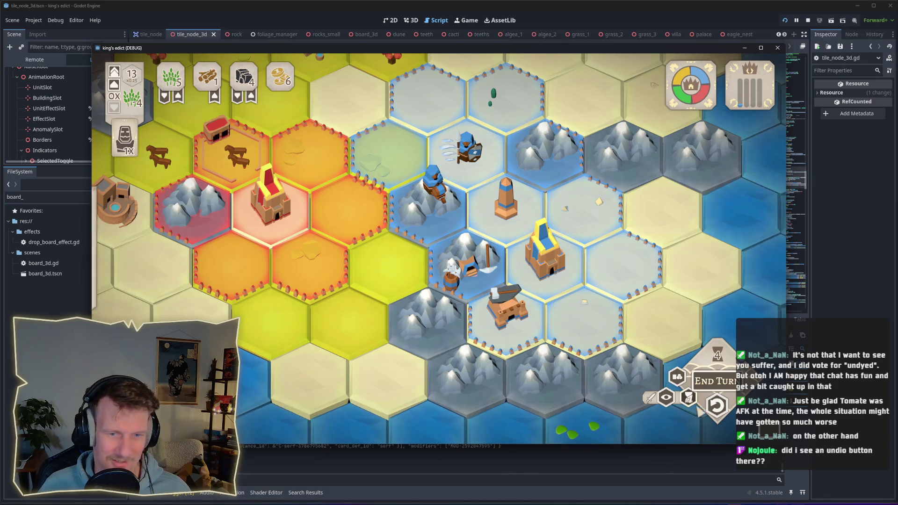
left_click(713, 406)
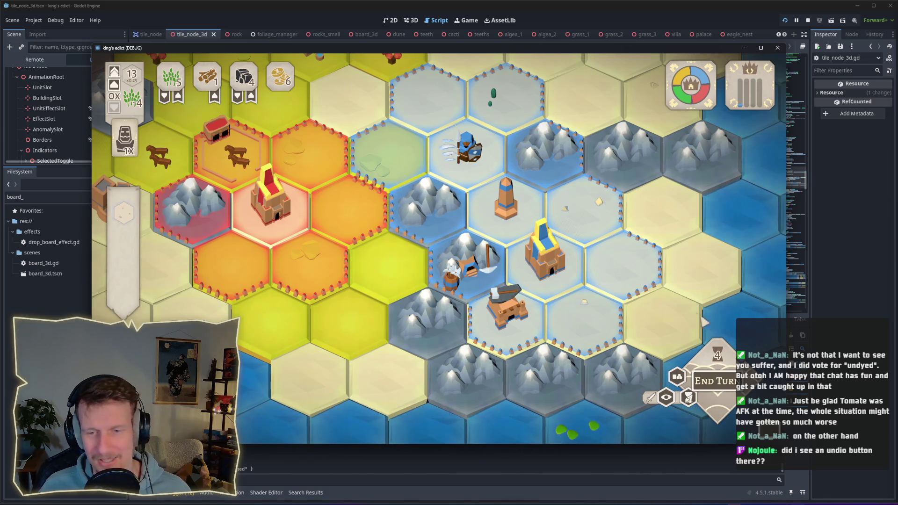
left_click(124, 213)
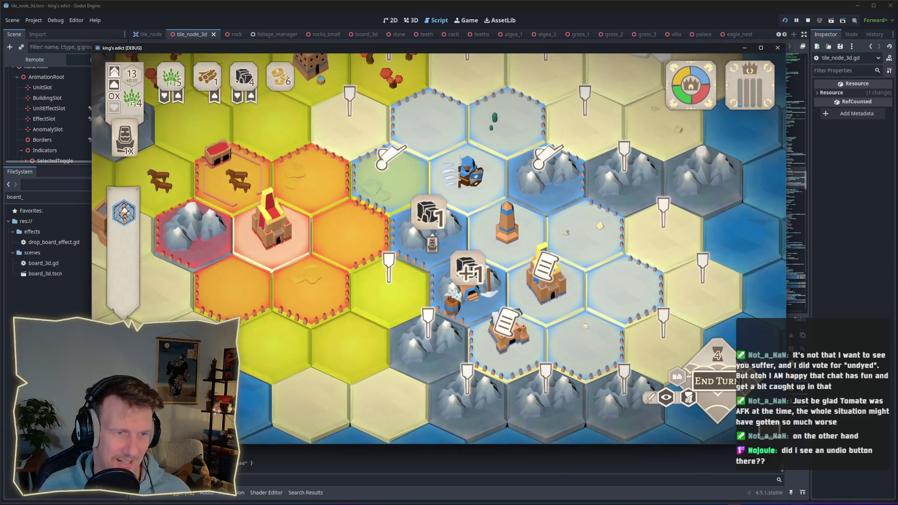
left_click(428, 222)
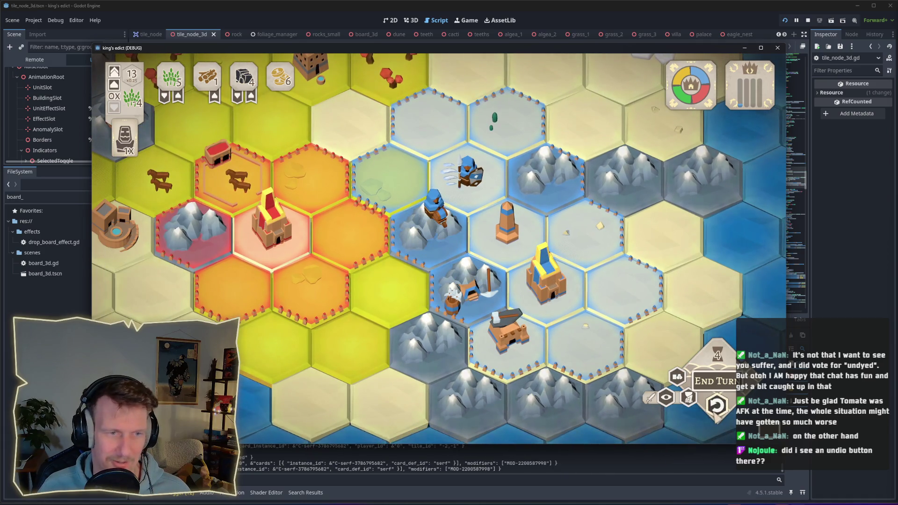
left_click(715, 411)
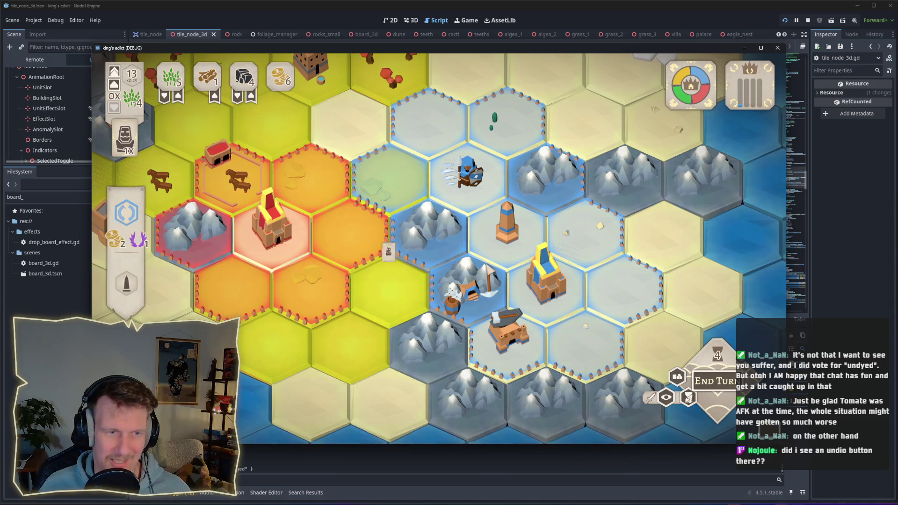
left_click(124, 213)
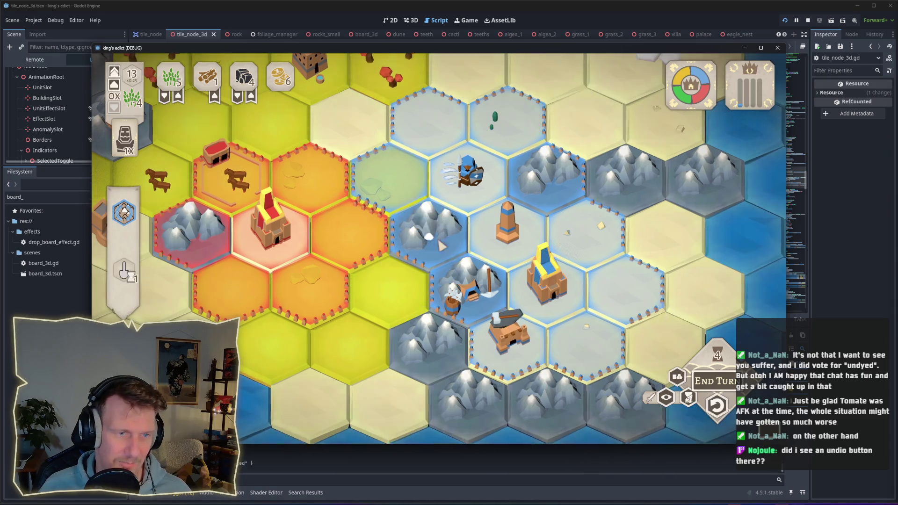
left_click(433, 217)
left_click(715, 406)
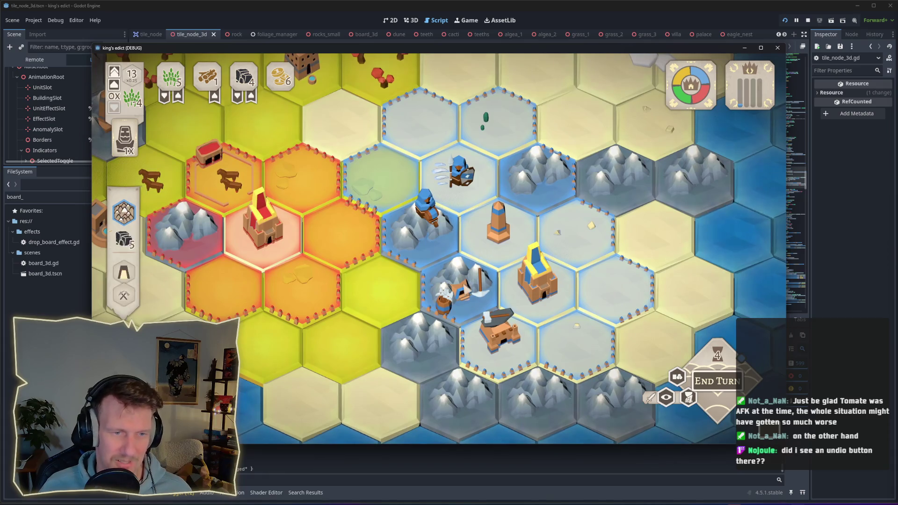
left_click(575, 327)
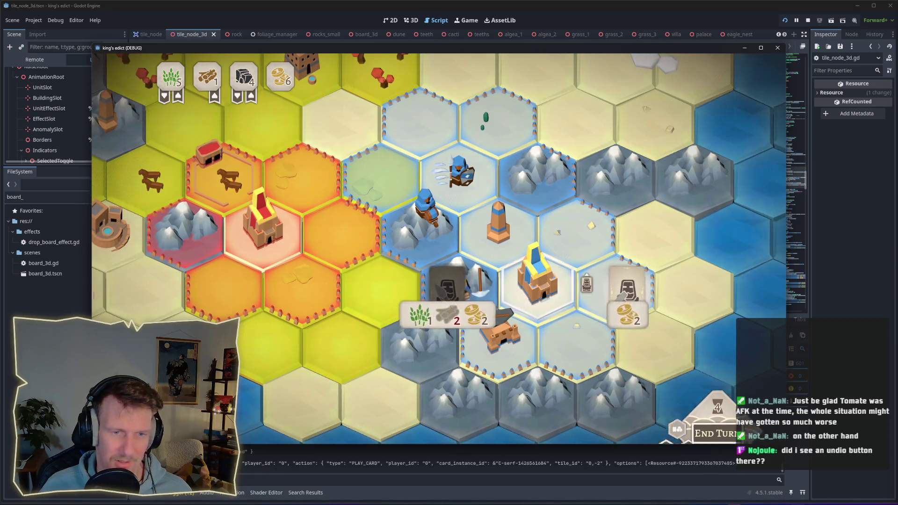
key("ctrl+z")
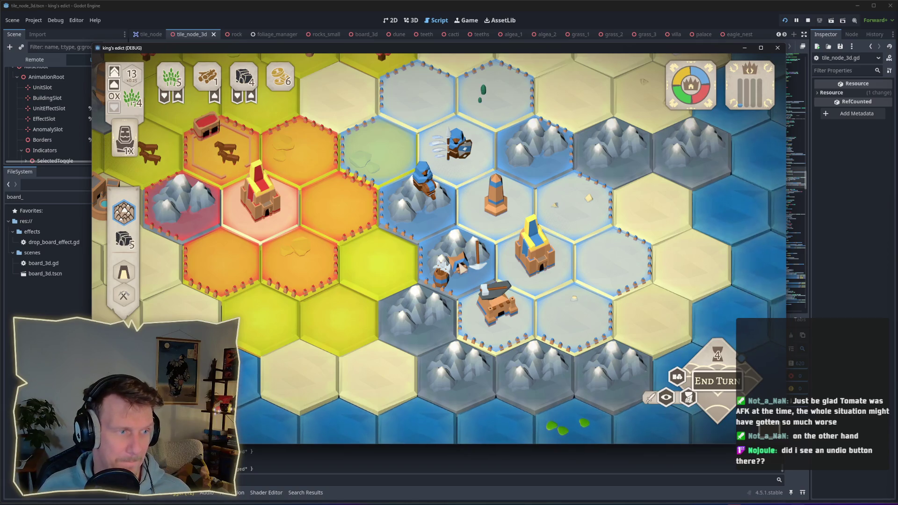
Step: Pan the board to the upper tiles and select a blue unit to see its moves
scroll(445, 236, "down", 3)
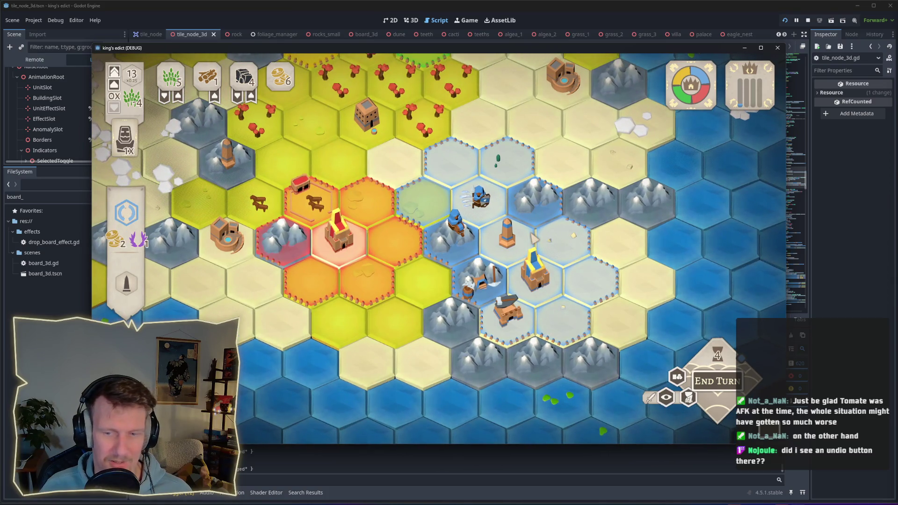
scroll(534, 239, "up", 2)
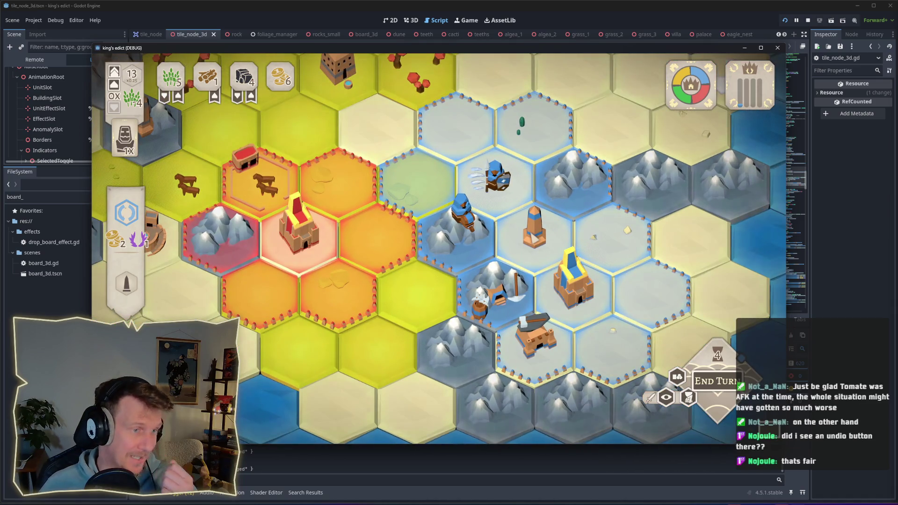
scroll(407, 221, "down", 2)
left_click_drag(404, 216, 408, 256)
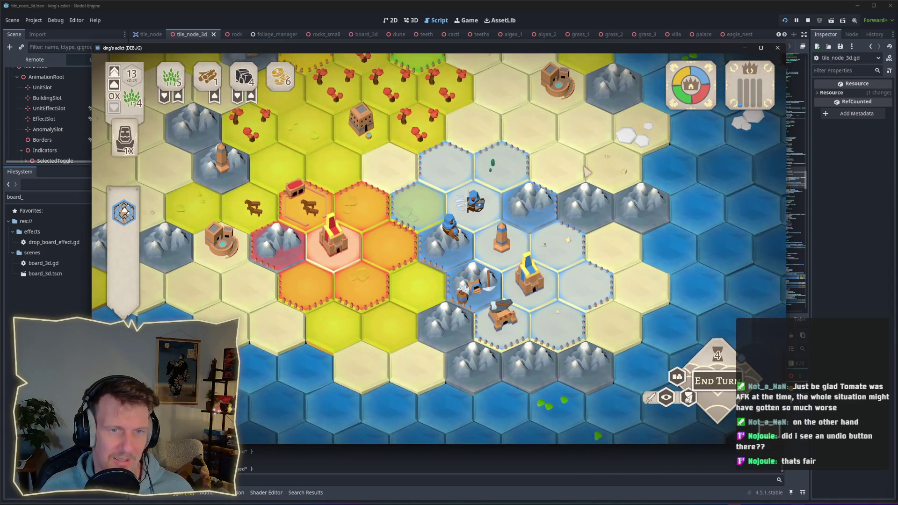
scroll(531, 236, "up", 2)
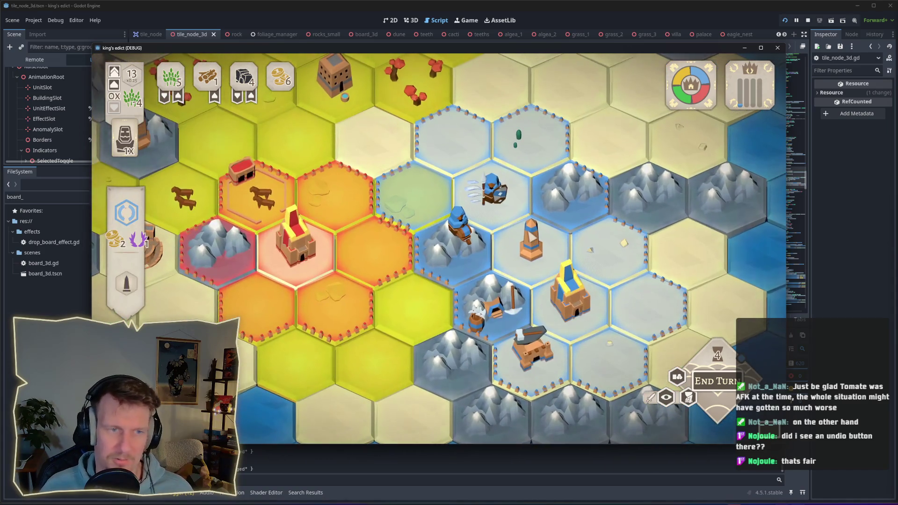
scroll(532, 236, "down", 2)
left_click(488, 226)
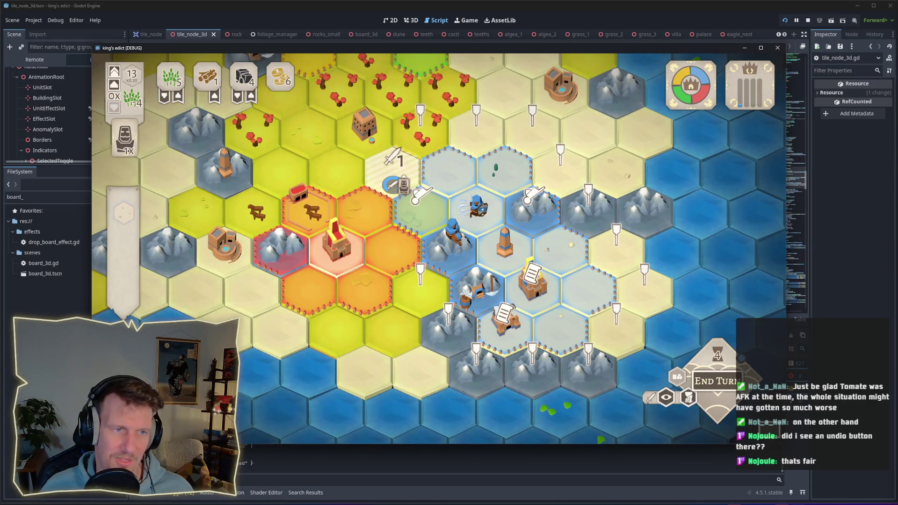
Step: Move the blue unit onto the target hex, then place and undo a serf on the mountain hex
left_click(395, 174)
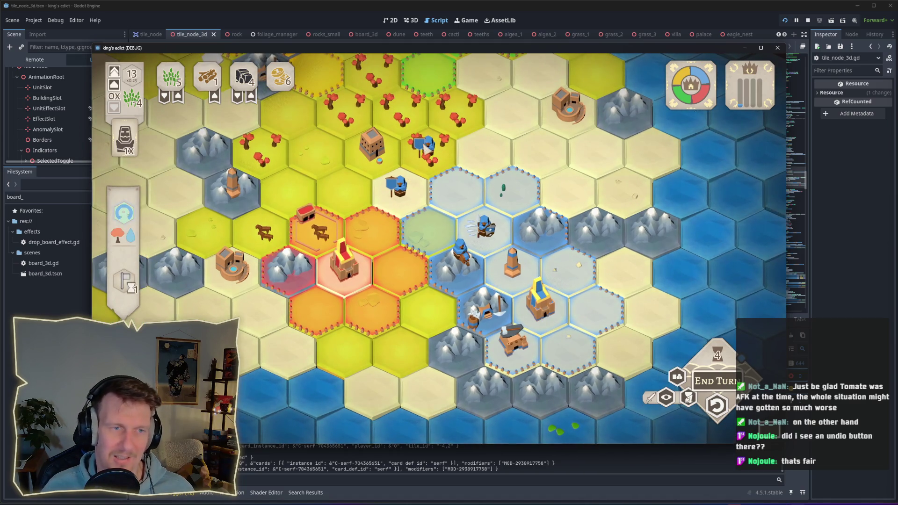
left_click(541, 216)
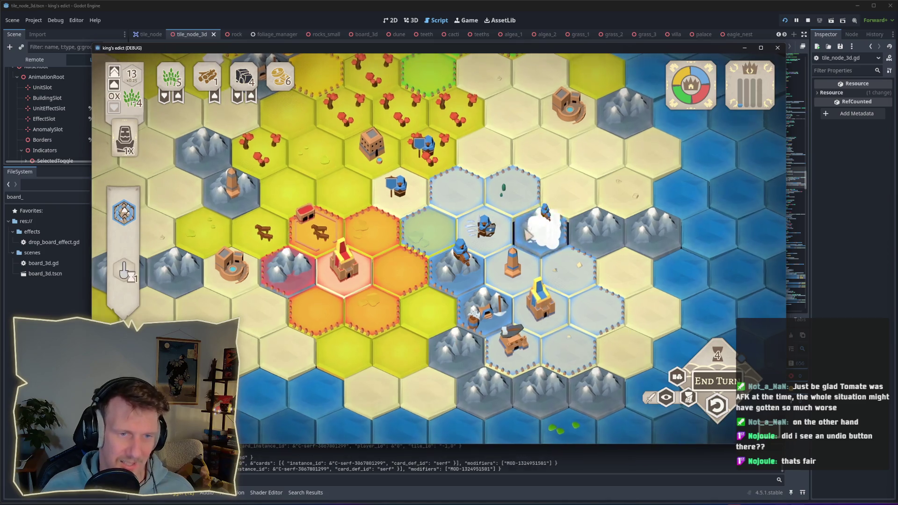
key("ctrl+z")
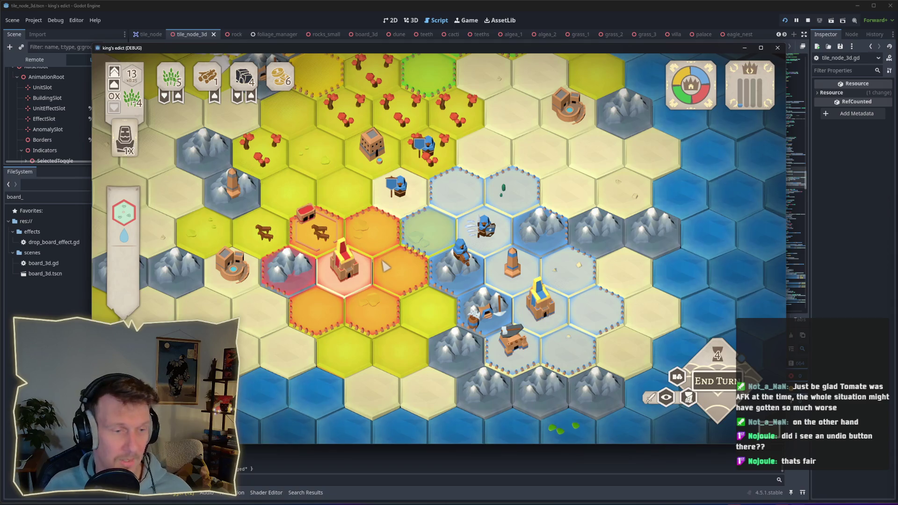
left_click(351, 214)
Step: Advance through the Conquest and Production phases, placing a unit on the marked tile, to turn 6
scroll(478, 280, "up", 2)
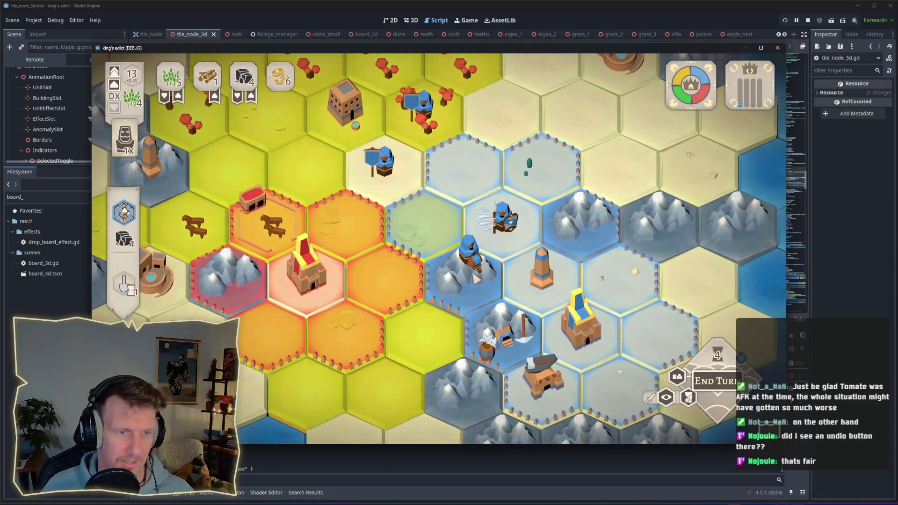
left_click(487, 322)
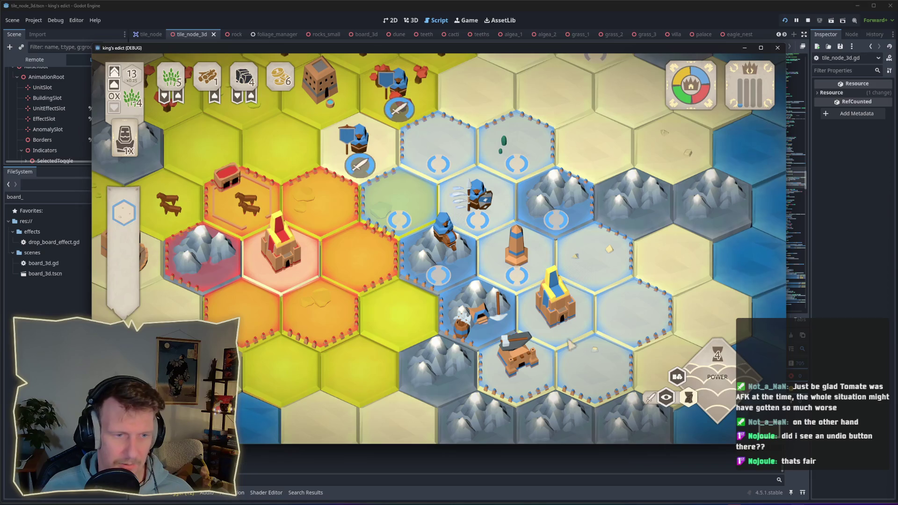
left_click(465, 266)
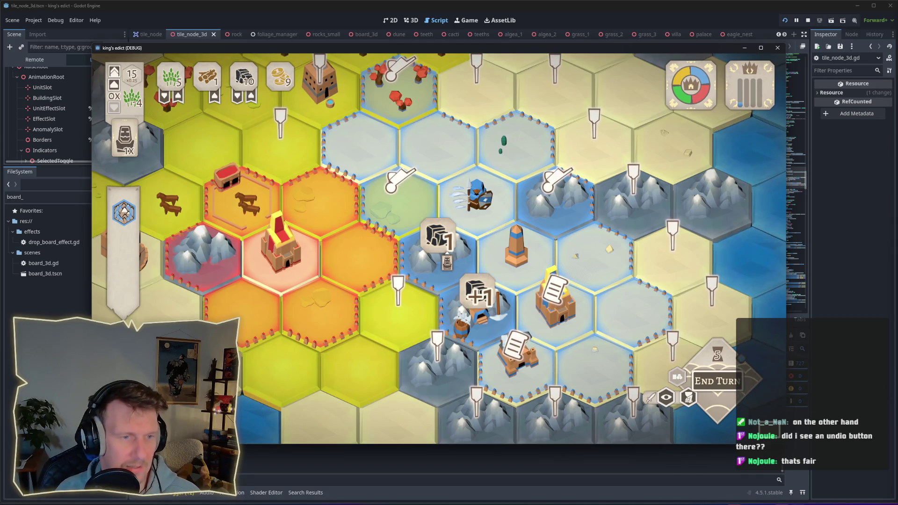
left_click(452, 256)
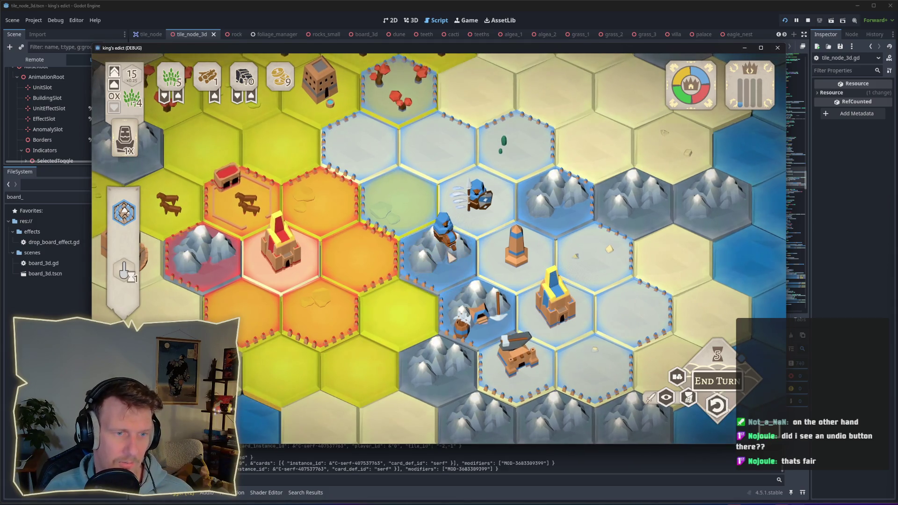
left_click(717, 380)
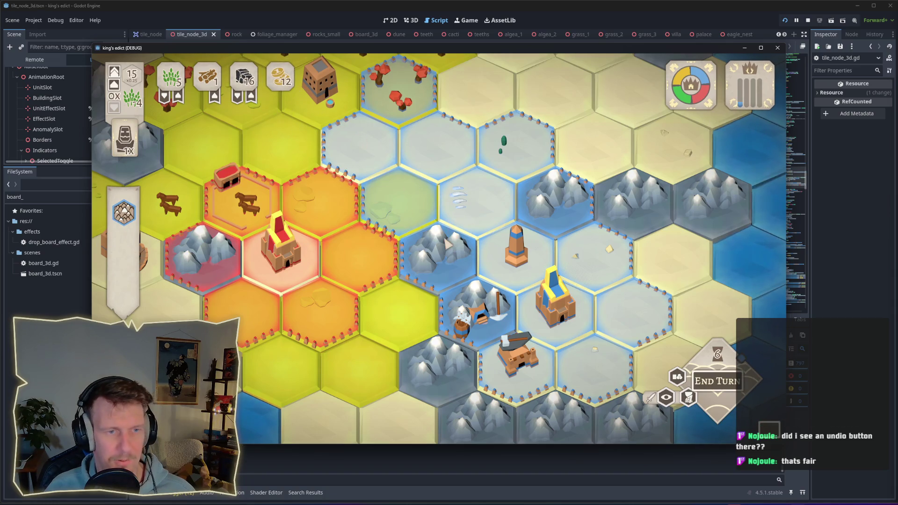
Step: Stop the running game and go to _cleanup_modifier_views at line 163 of tile_node_3d.gd
left_click(809, 21)
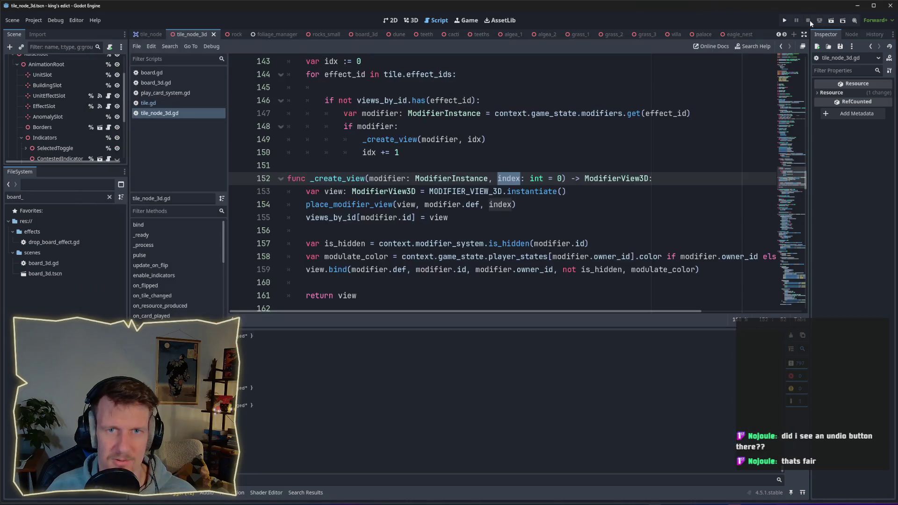
left_click(449, 148)
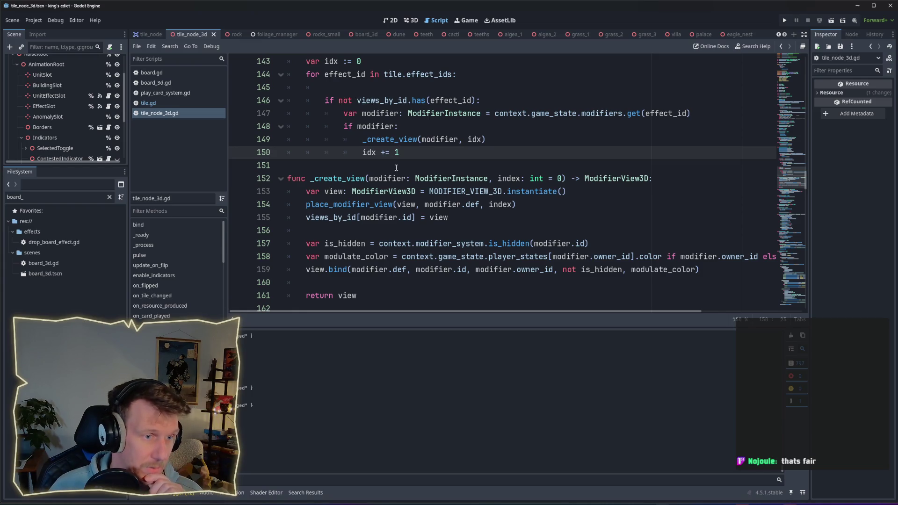
scroll(396, 167, "up", 4)
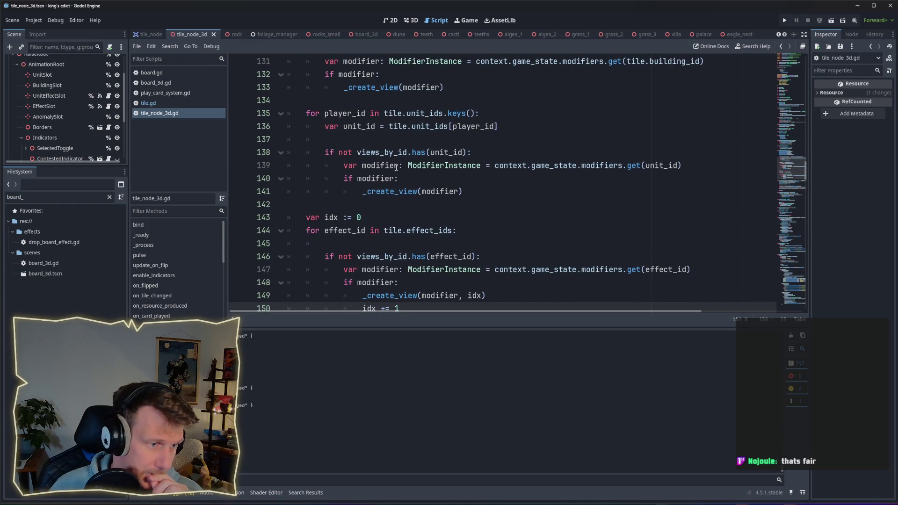
scroll(396, 167, "down", 3)
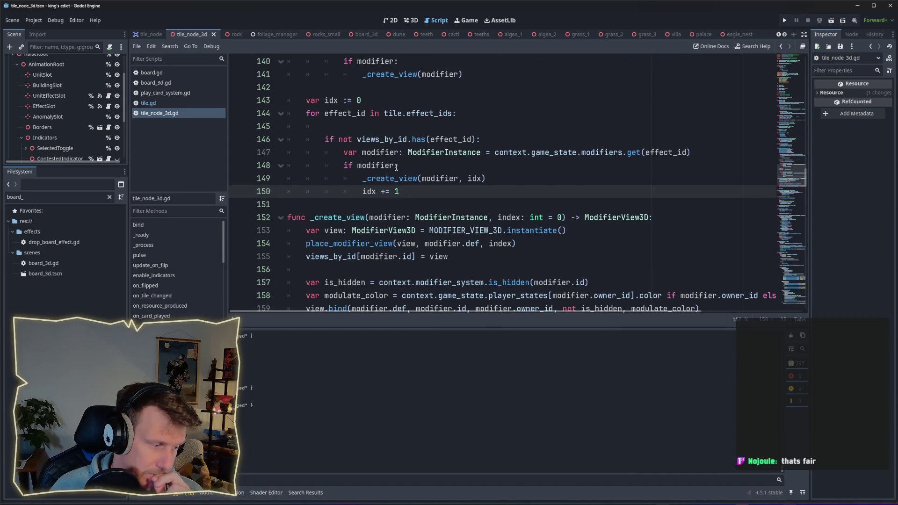
scroll(396, 167, "up", 7)
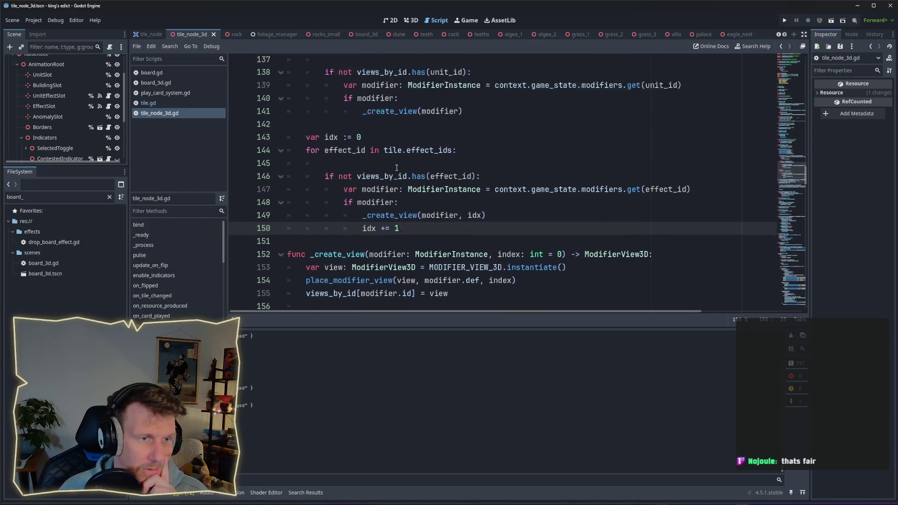
scroll(396, 167, "up", 2)
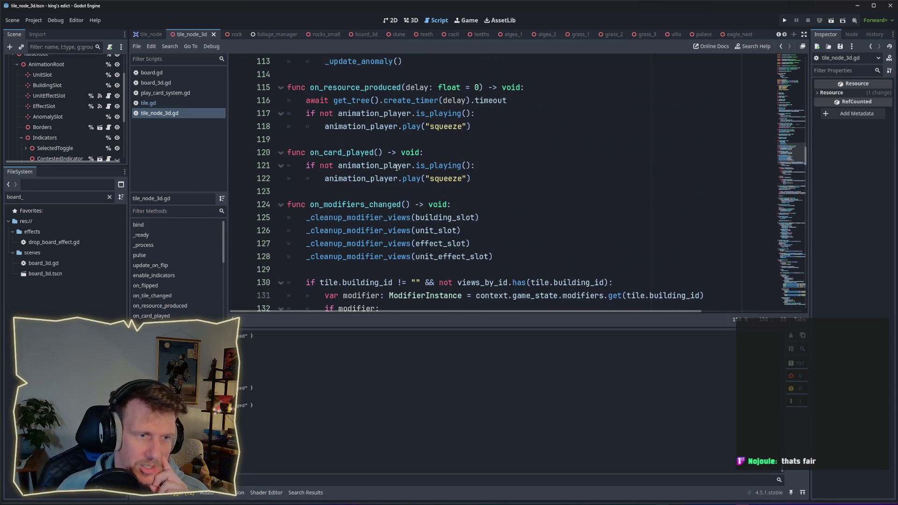
scroll(396, 168, "down", 1)
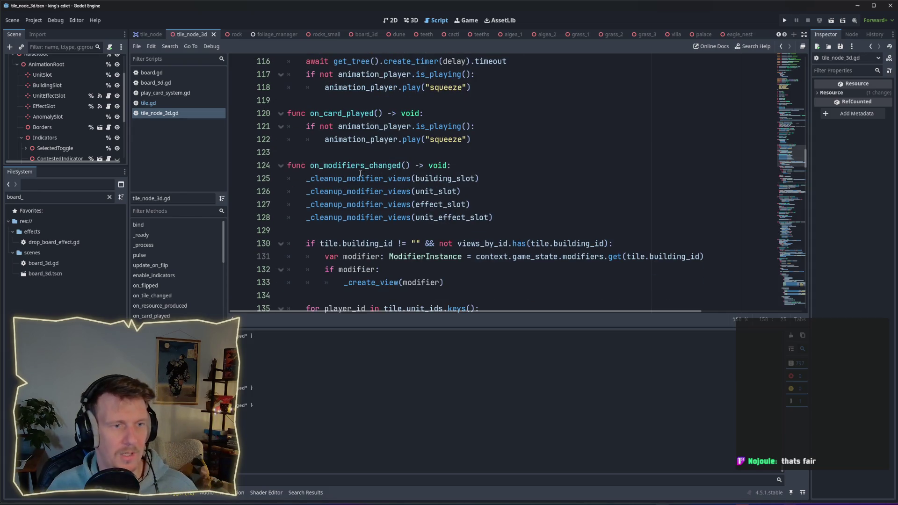
left_click(389, 191, "ctrl")
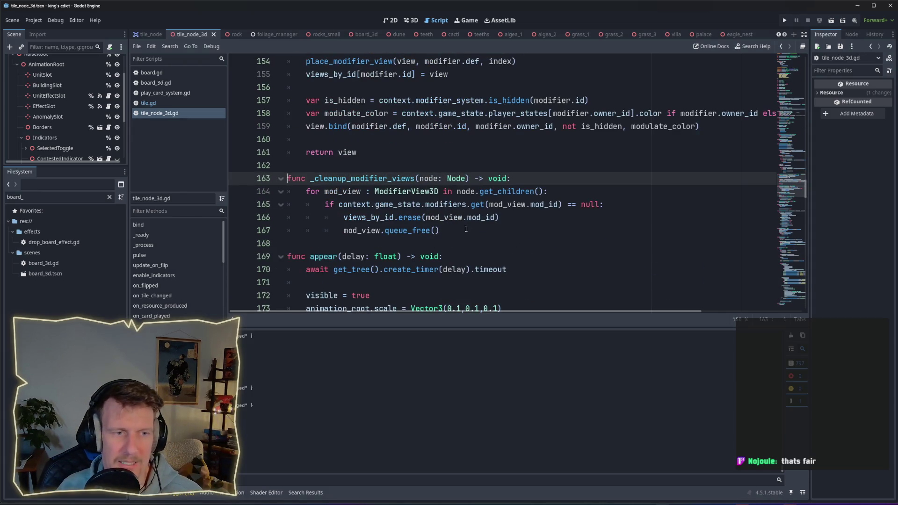
Step: Drag the Scene/FileSystem splitter down so the whole TileNode3d hierarchy shows in the Scene tree
left_click(465, 229)
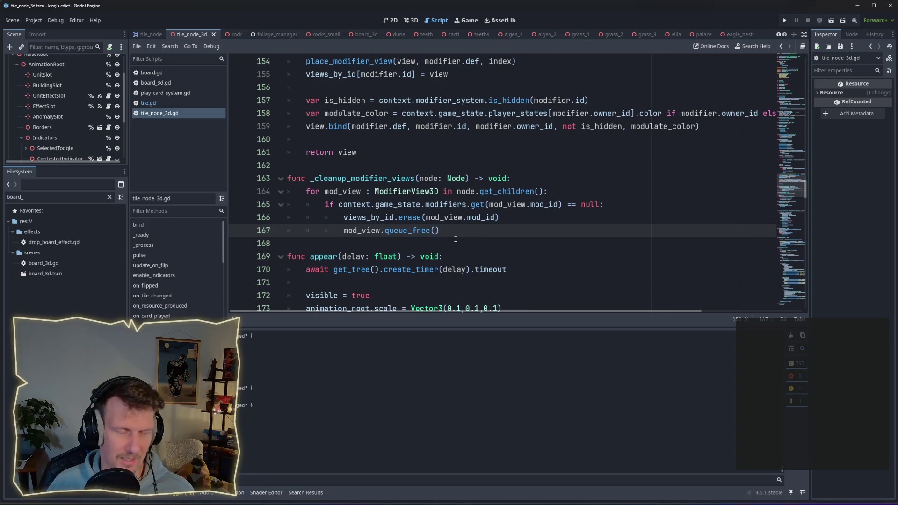
scroll(454, 236, "down", 1)
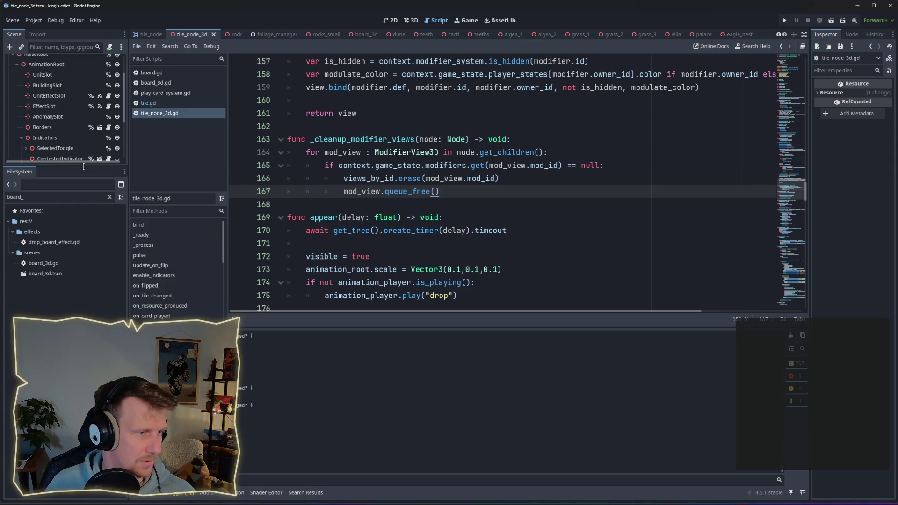
left_click_drag(83, 167, 80, 291)
Step: Add a Marker3D child under AnimationRoot and move it just above UnitSlot
left_click(40, 64)
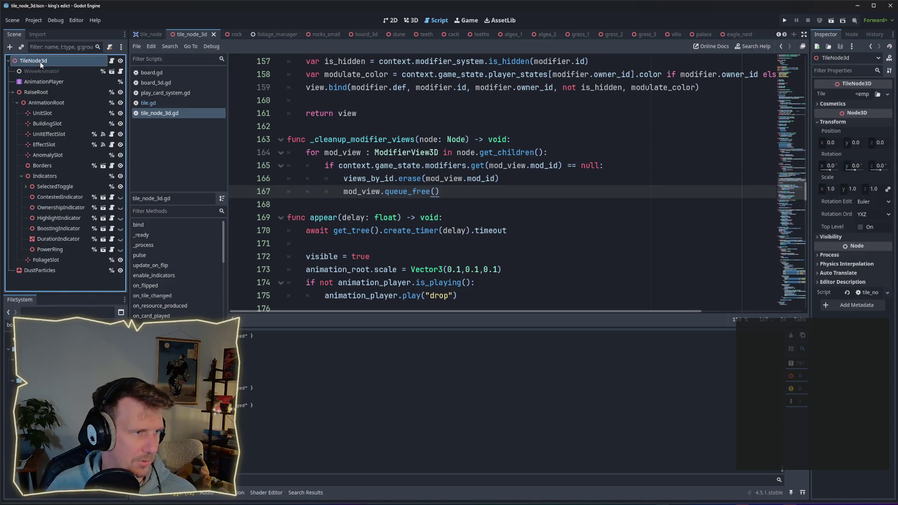
left_click(45, 102)
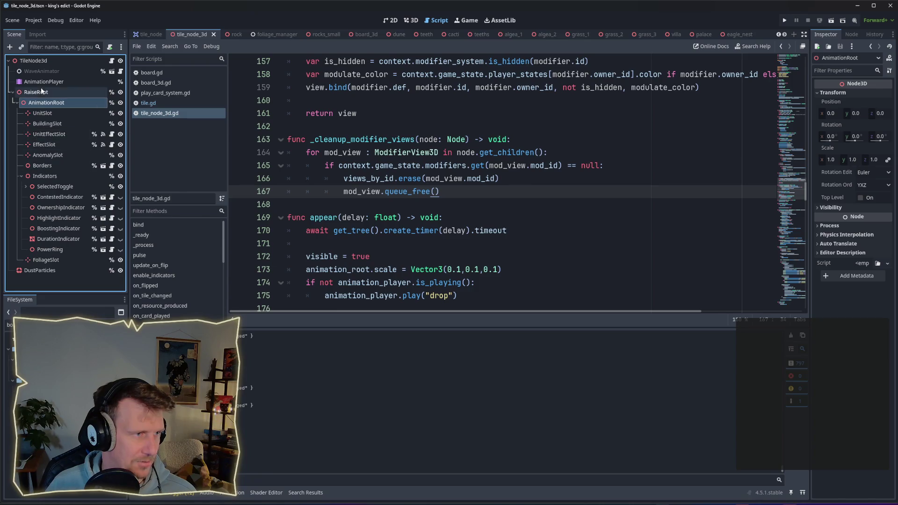
right_click(49, 103)
left_click(81, 115)
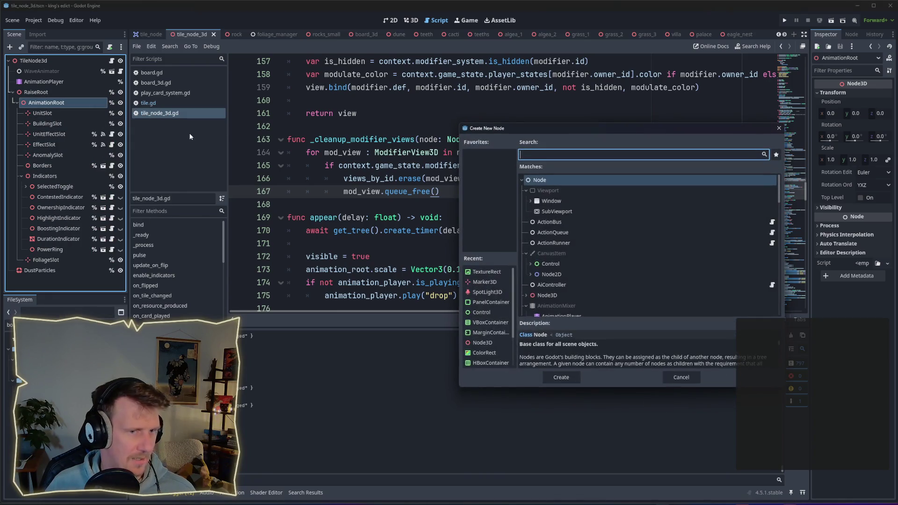
type("marker")
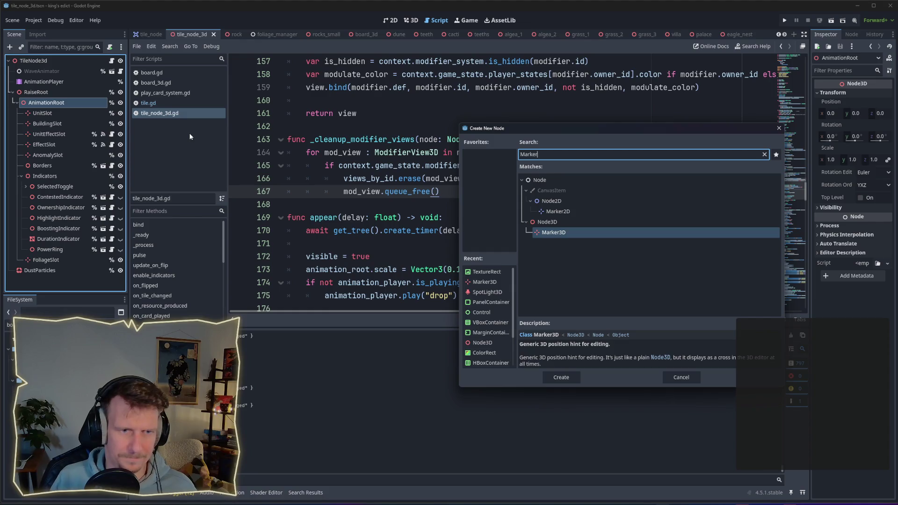
key("Return")
left_click_drag(54, 270, 57, 108)
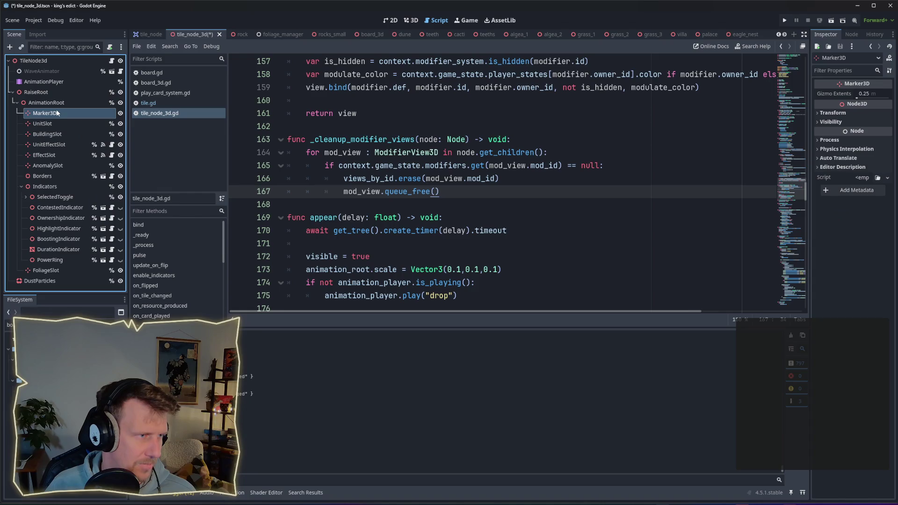
Step: Rename the new Marker3D to JunkYard, after trying Graveyard and ExitSlot
double_click(56, 113)
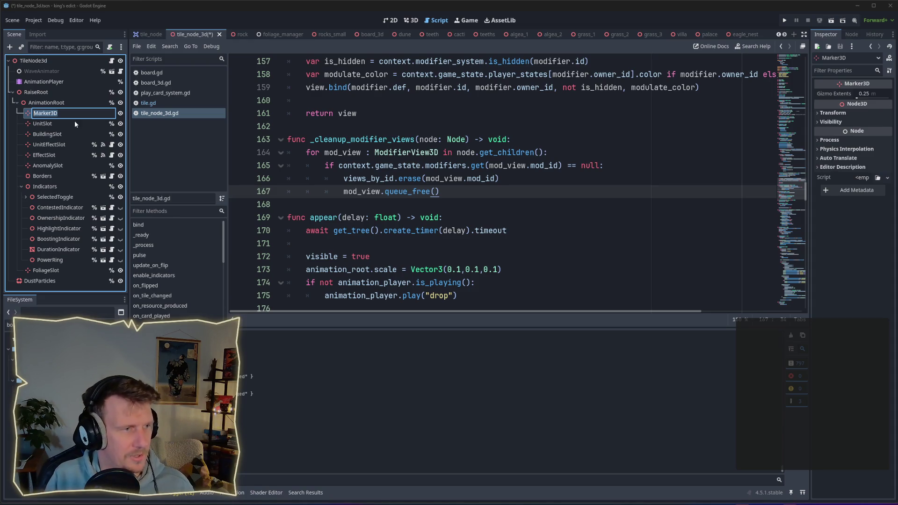
key("BackSpace")
type("D")
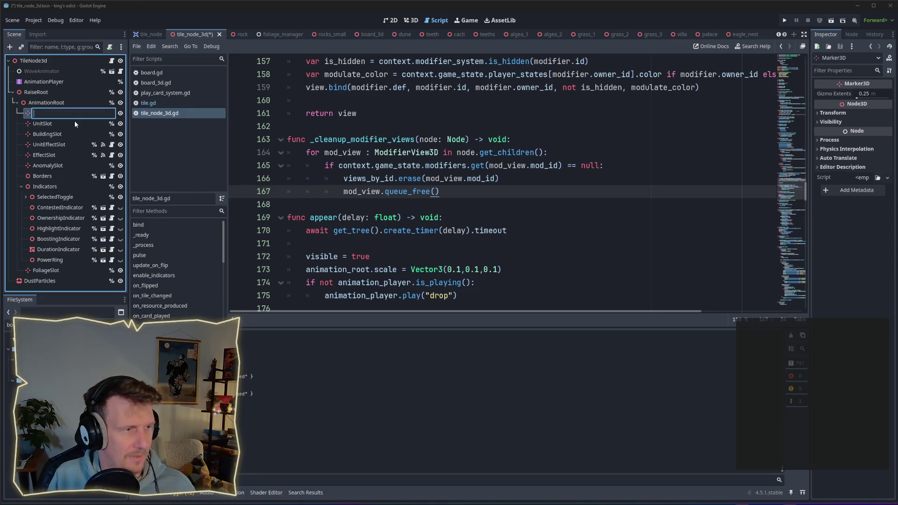
type("Graveyard")
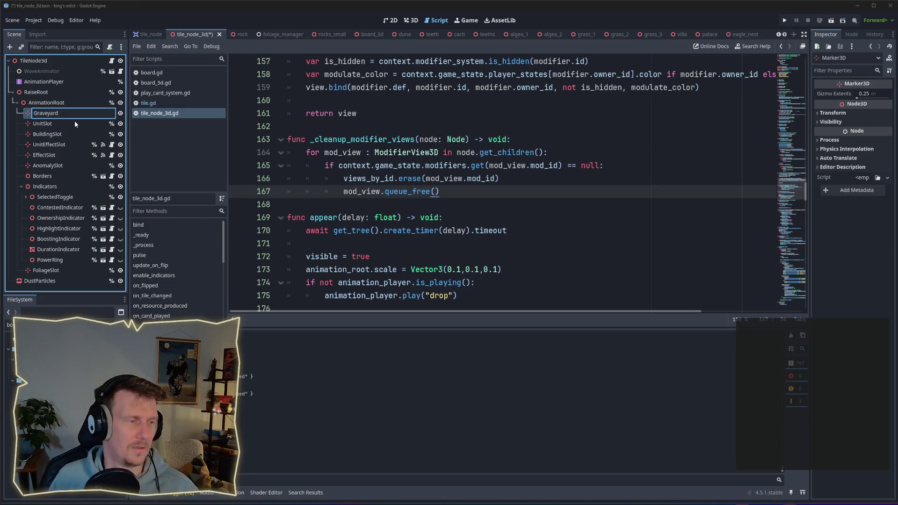
key("ctrl+BackSpace")
type("ExitSlot")
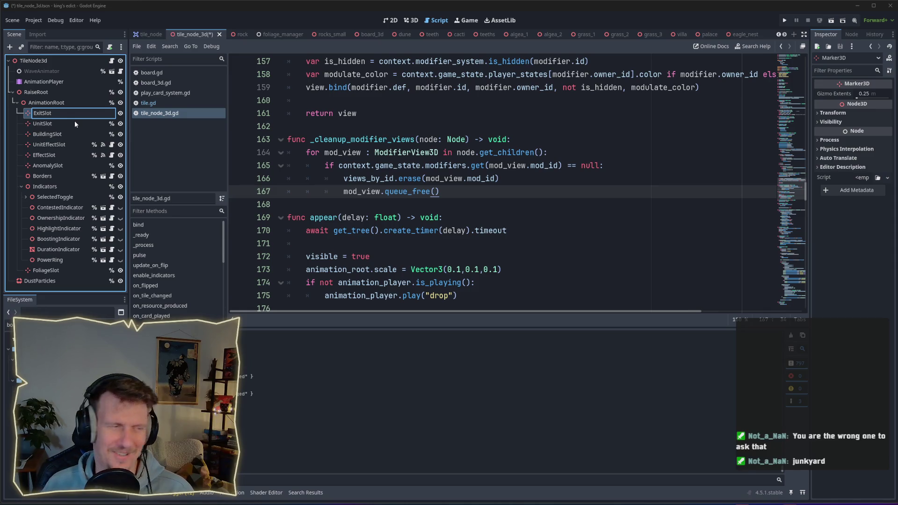
key("ctrl+BackSpace")
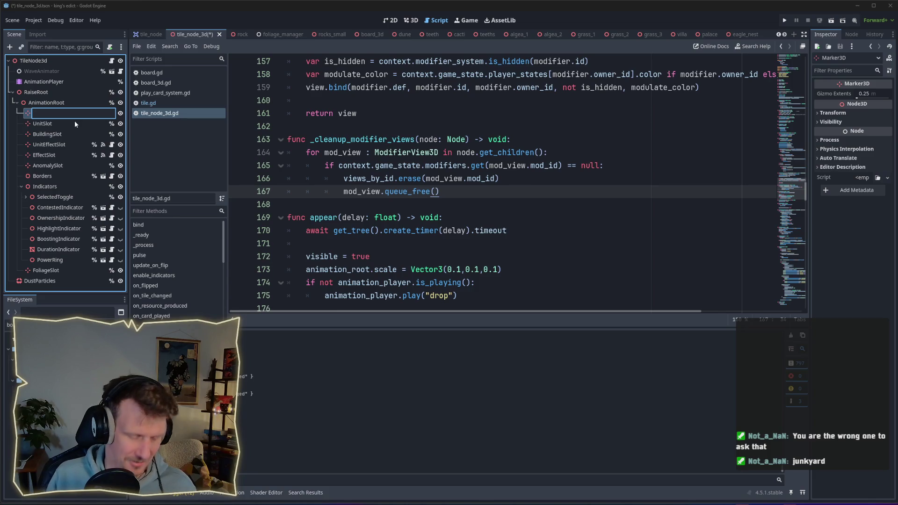
type("JunkYa")
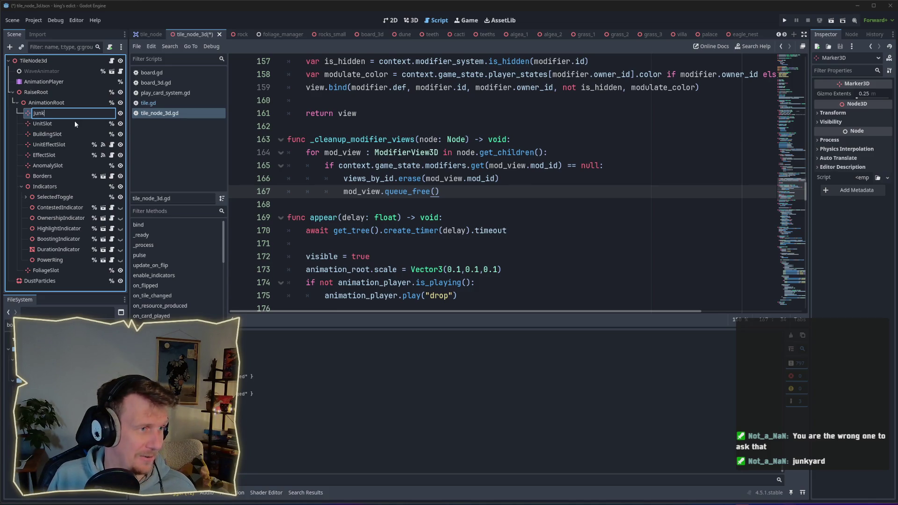
type("rd")
key("Return")
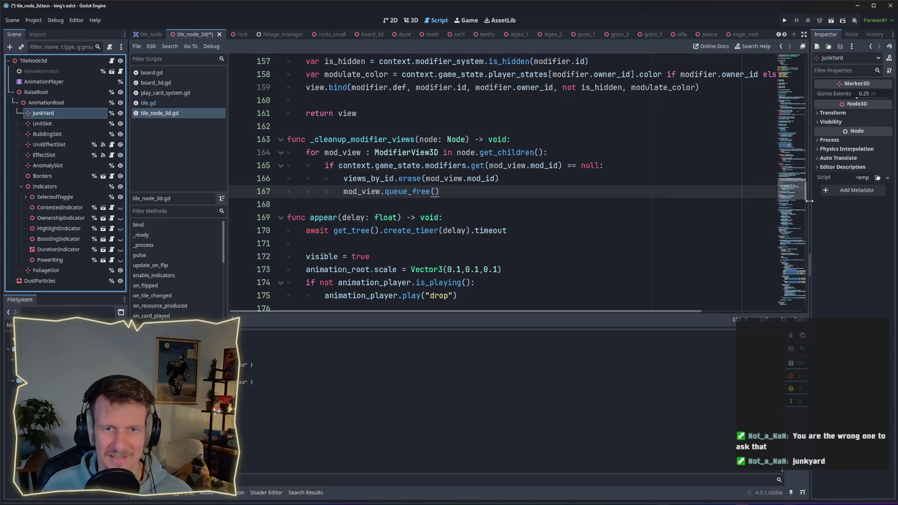
left_click_drag(801, 192, 802, 80)
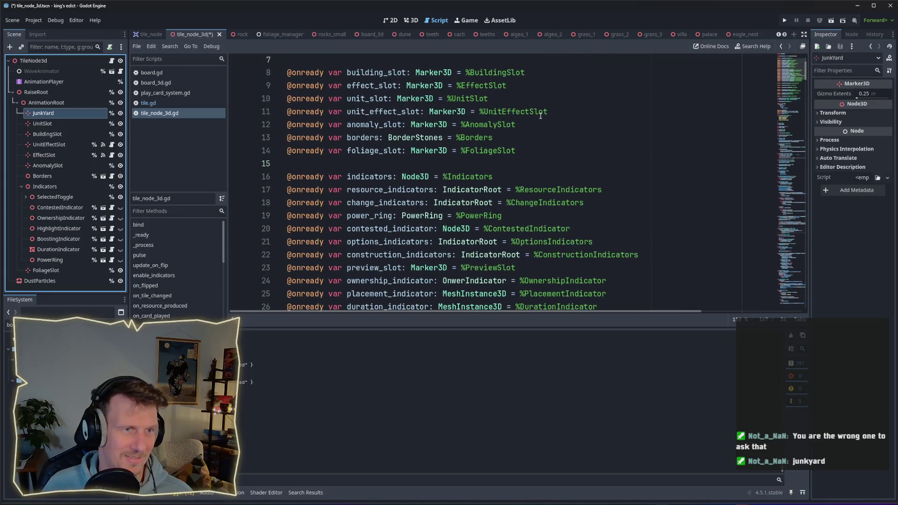
scroll(801, 72, "up", 2)
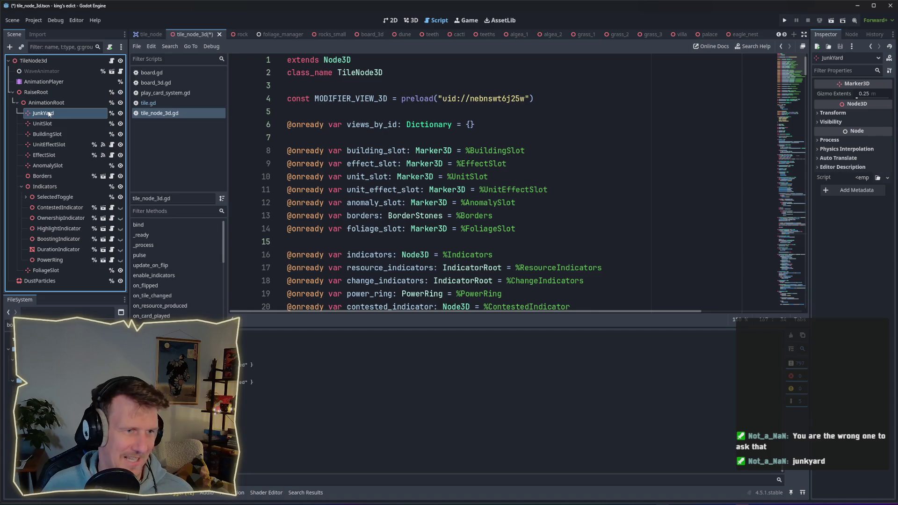
scroll(304, 168, "down", 4)
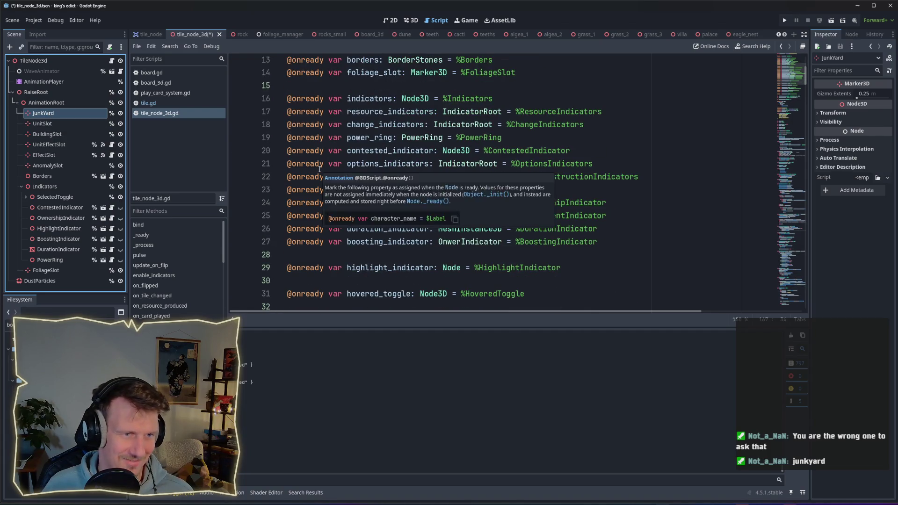
Step: Add an onready reference to the JunkYard node in tile_node_3d.gd and save the script
scroll(320, 169, "up", 2)
left_click_drag(43, 113, 327, 167)
key("ctrl+s")
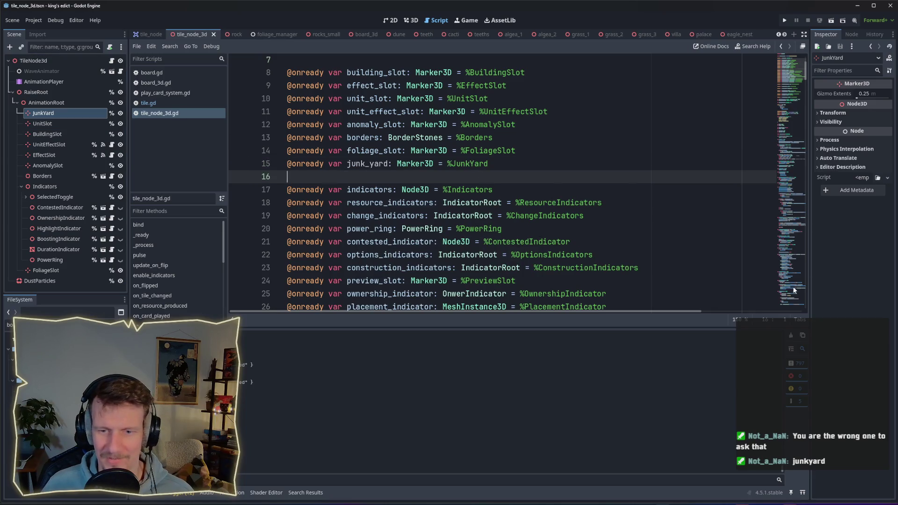
Step: Search the project for clear_mod_views and delete that function at lines 203–209
left_click(793, 291)
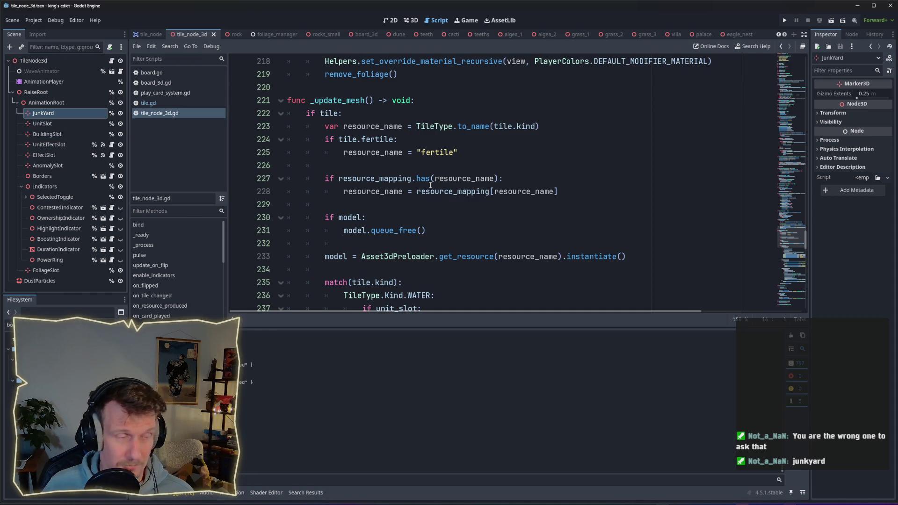
scroll(431, 185, "up", 9)
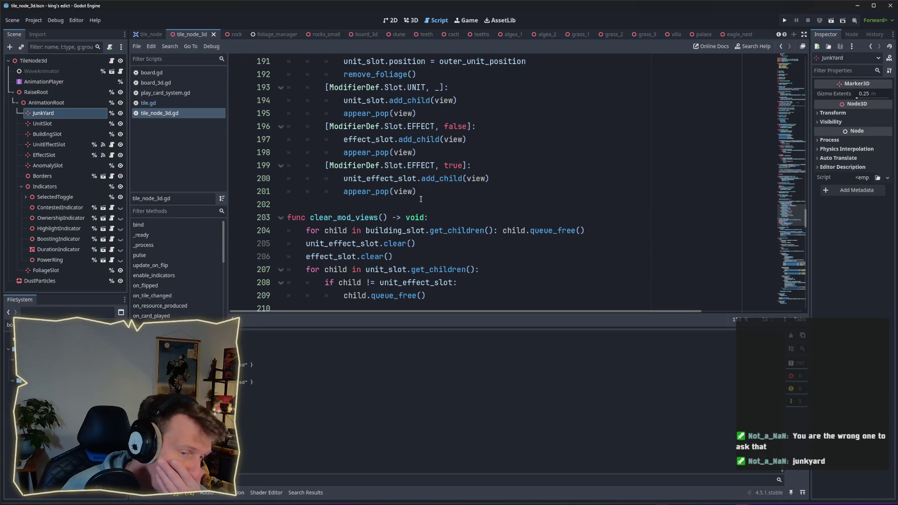
double_click(364, 218)
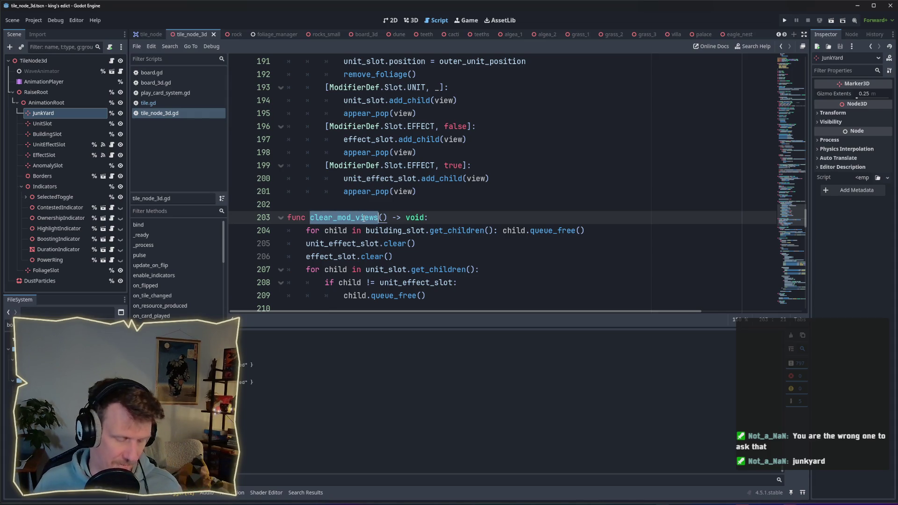
key("ctrl+shift+f")
left_click(637, 292)
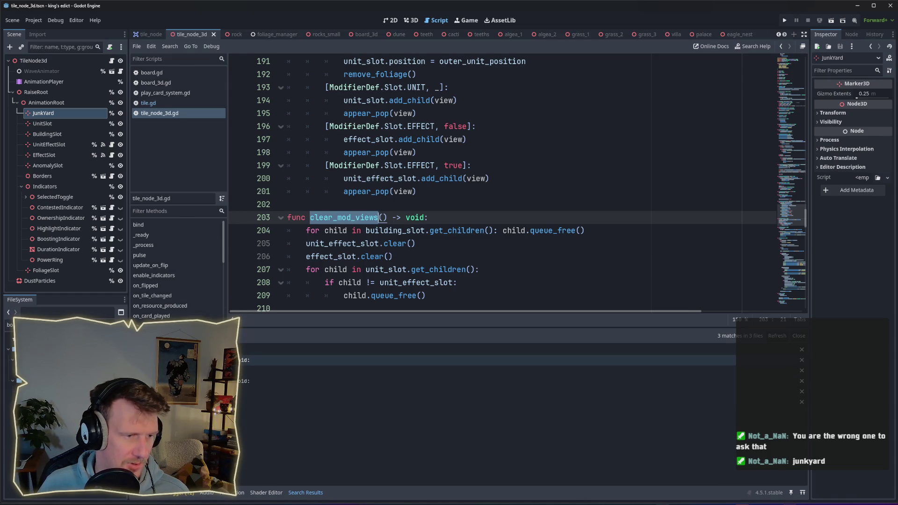
left_click(257, 360)
mouse_move(447, 259)
left_mouse_down()
mouse_move(224, 194)
mouse_move(225, 183)
left_mouse_up()
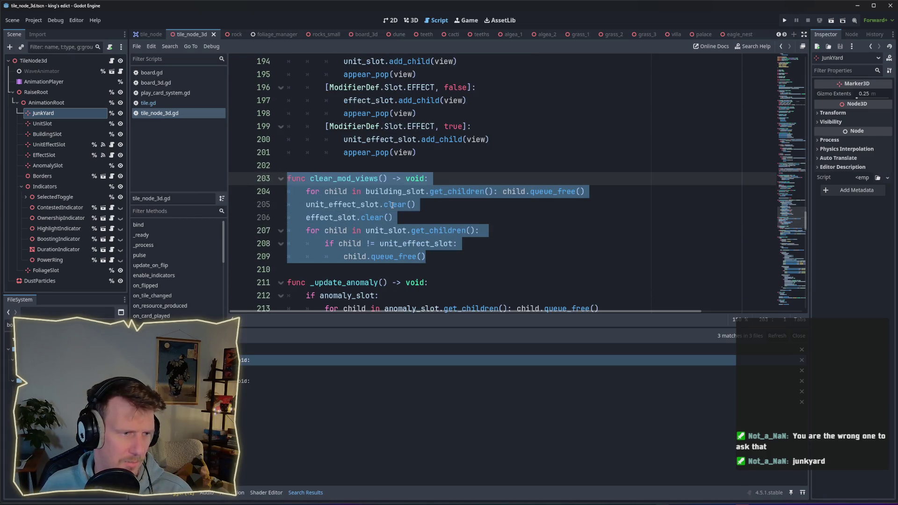
key("BackSpace")
key("BackSpace")
key("BackSpace")
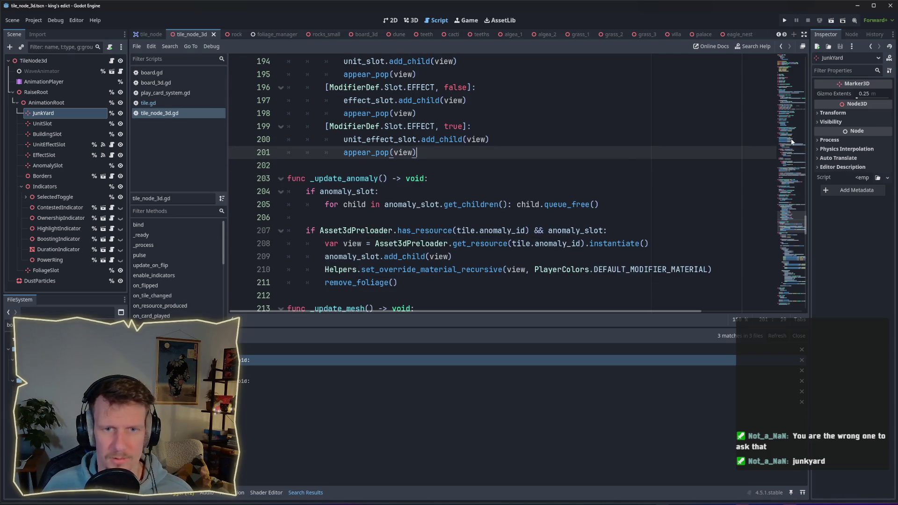
Step: Jump to the _cleanup_modifier_views definition and select its mod_view.queue_free() call
scroll(433, 198, "up", 3)
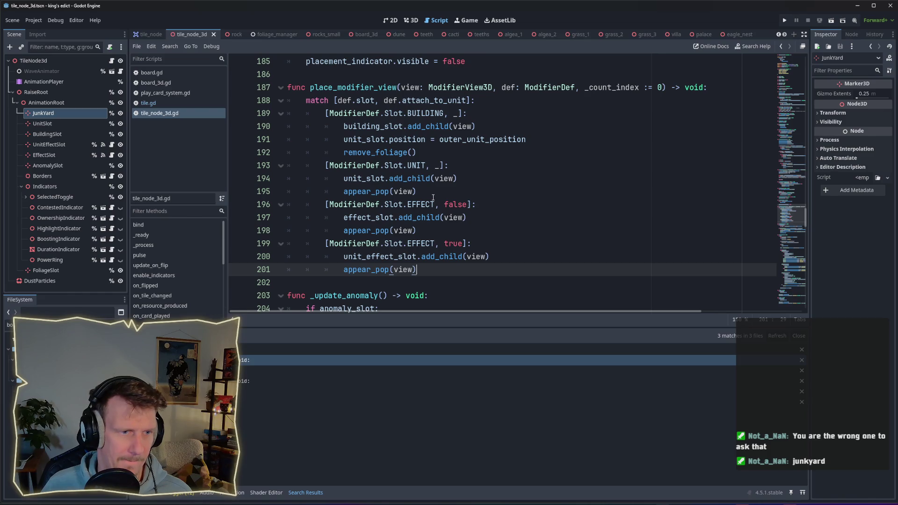
scroll(433, 197, "up", 2)
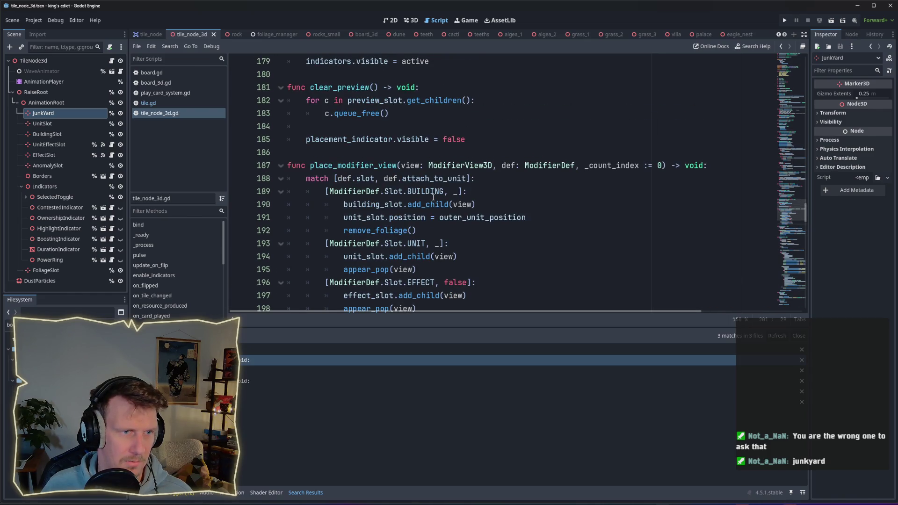
scroll(433, 197, "down", 4)
scroll(430, 188, "up", 3)
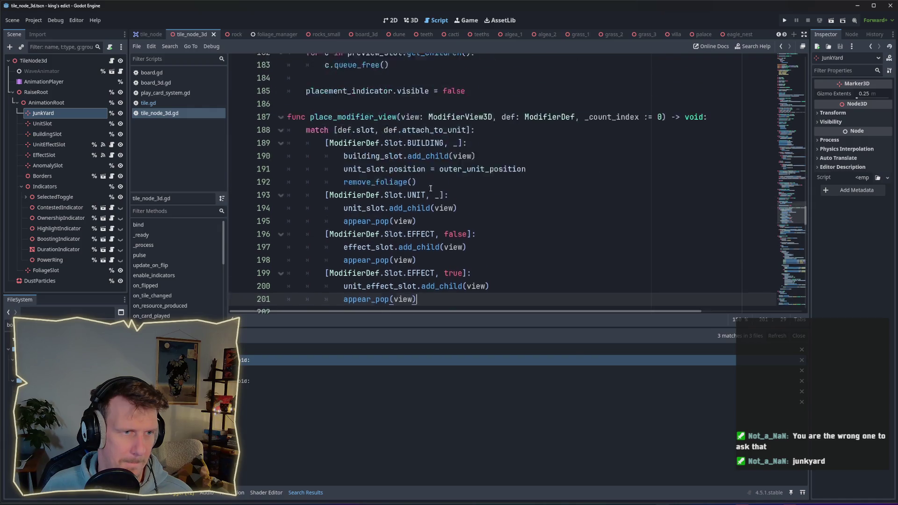
scroll(430, 188, "up", 3)
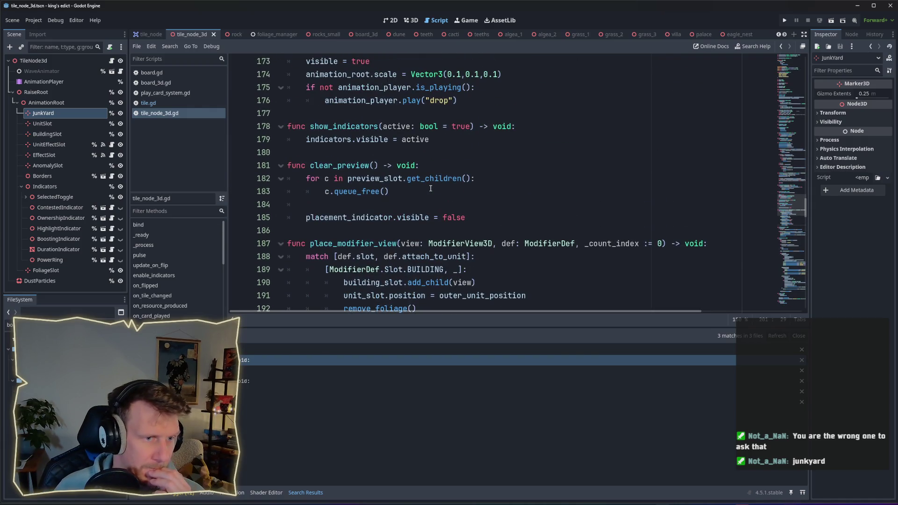
scroll(431, 188, "up", 15)
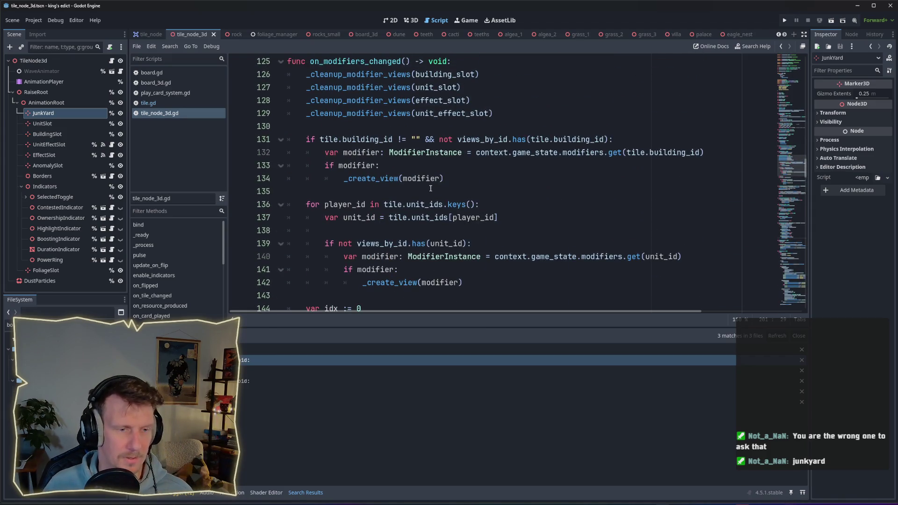
scroll(431, 189, "down", 4)
scroll(420, 178, "up", 4)
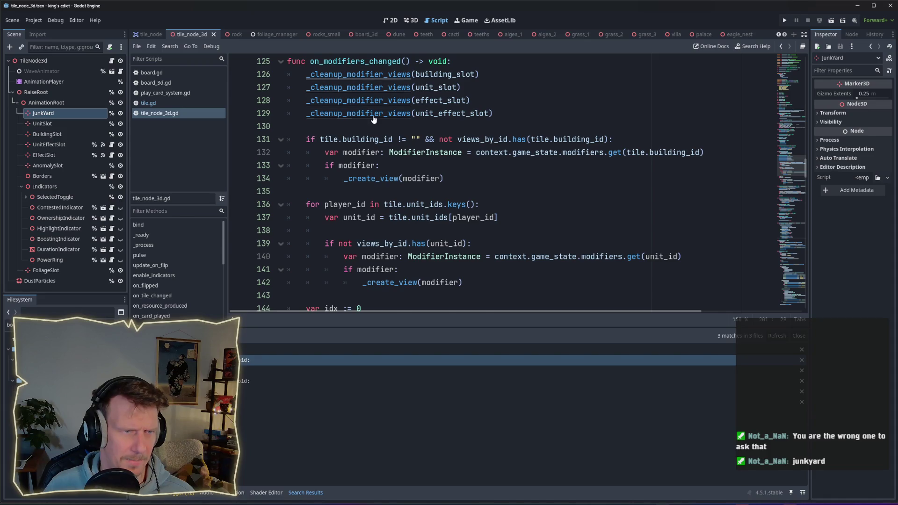
left_click(374, 114, "ctrl")
mouse_move(453, 228)
left_mouse_down()
mouse_move(345, 218)
mouse_move(342, 226)
left_mouse_up()
left_click(446, 231)
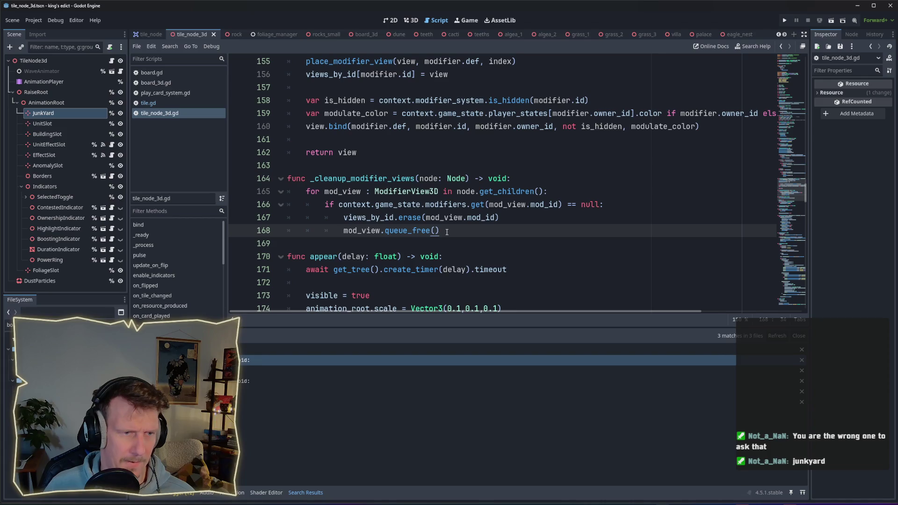
left_click_drag(446, 231, 343, 231)
Step: Add a new function _cleanup_modifier_view(view: ModifierView3D) -> void below the cleanup loop
left_click(359, 243)
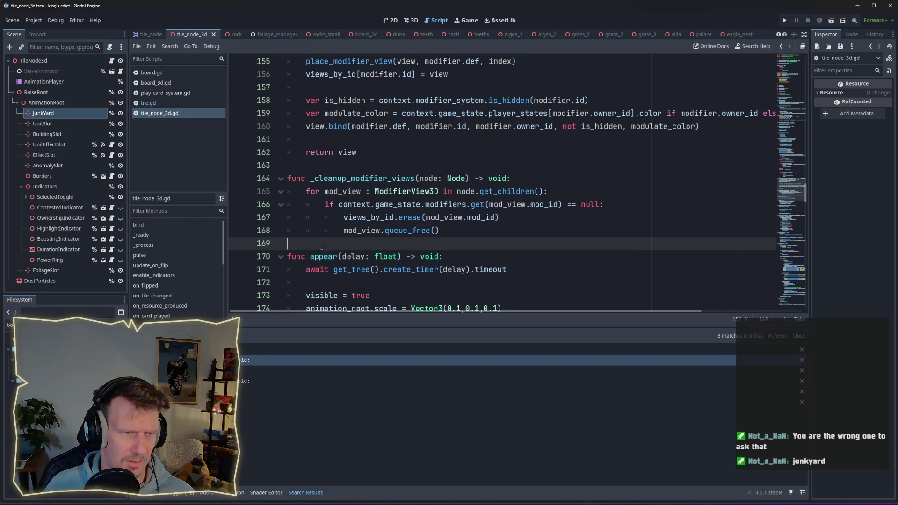
key("Return")
key("Return")
key("Up")
type("func _")
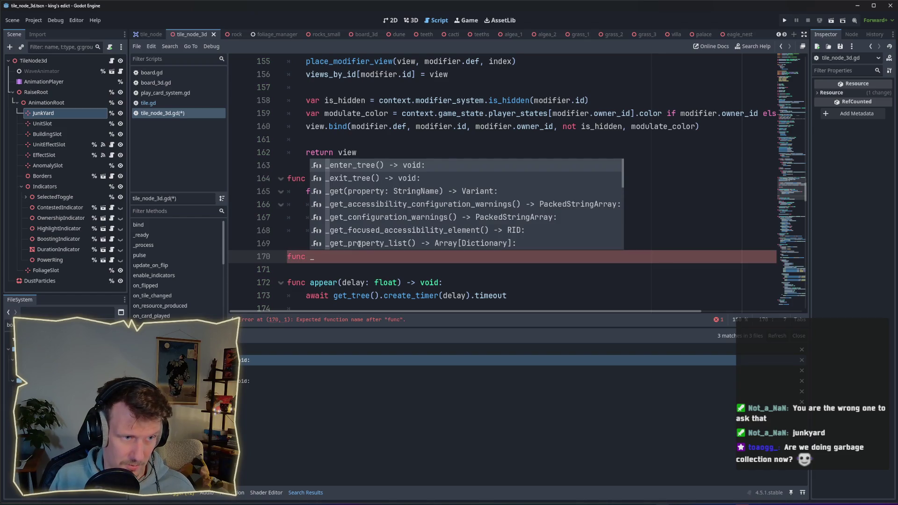
type("remove_m")
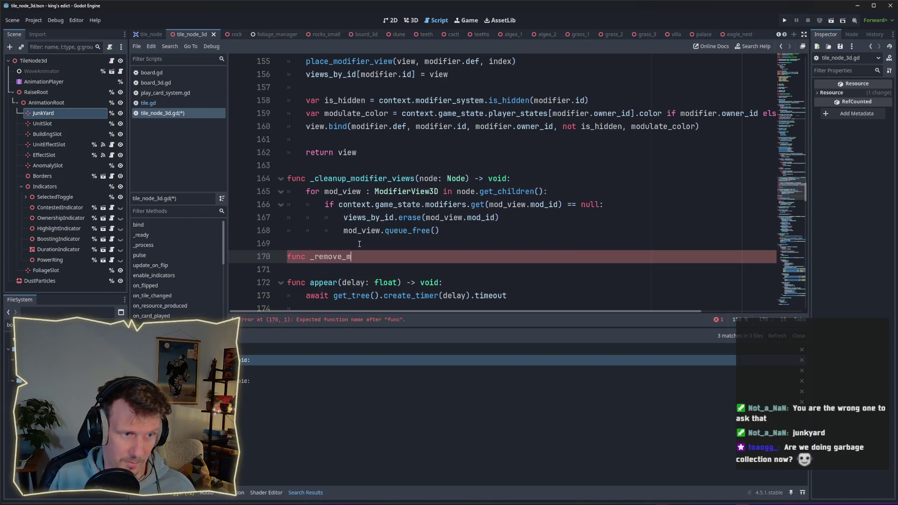
key("ctrl+BackSpace")
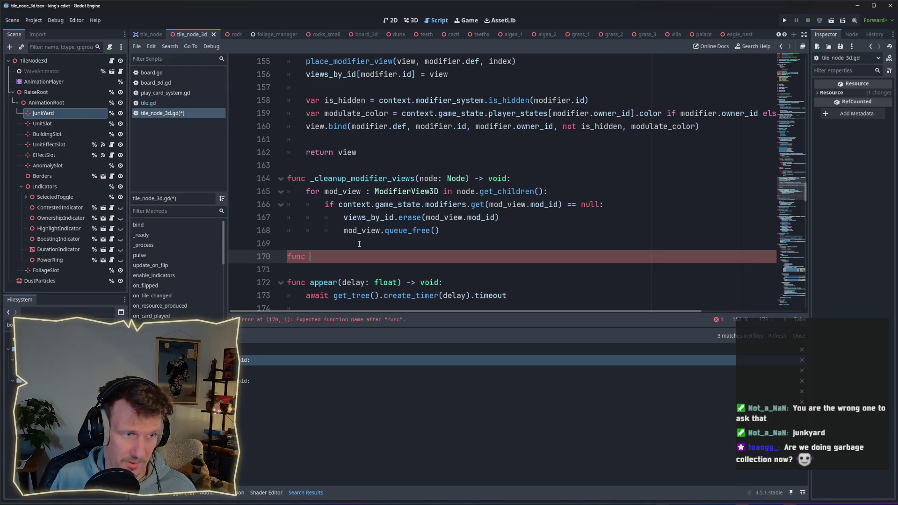
type("_cleanu")
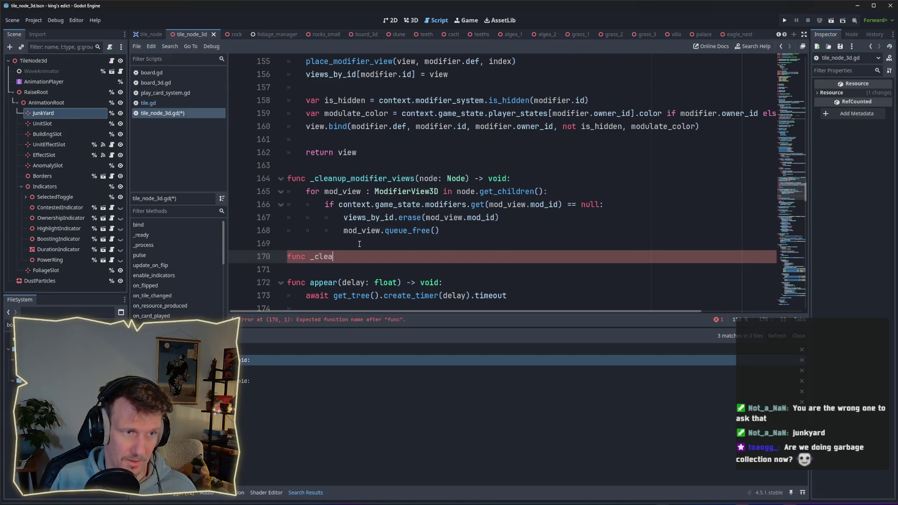
type("p_md")
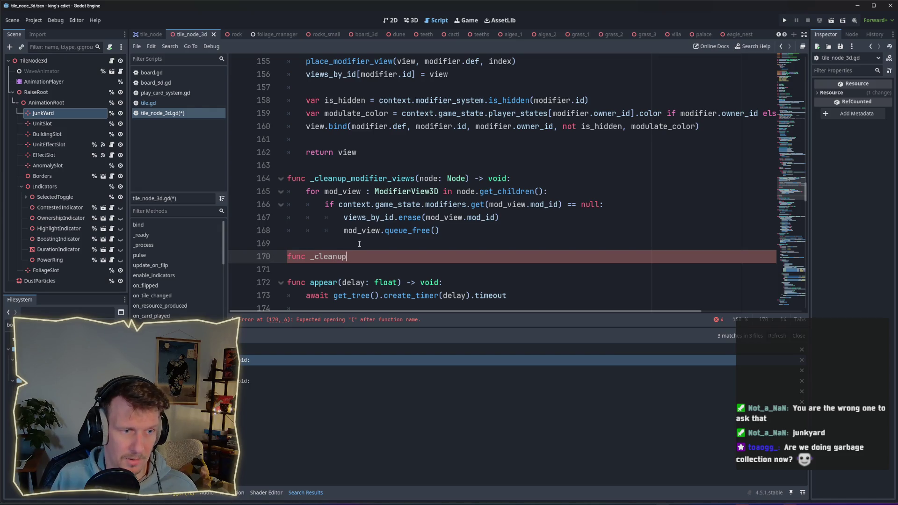
key("BackSpace")
type("odifier")
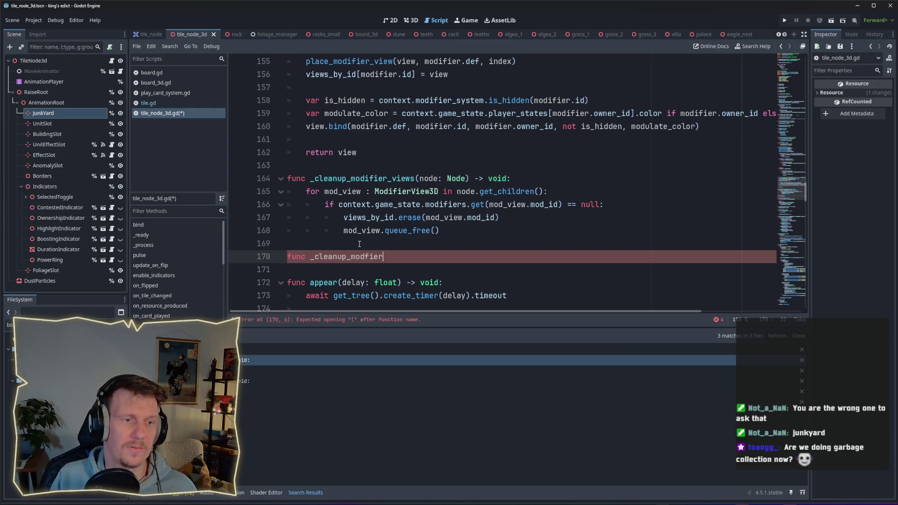
key("BackSpace")
key("BackSpace")
key("BackSpace")
type("ifier_vi")
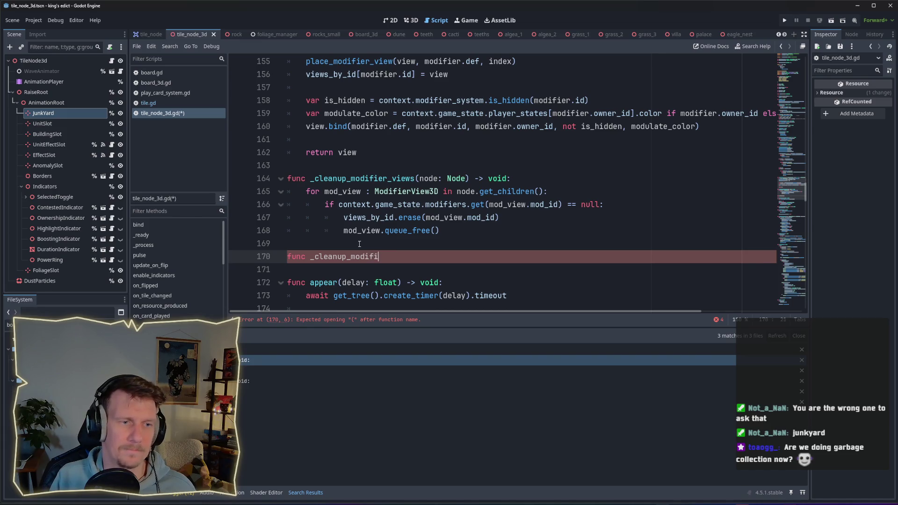
type("ew(node")
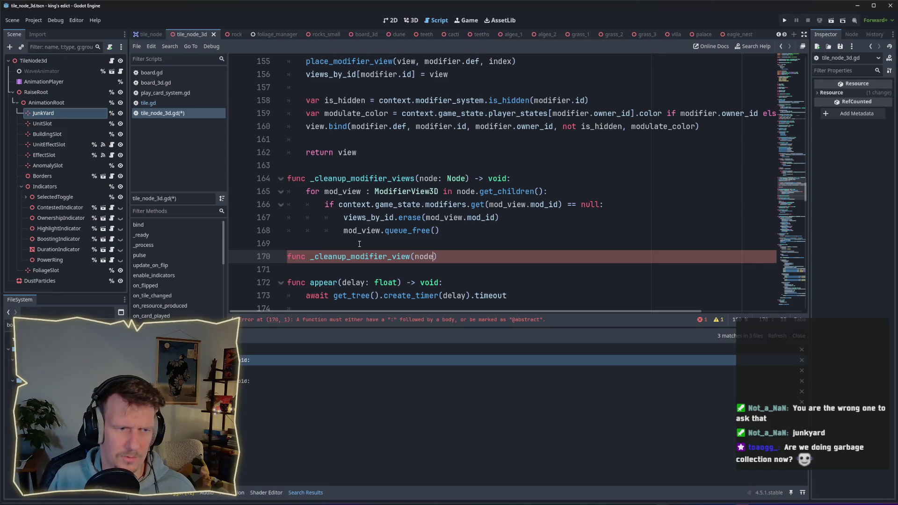
key("BackSpace")
key("BackSpace")
key("BackSpace")
type("view: ")
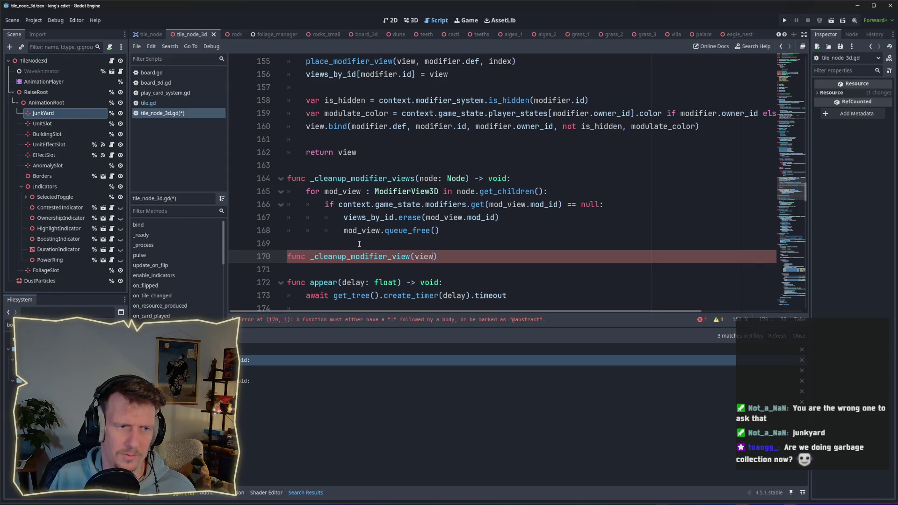
type("Modi")
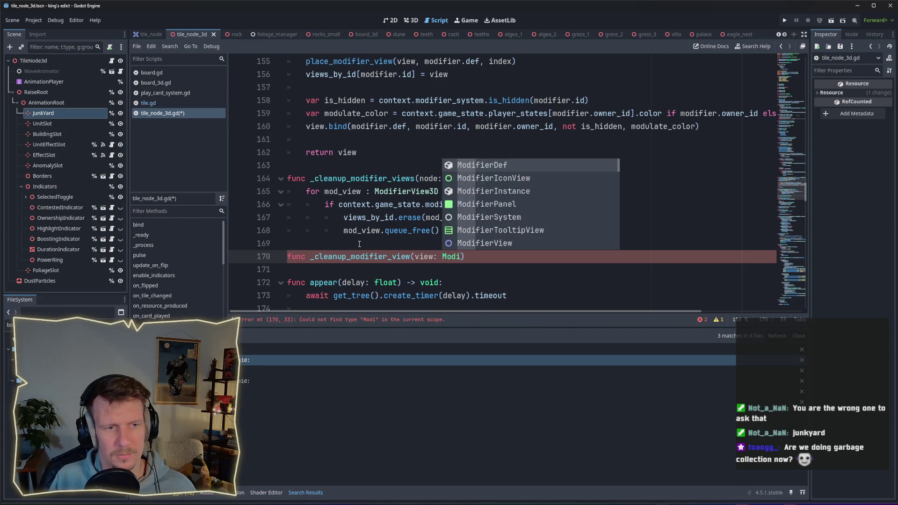
key("Down")
key("Down")
key("Down")
key("Down")
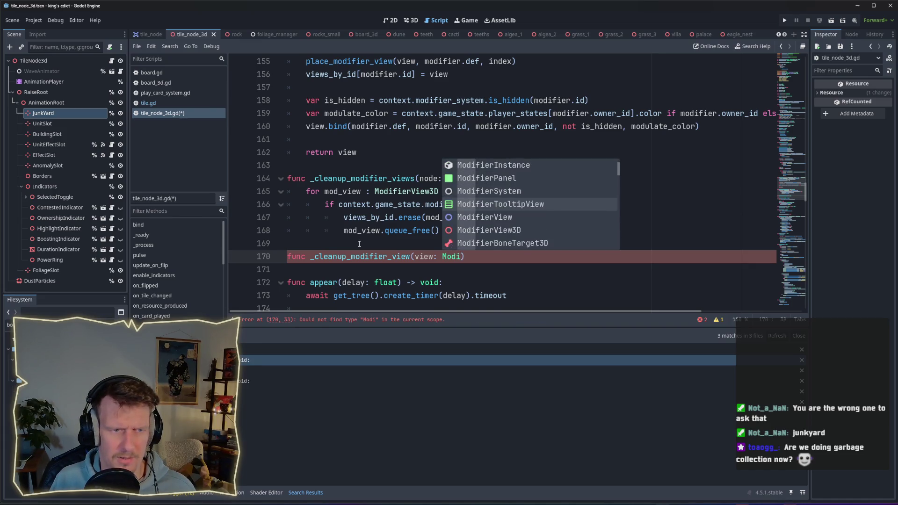
key("Down")
key("Return")
key("End")
type("-> v")
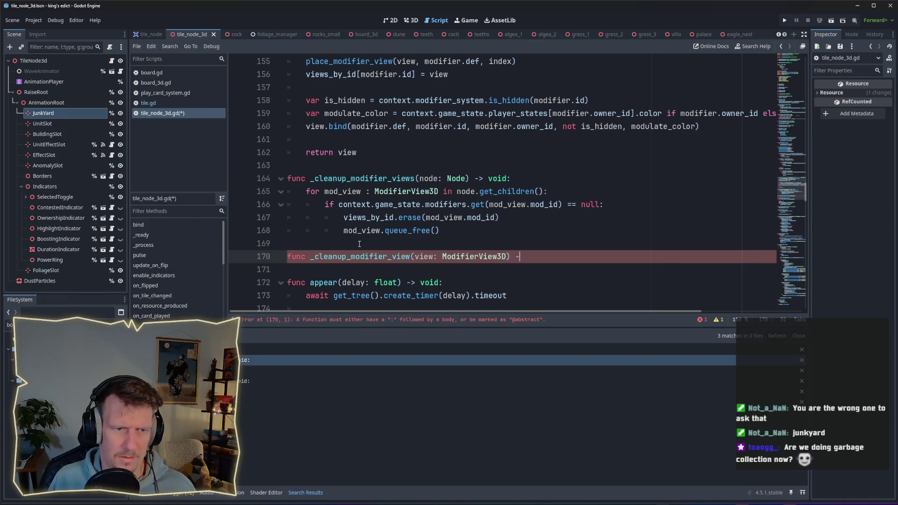
type("oid:")
key("Return")
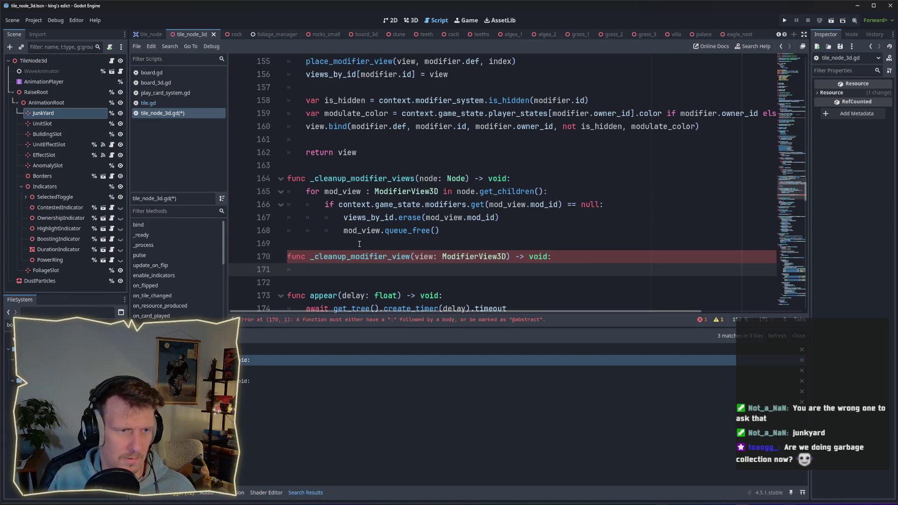
Step: Copy the mod_view.queue_free() call into the new function's body
type("pa")
key("BackSpace")
key("BackSpace")
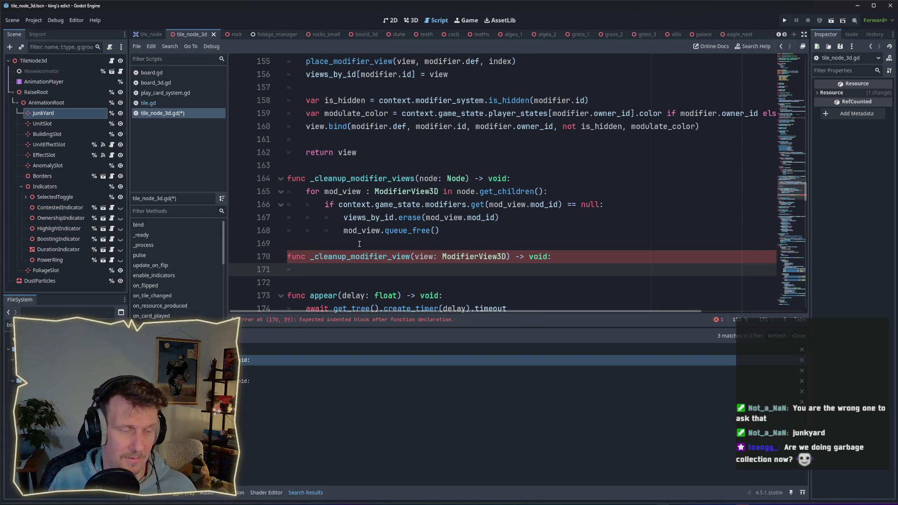
left_click_drag(448, 227, 336, 230)
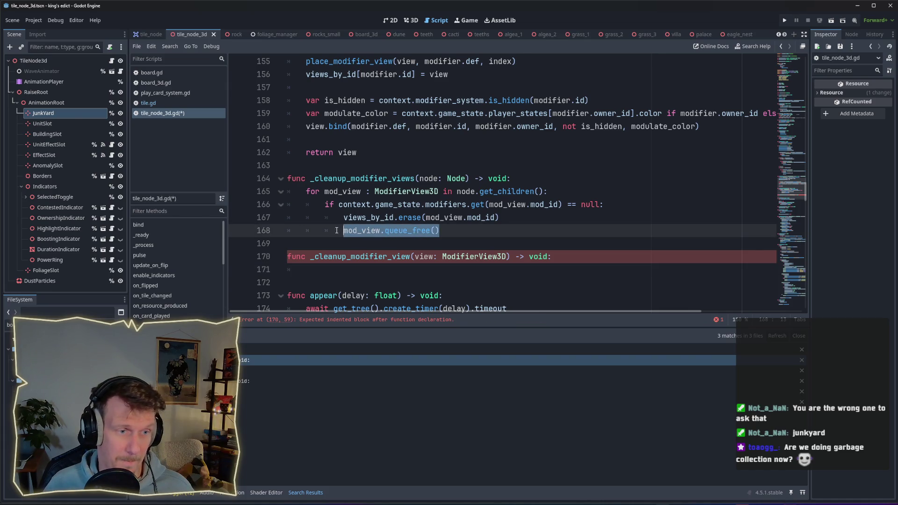
key("ctrl+c")
left_click(344, 269)
key("ctrl+v")
Step: Replace the loop's queue_free with _cleanup_modifier_view(mod_view) and save the script
left_click(375, 230)
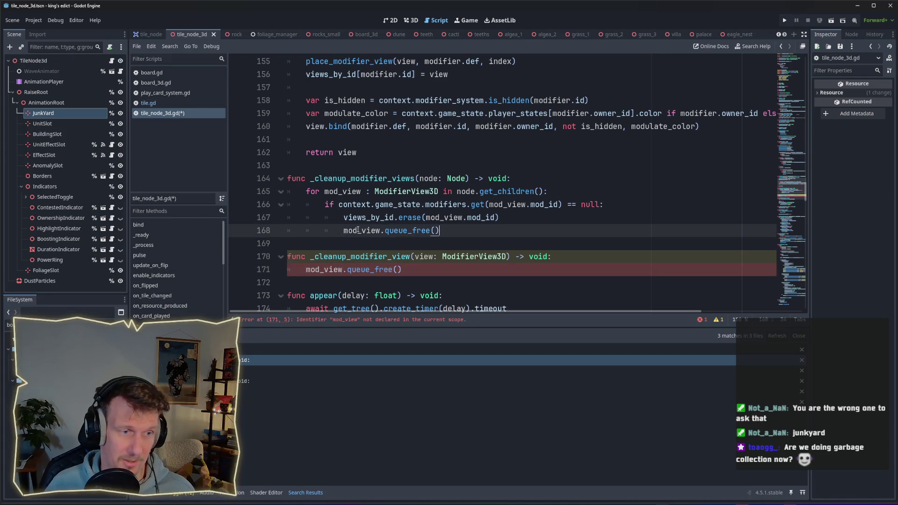
key("Home")
key("Return")
key("Up")
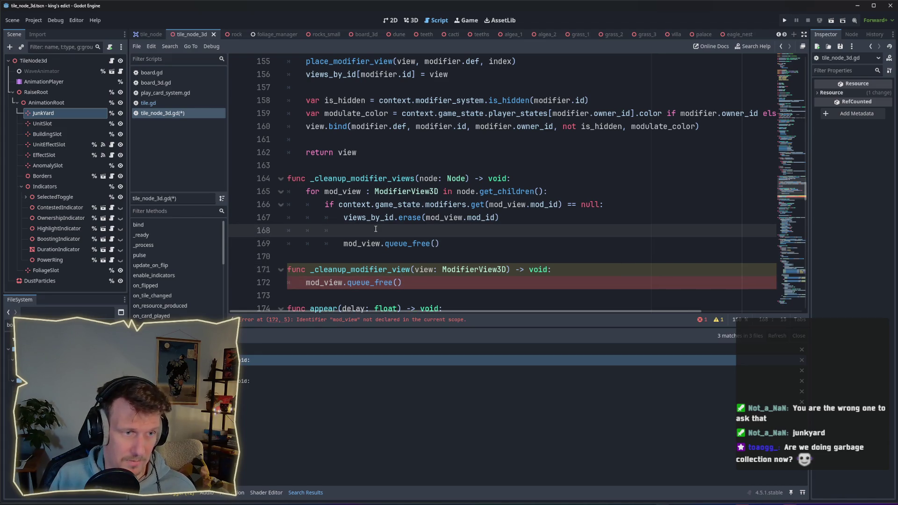
type("_clea")
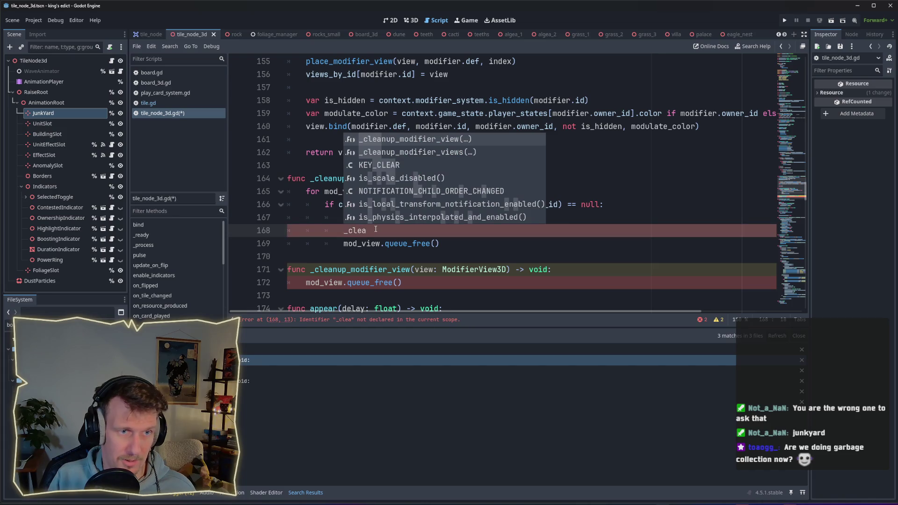
key("Return")
type("modifier_view(mo")
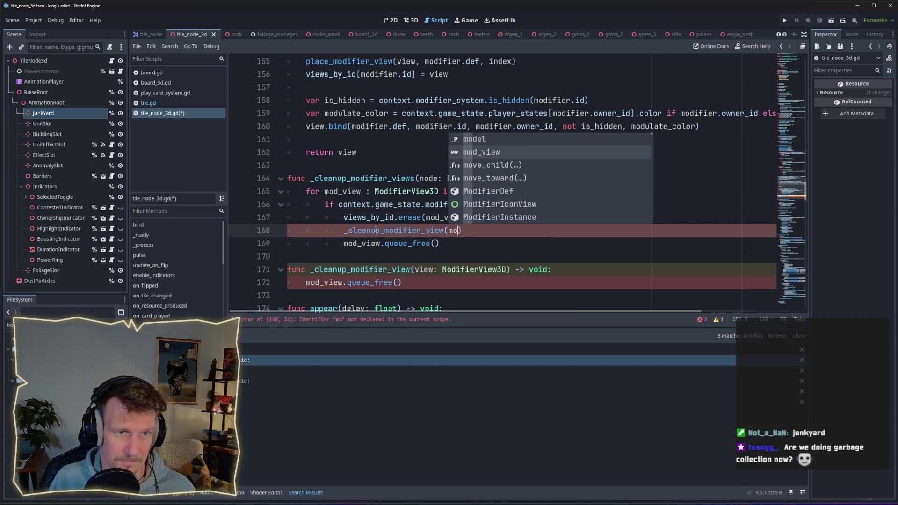
key("Return")
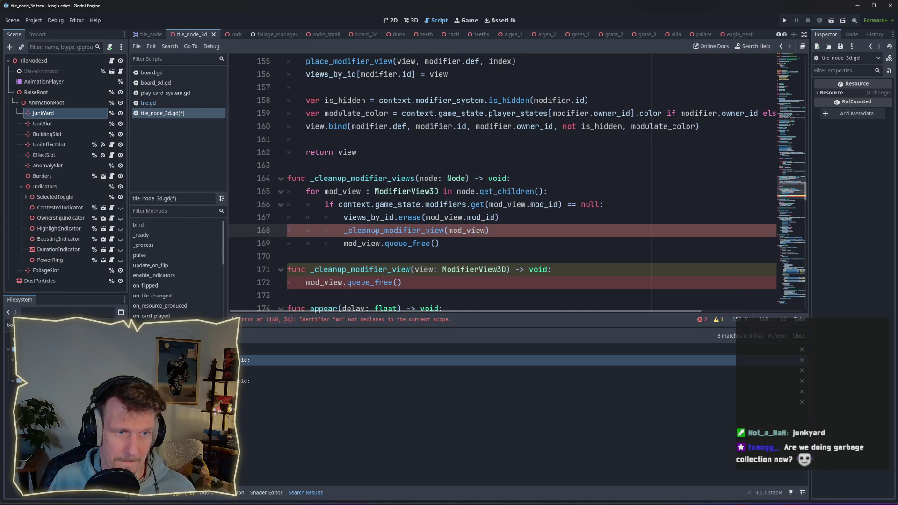
key("Down")
key("Down")
key("BackSpace")
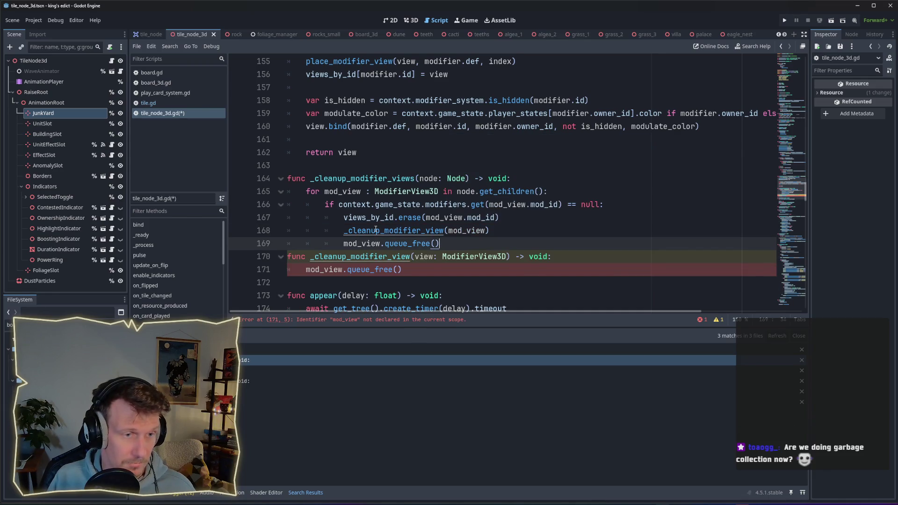
key("ctrl+BackSpace")
key("ctrl+BackSpace")
key("ctrl+BackSpace")
key("ctrl+s")
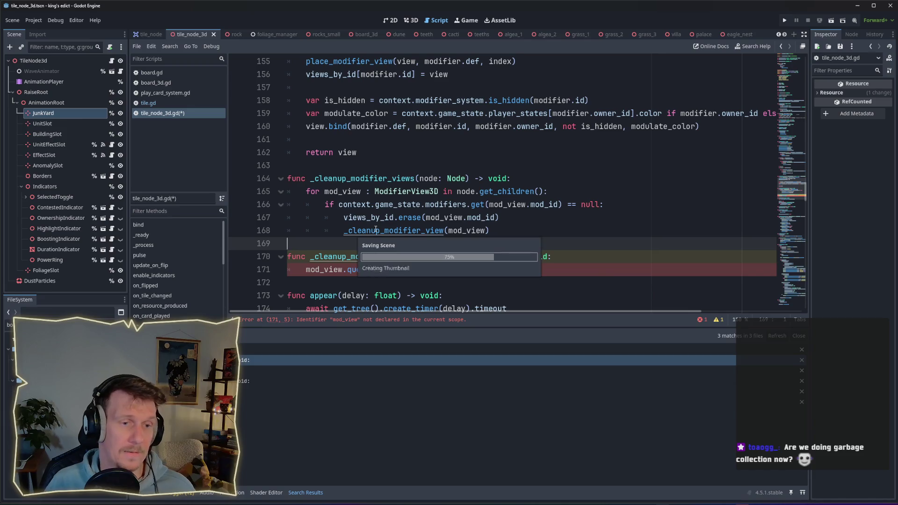
scroll(375, 229, "down", 2)
left_click(435, 193)
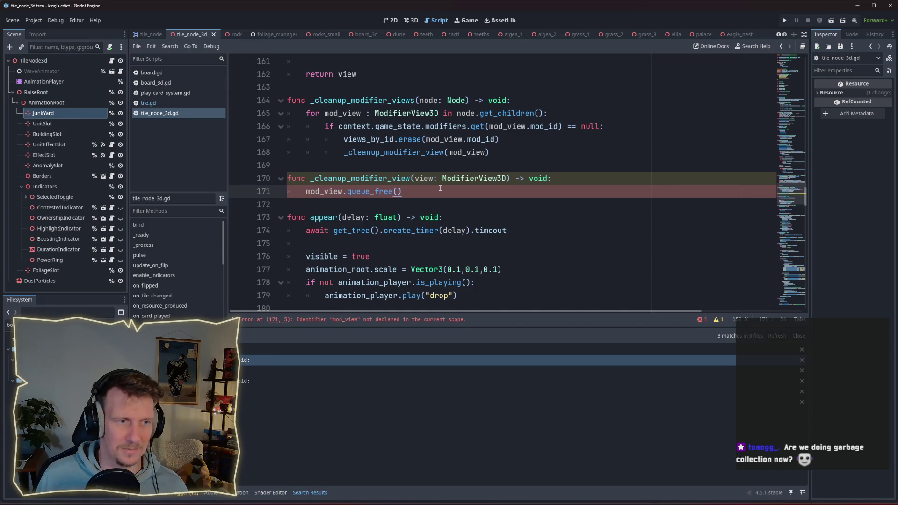
key("ctrl+Left")
key("ctrl+Left")
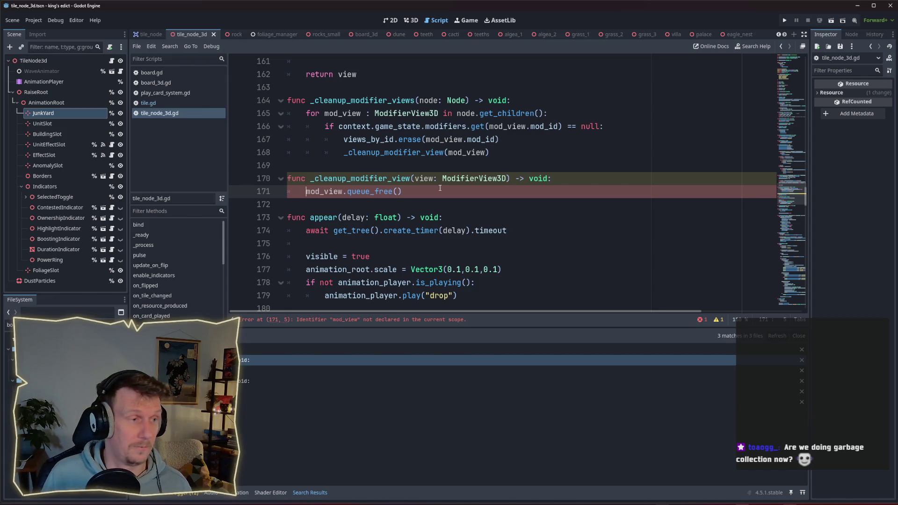
Step: Add view.reparent(junk_yard) above the free call, save, and open blank lines above it
key("Return")
key("Up")
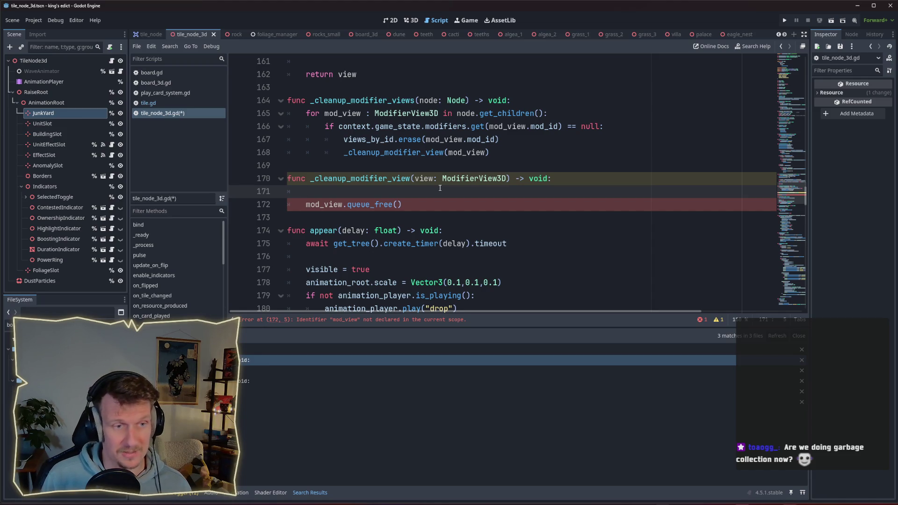
type("junk_yard.")
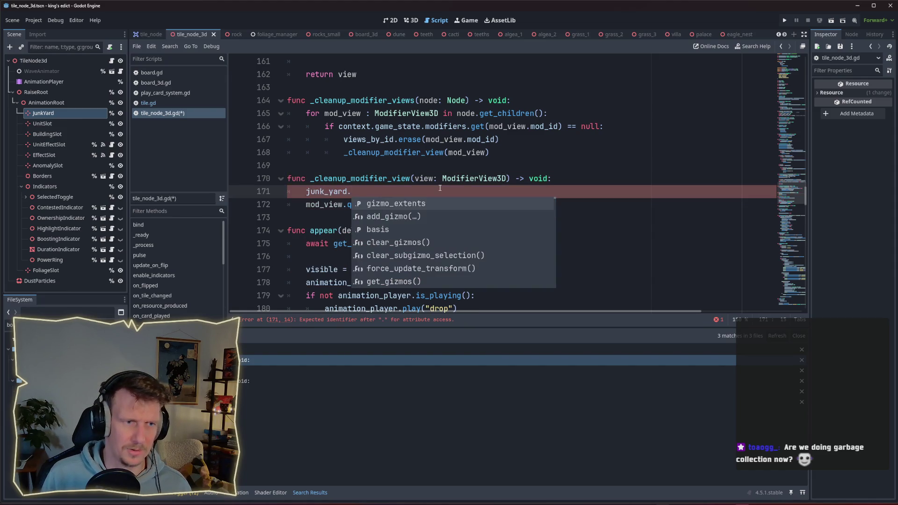
key("ctrl+BackSpace")
key("ctrl+BackSpace")
type("view.")
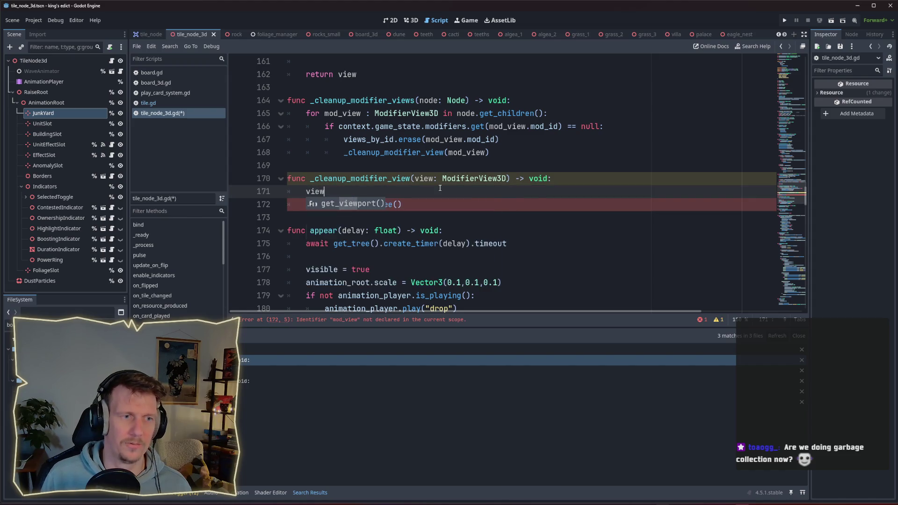
type("repa")
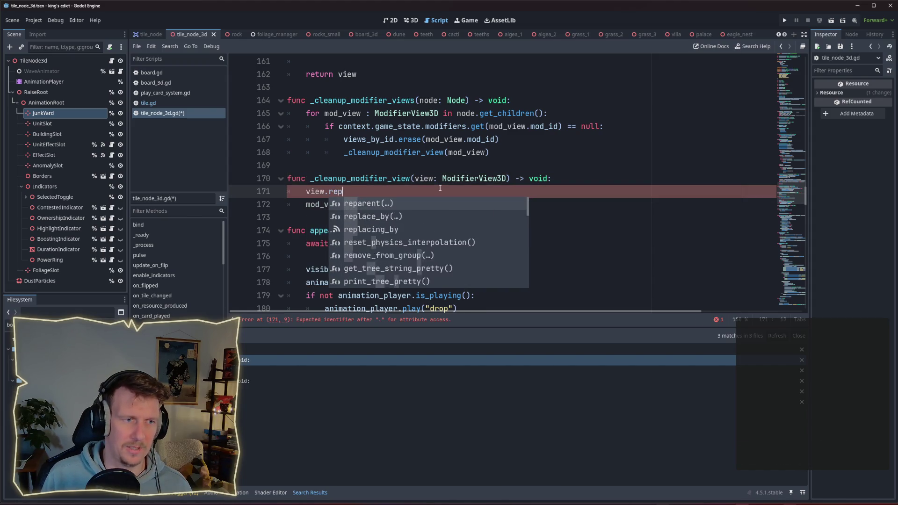
key("Return")
type("junk)")
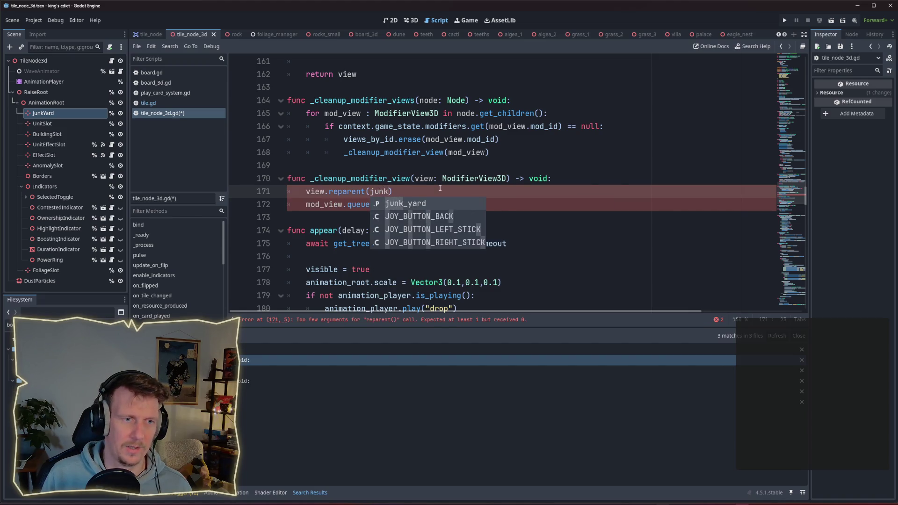
key("Return")
key("ctrl+s")
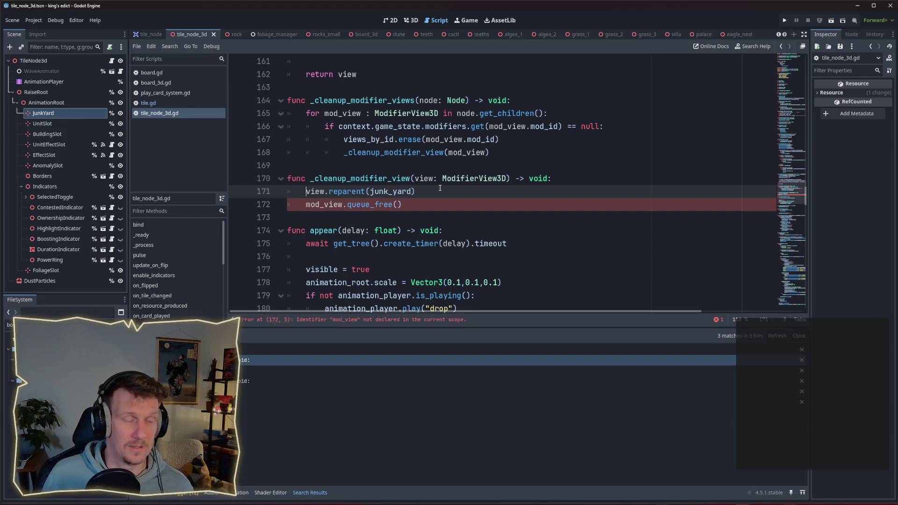
key("Return")
key("Return")
key("Return")
key("Up")
key("Up")
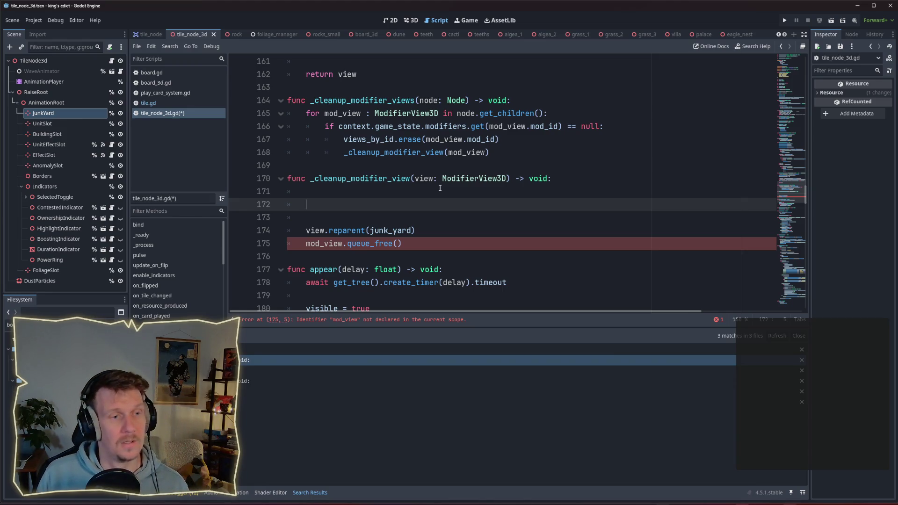
Step: Write TweenBuilder.new(view).reparent(junk_yard).disappear_3d(0.3) at the top of _cleanup_modifier_view
type("Twee")
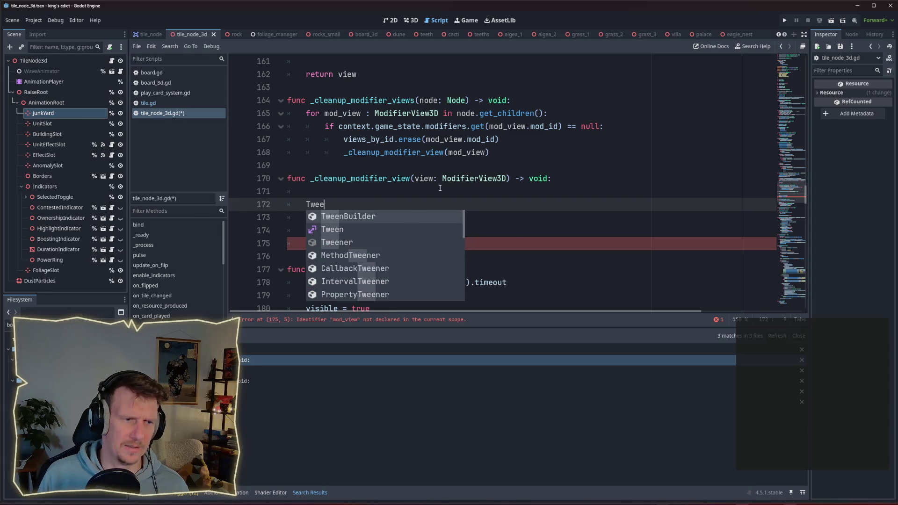
key("Return")
type(".")
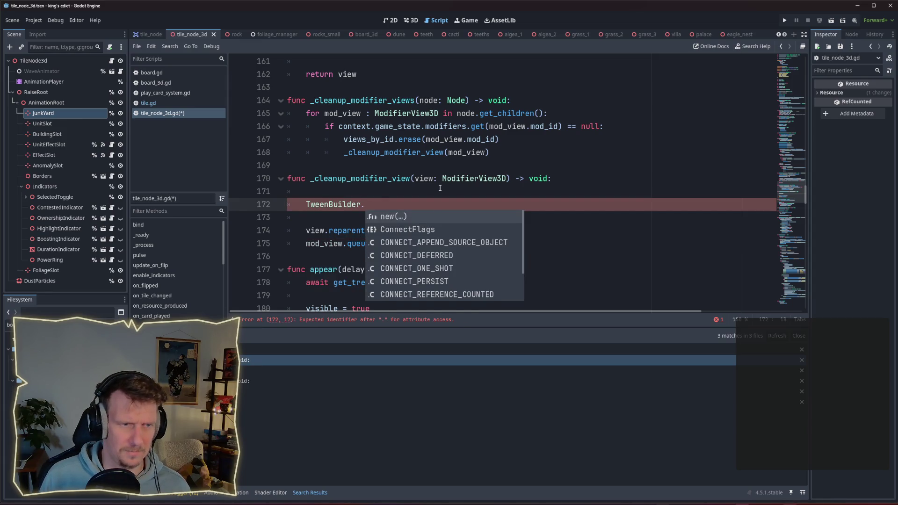
key("Return")
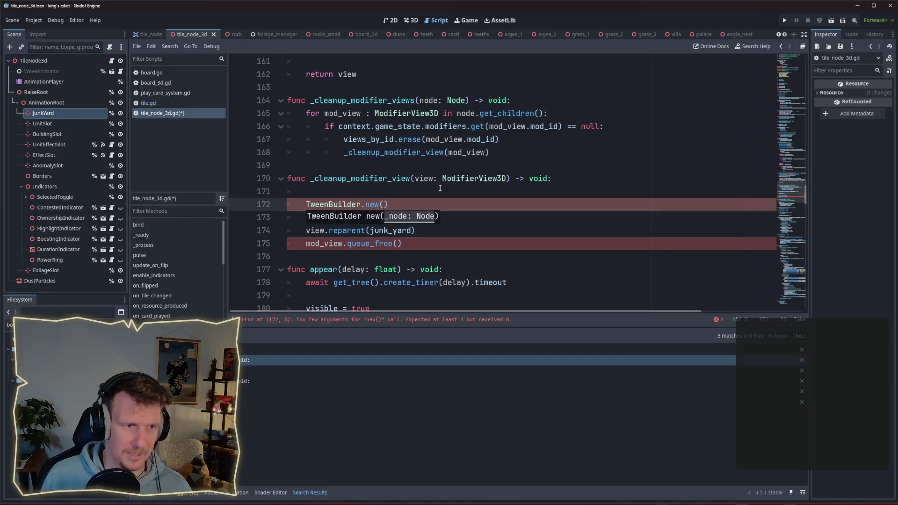
key("BackSpace")
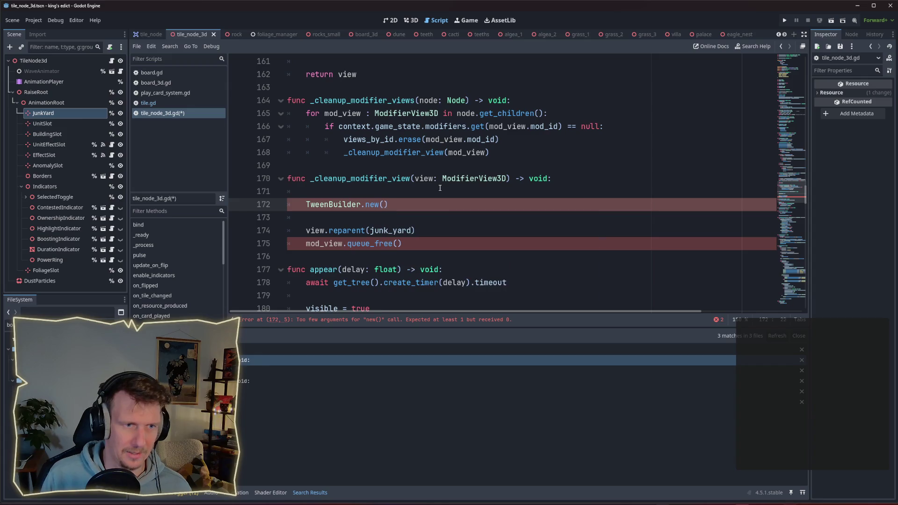
key("BackSpace")
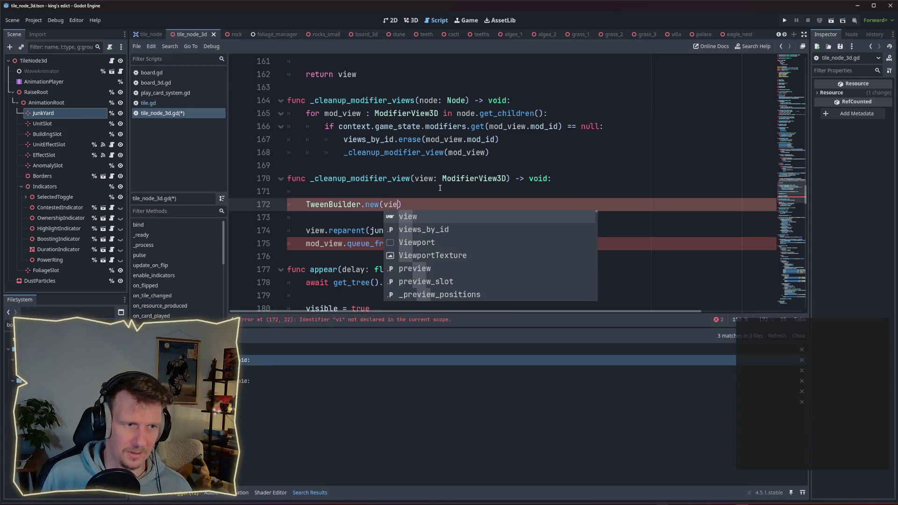
type("ew)")
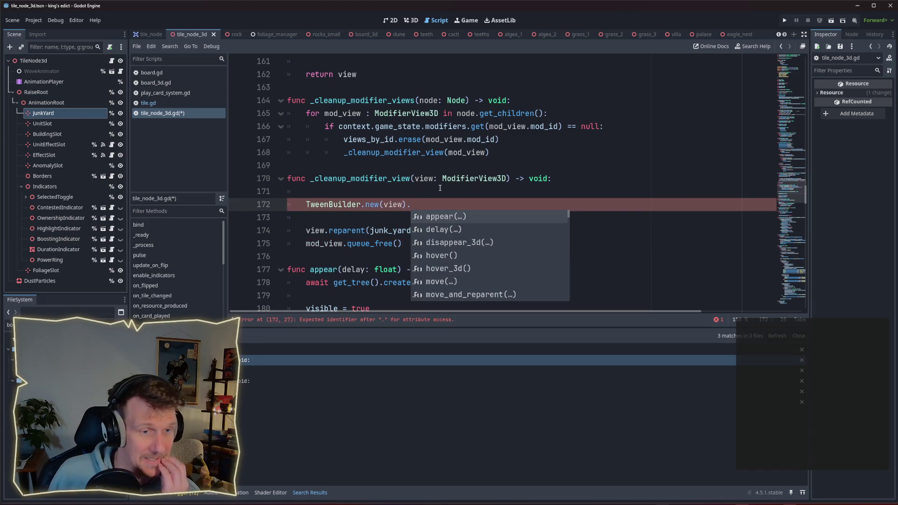
key("Down")
key("Down")
key("Return")
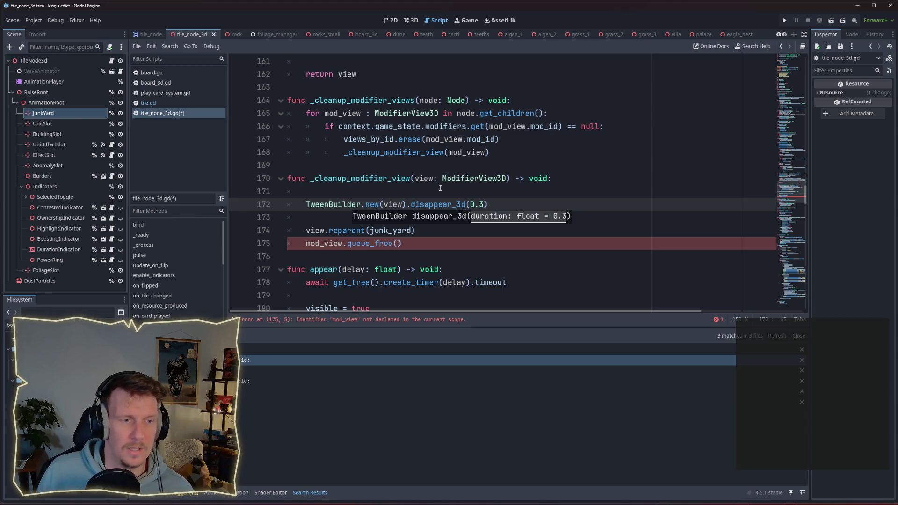
type(".repa")
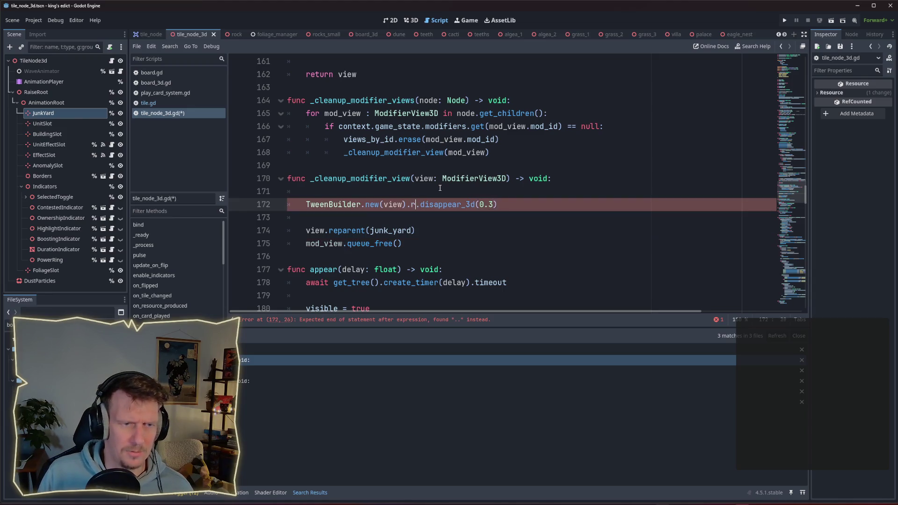
key("Return")
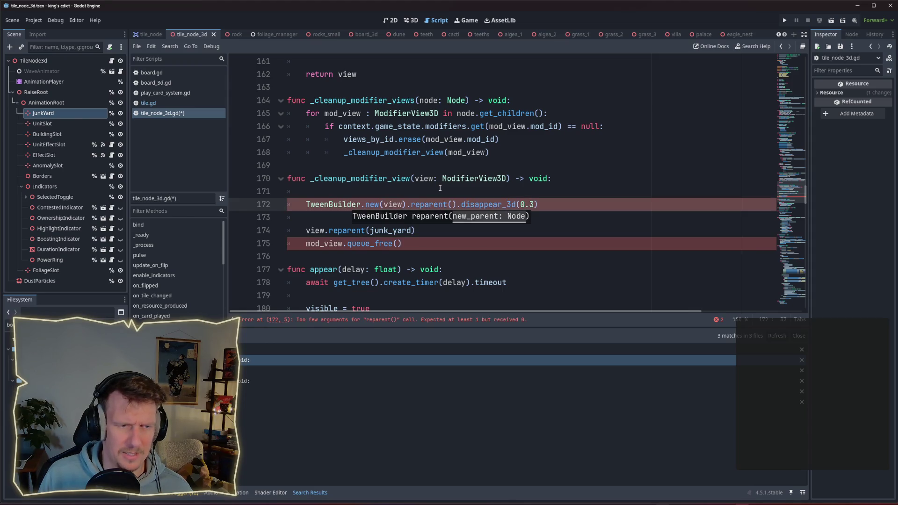
type("junk_")
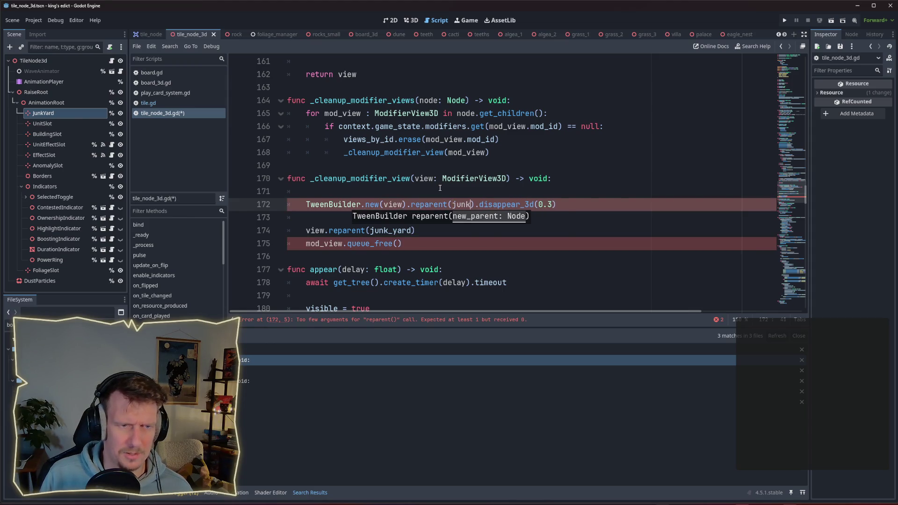
key("Return")
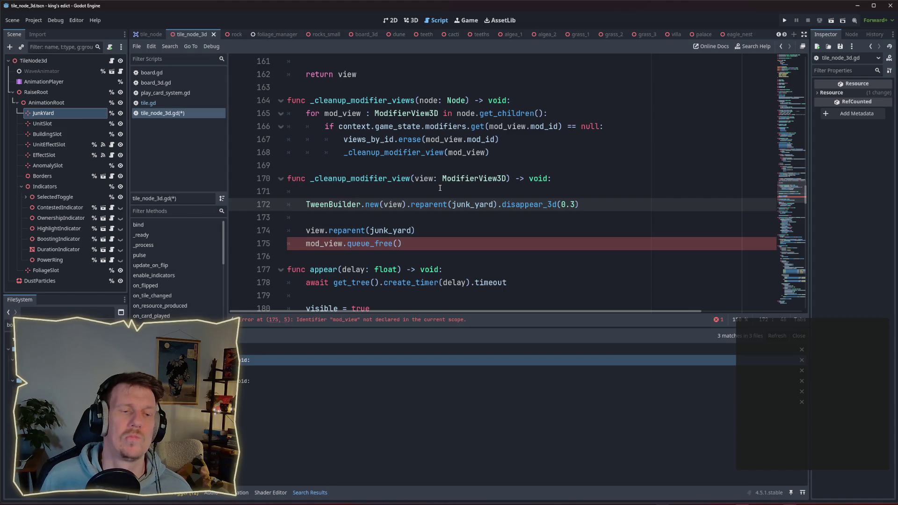
key("Down")
key("Down")
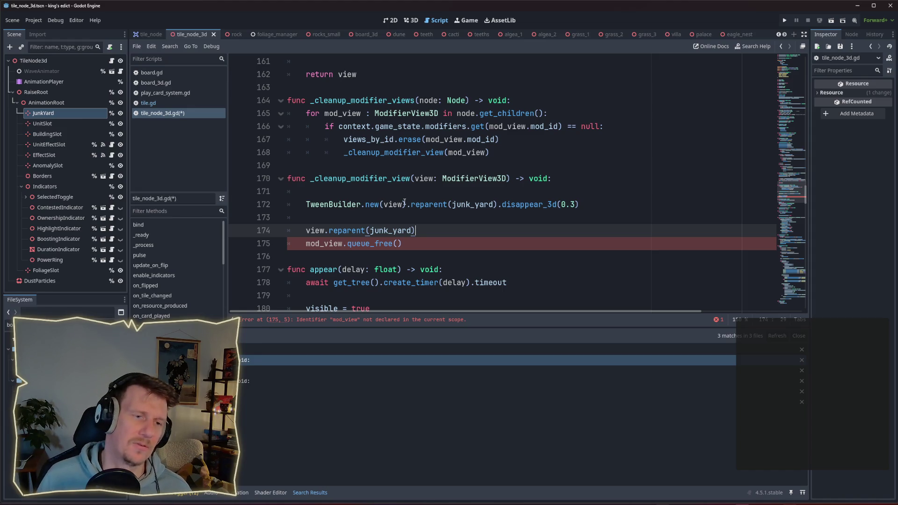
Step: Delete the old view.reparent line and end the tween chain with .remove()
left_click_drag(428, 231, 287, 233)
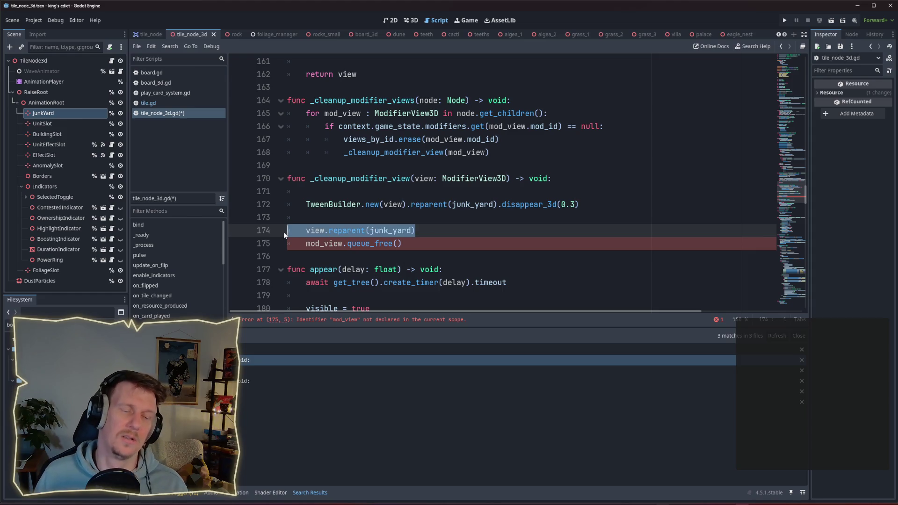
key("BackSpace")
key("BackSpace")
left_click(596, 205)
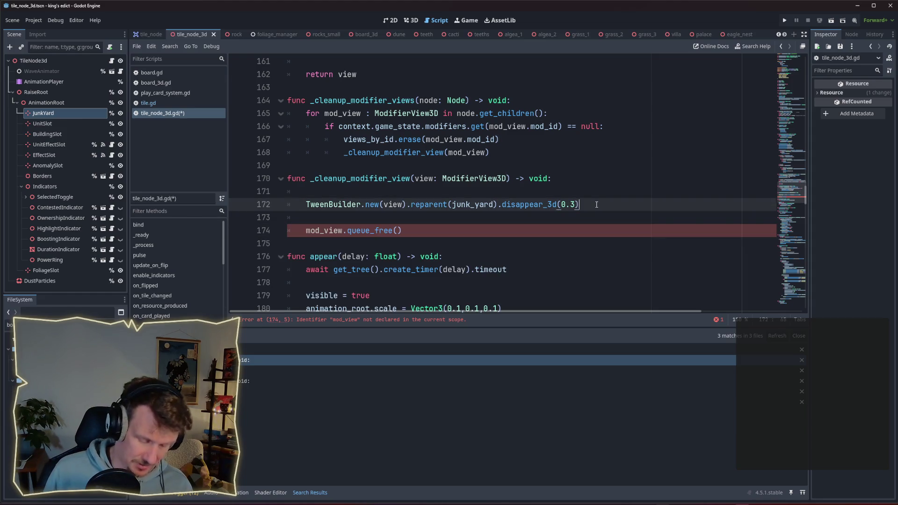
type(".")
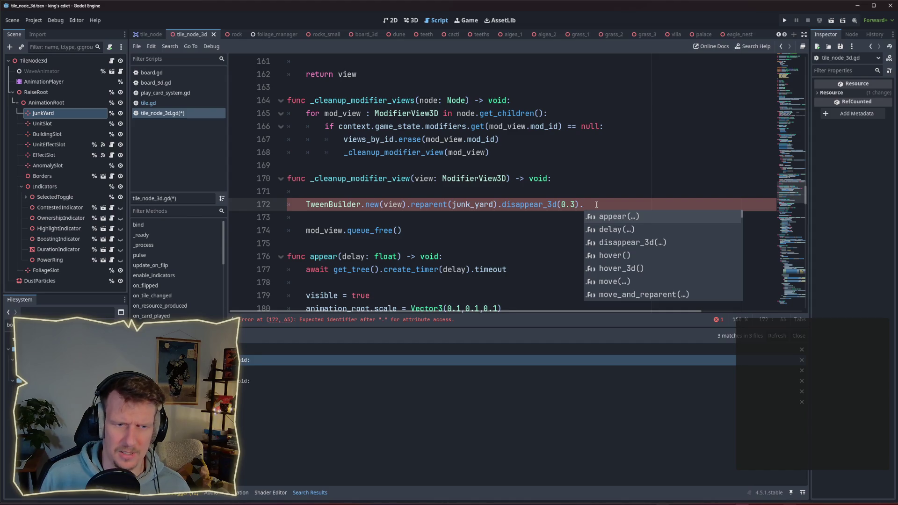
type("qu")
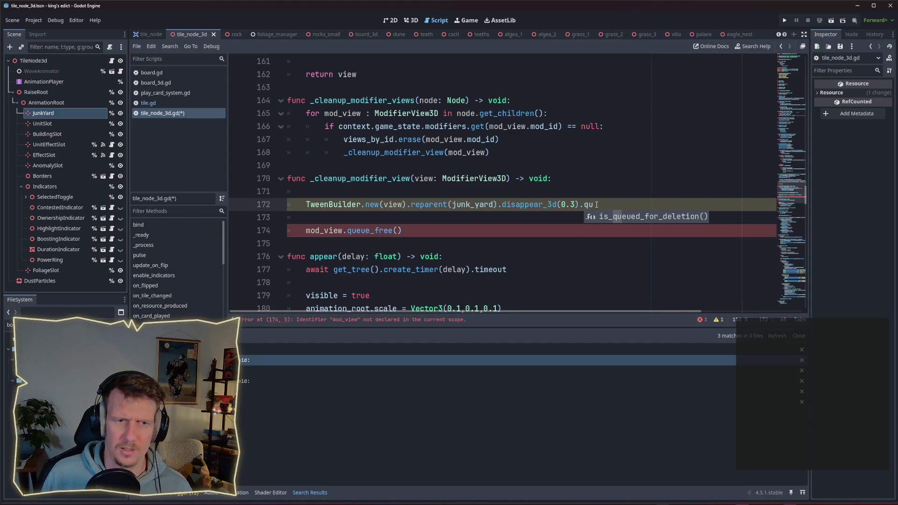
left_click_drag(596, 204, 580, 205)
key("Right")
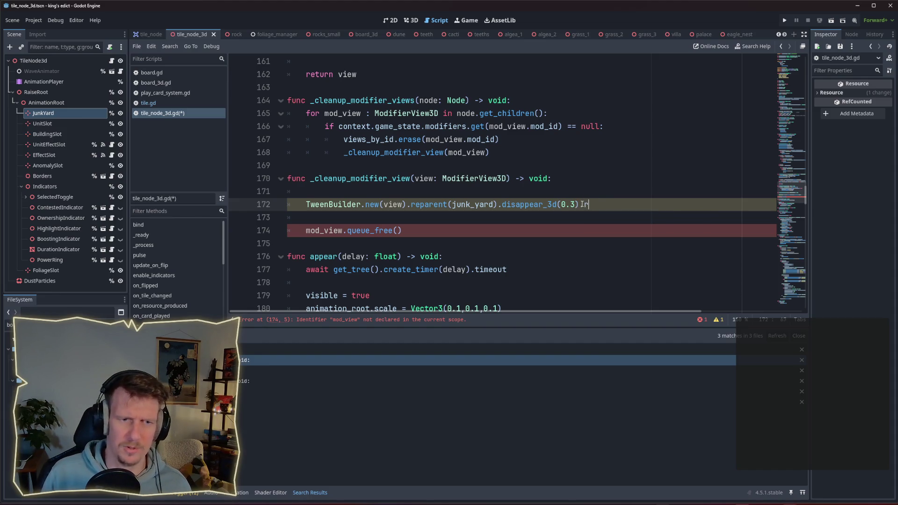
type("e")
key("Return")
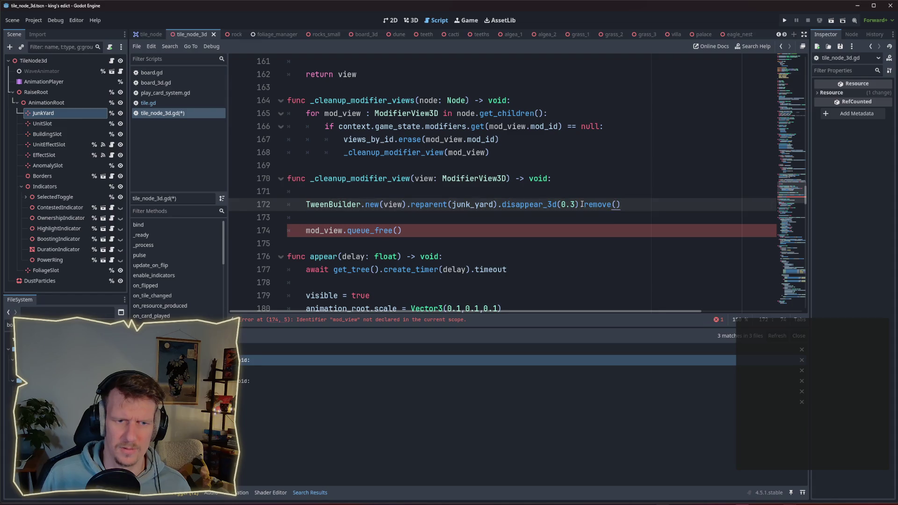
Step: Remove the leftover mod_view.queue_free line and surplus blank lines, then save tile_node_3d.gd
triple_click(346, 230)
key("BackSpace")
key("BackSpace")
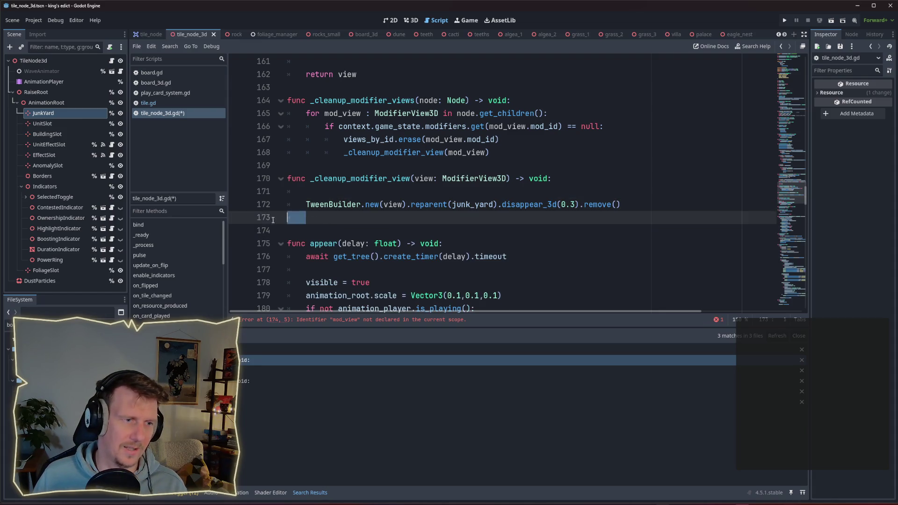
key("BackSpace")
left_click(376, 192)
key("BackSpace")
key("BackSpace")
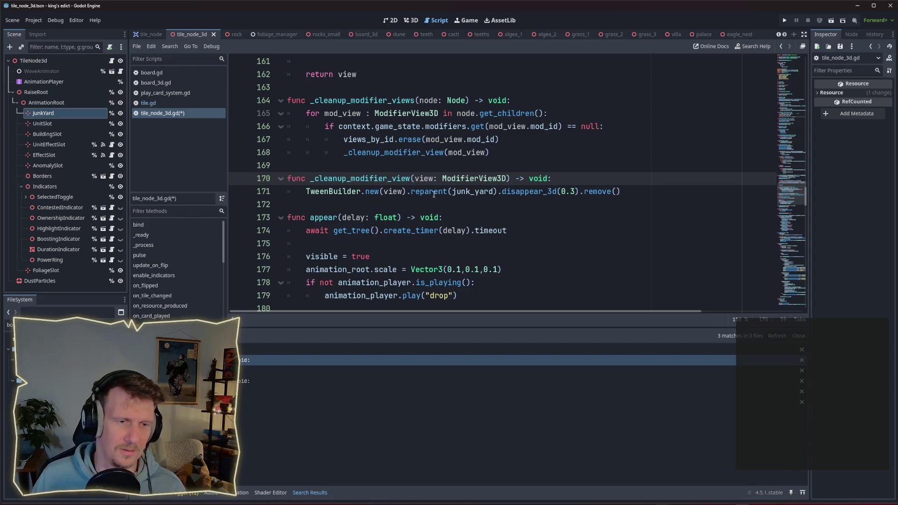
left_click(434, 194)
key("ctrl+s")
left_click(430, 202)
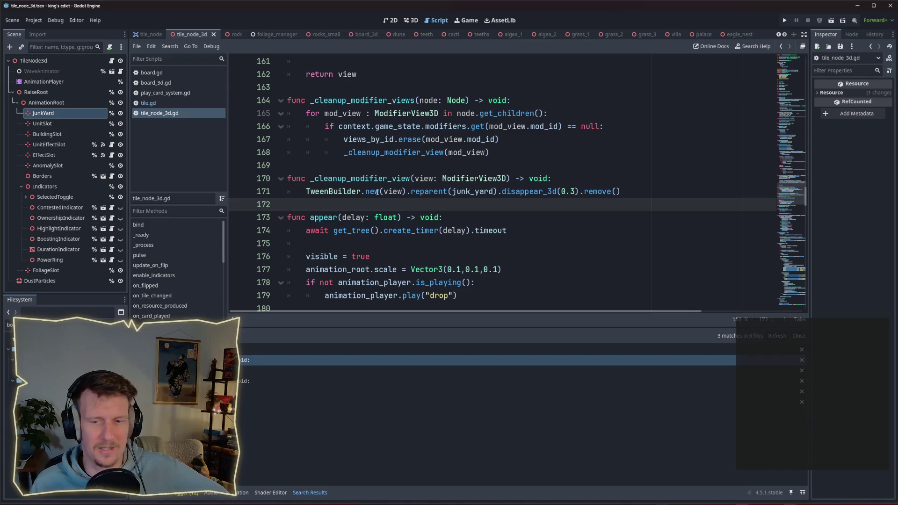
left_click(345, 191, "ctrl")
scroll(387, 139, "up", 3)
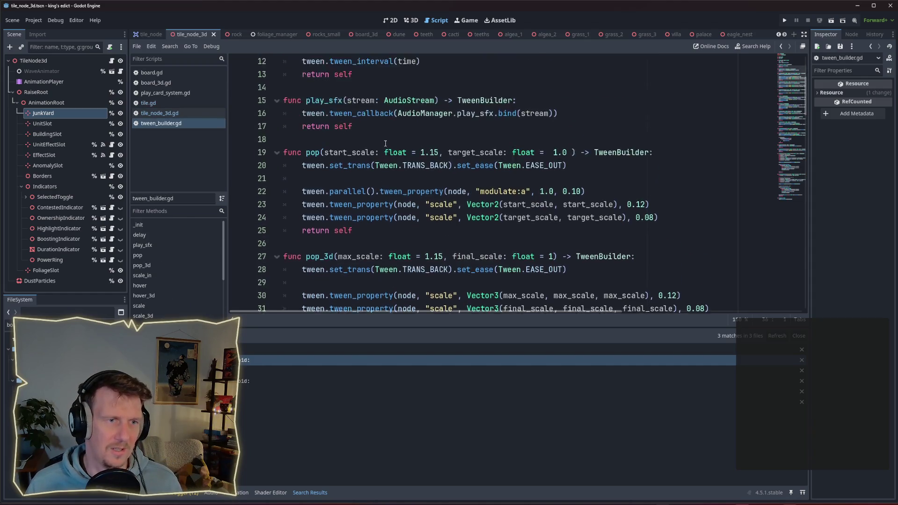
left_click(577, 136)
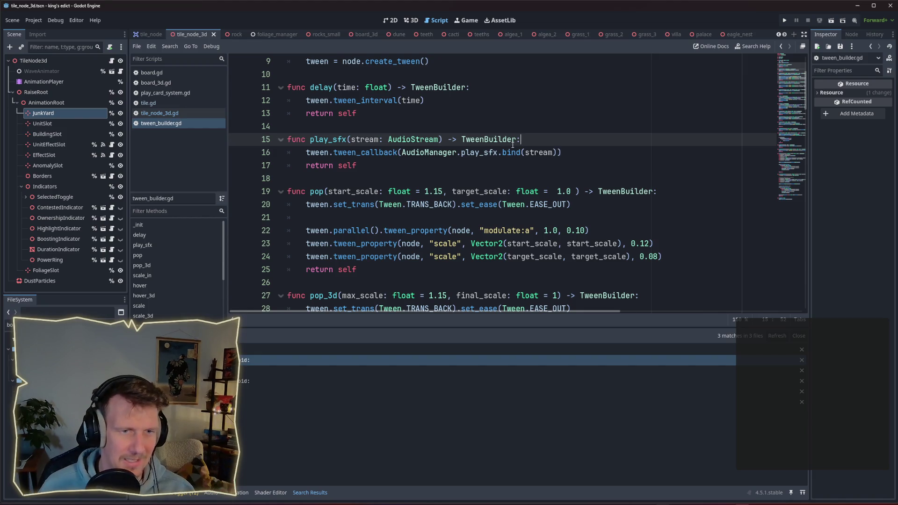
scroll(512, 144, "up", 1)
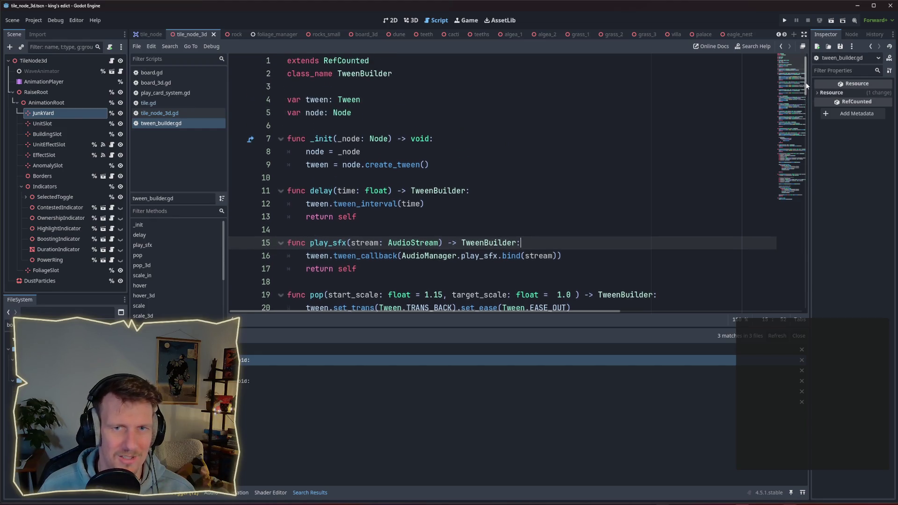
scroll(807, 80, "up", 2)
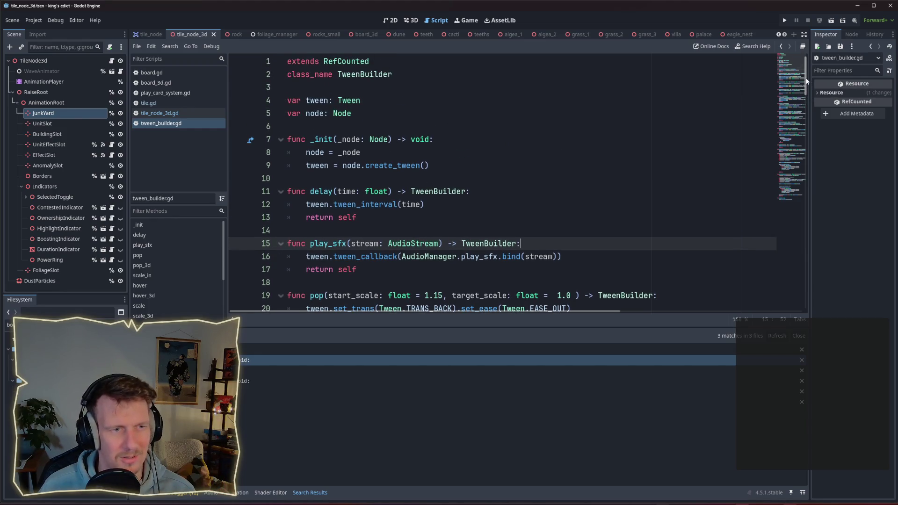
left_click_drag(806, 80, 807, 96)
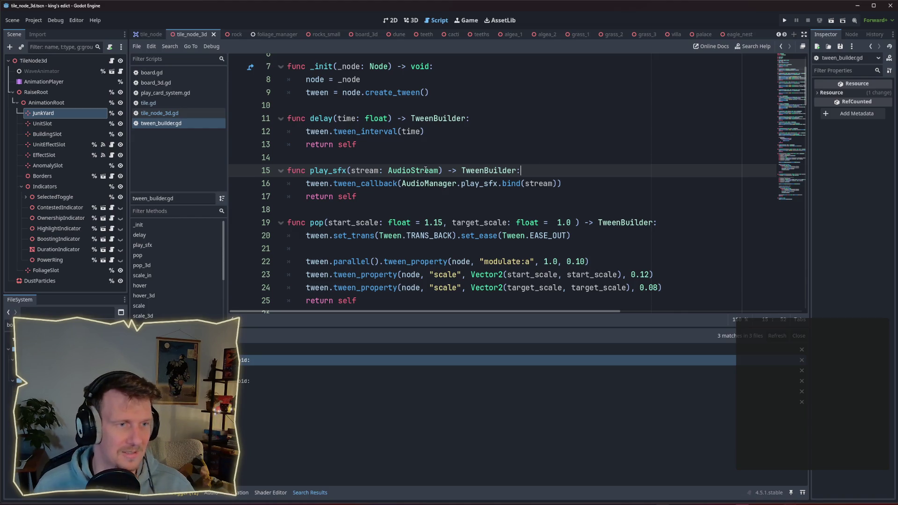
left_click(419, 155)
key("ctrl+w")
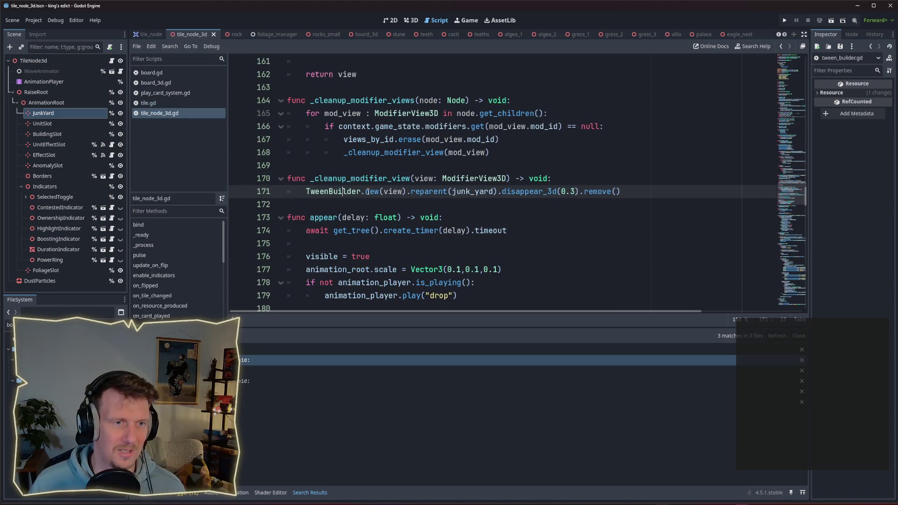
Step: Jump from TweenBuilder on line 171 to the tween_builder.gd script
left_click_drag(364, 192, 621, 193)
left_click(433, 192)
left_click(619, 207)
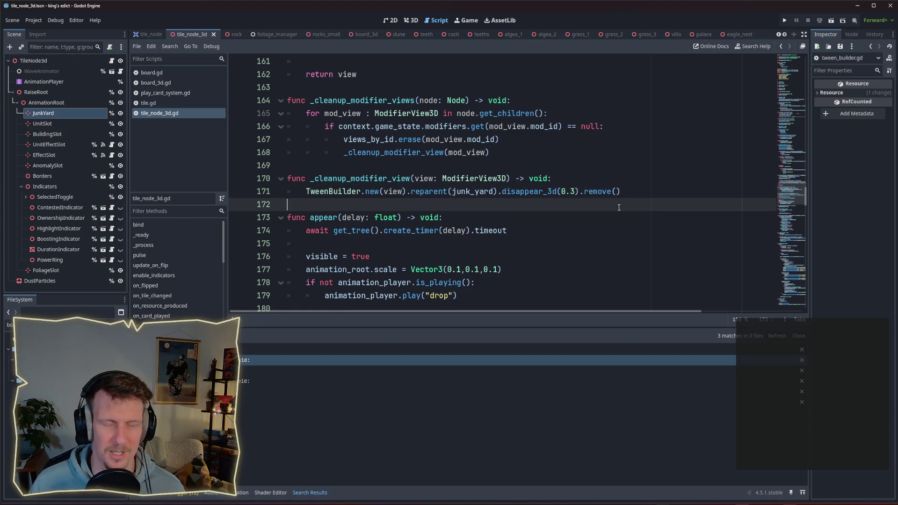
left_click(344, 195, "ctrl")
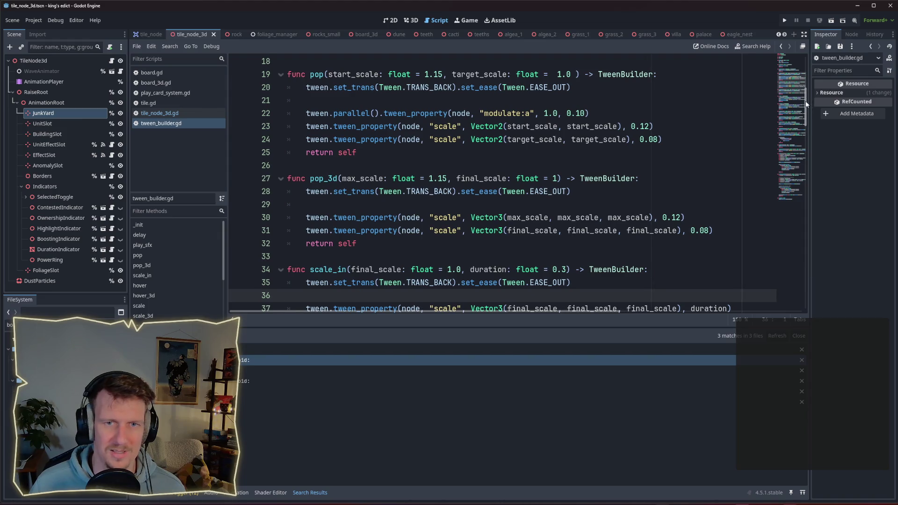
Step: Look through tween_builder.gd's tween methods, then close it to return to tile_node_3d.gd
scroll(807, 105, "down", 1)
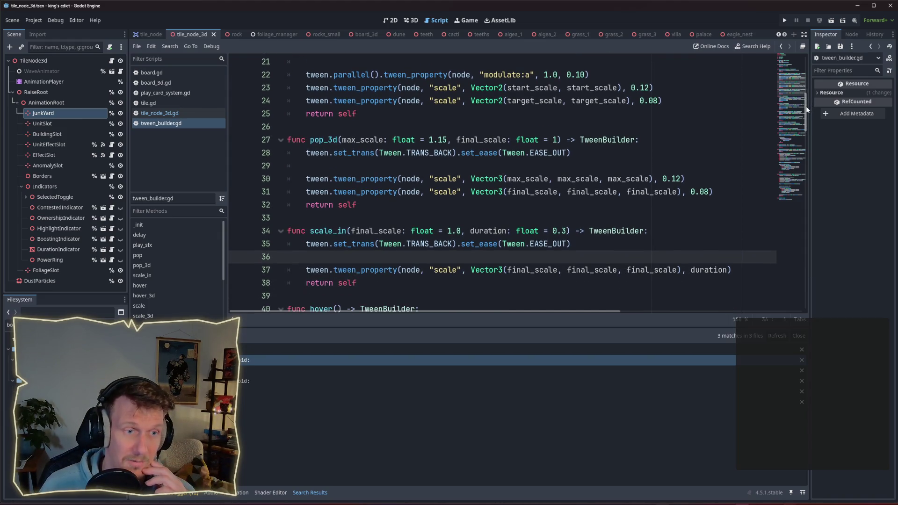
scroll(807, 110, "down", 4)
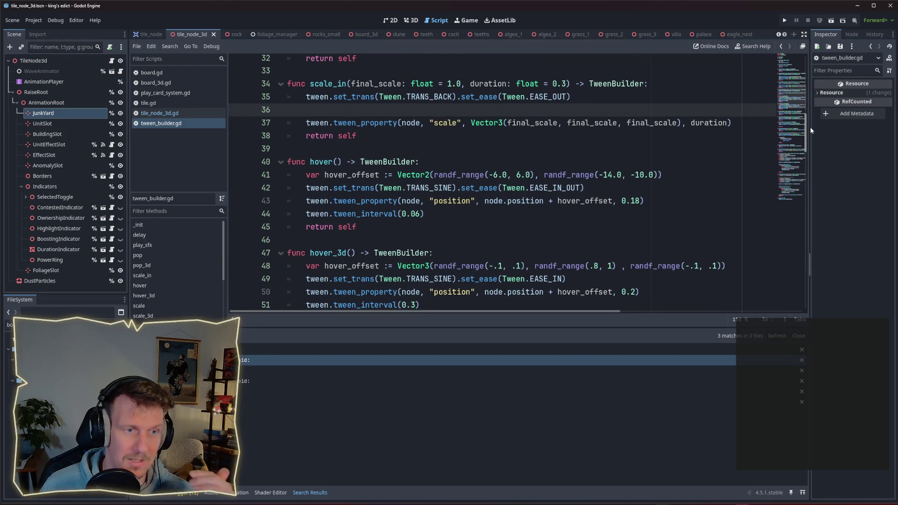
scroll(810, 127, "down", 1)
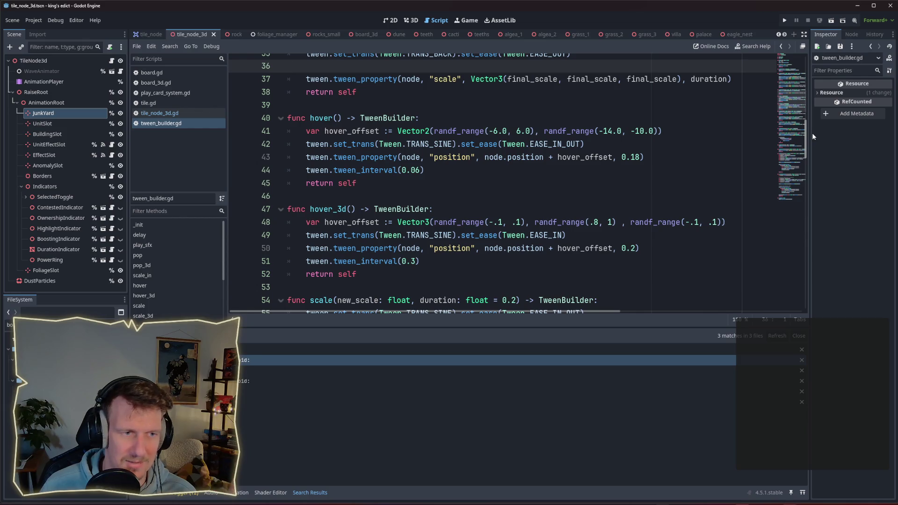
mouse_move(811, 135)
left_mouse_down()
mouse_move(815, 173)
mouse_move(812, 158)
left_mouse_up()
key("ctrl+w")
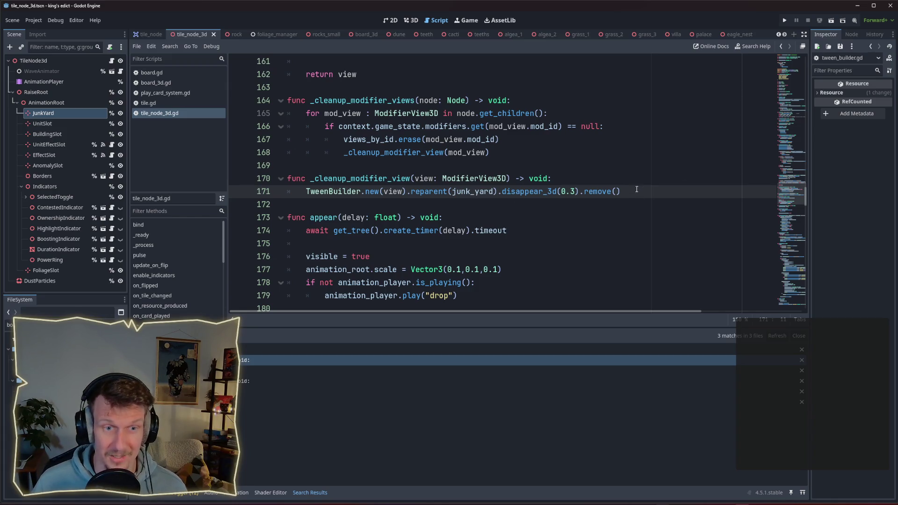
Step: Review the line-171 TweenBuilder chain and save tile_node_3d.gd unchanged
left_click_drag(637, 189, 306, 192)
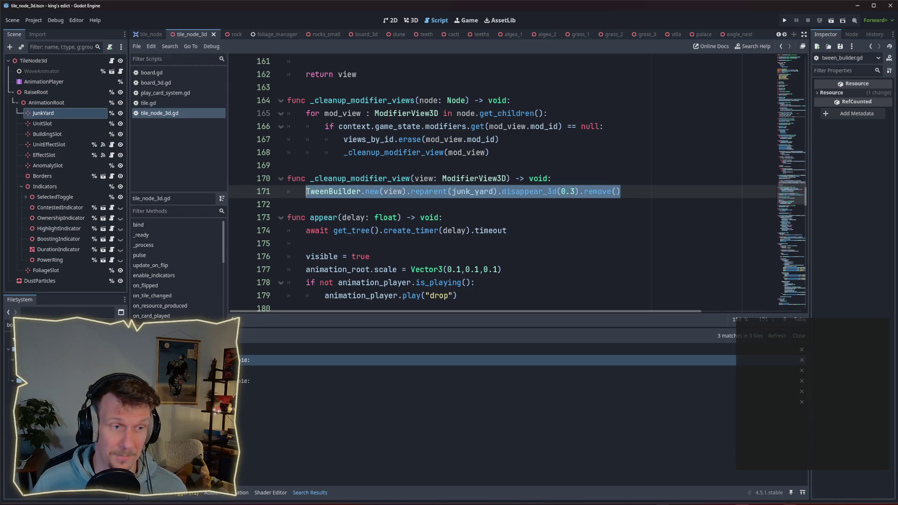
left_click(331, 202)
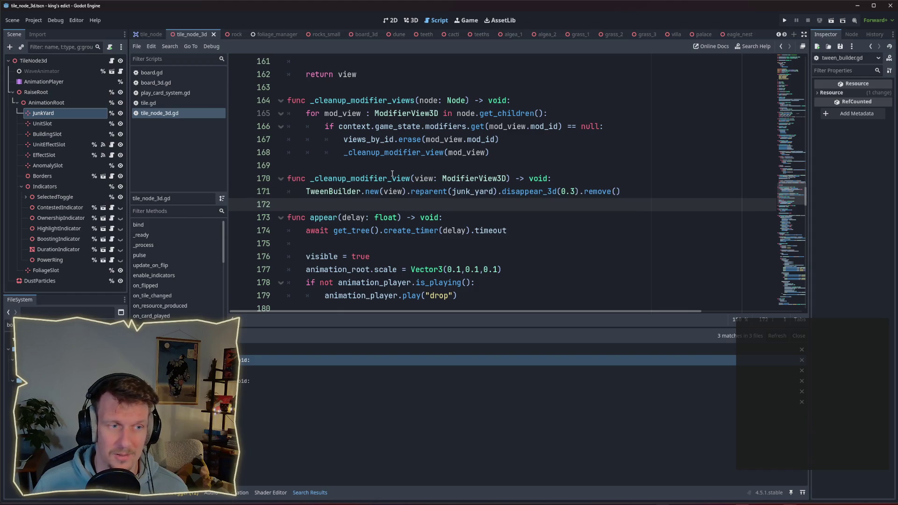
left_click_drag(644, 192, 307, 192)
left_click(340, 205)
key("ctrl+s")
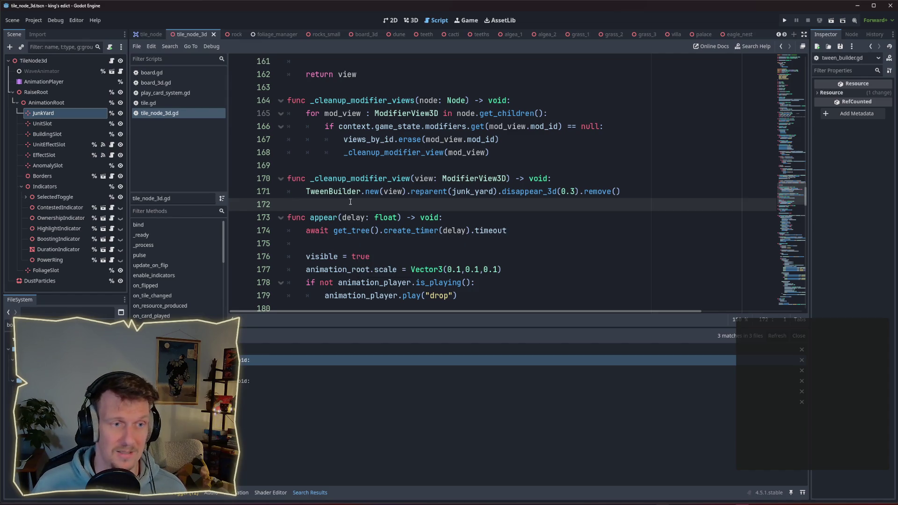
left_click_drag(618, 194, 305, 191)
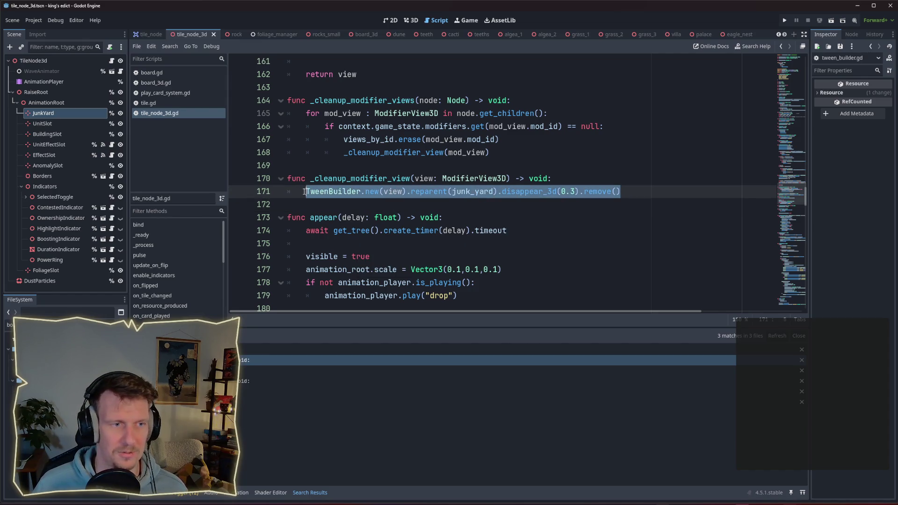
left_click(332, 205)
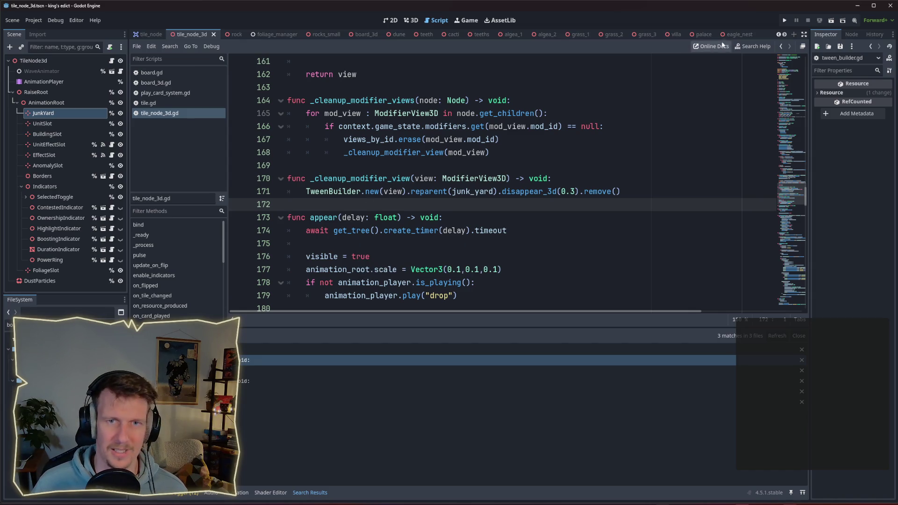
Step: Run the project and go to Create Game under Multiplayer
key("F5")
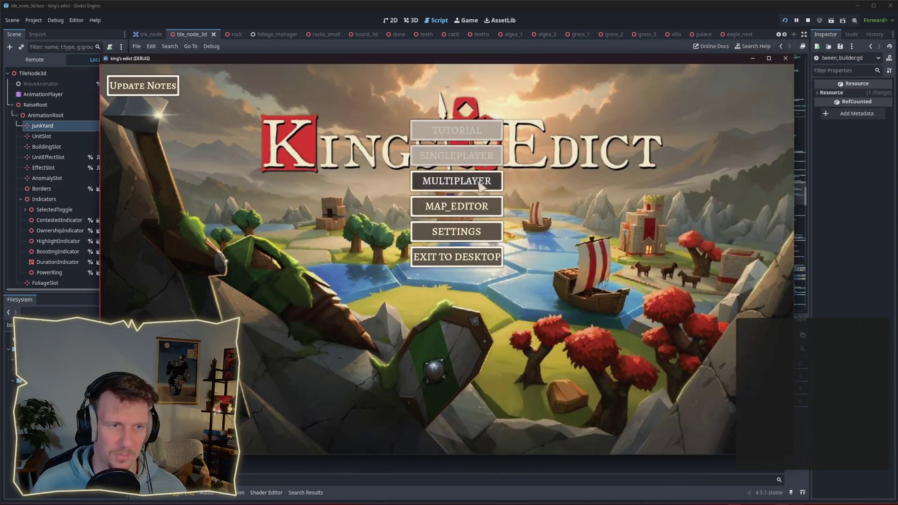
left_click(480, 186)
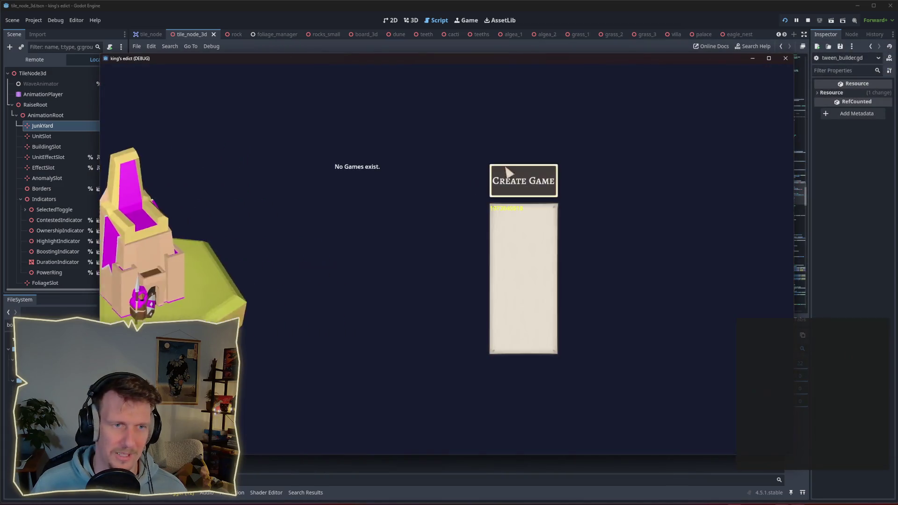
left_click(510, 172)
Step: Choose the i_know_this_place.map map with start position 0 and start the game
left_click(538, 110)
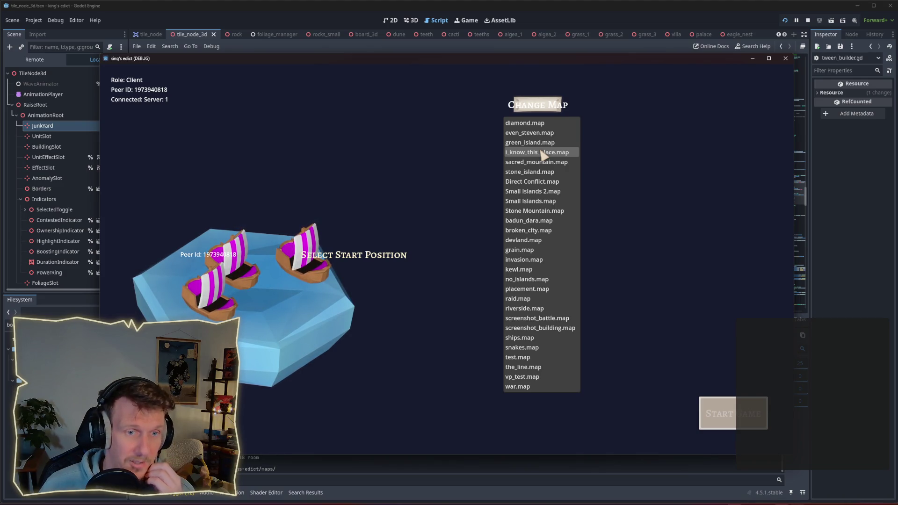
left_click(543, 154)
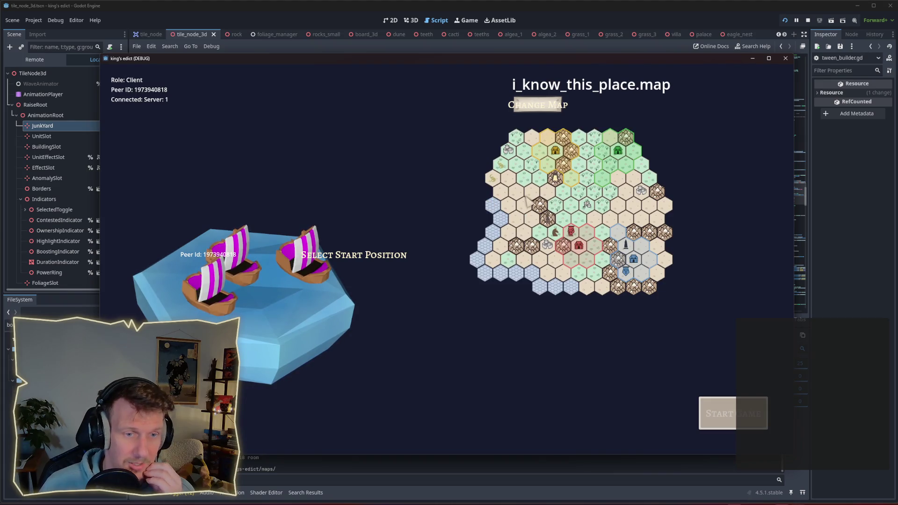
left_click(301, 270)
left_click(301, 283)
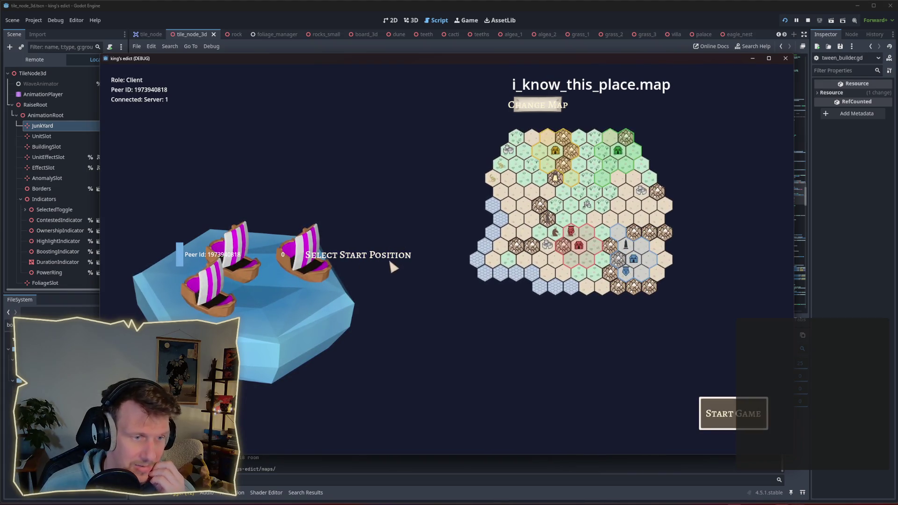
left_click(733, 412)
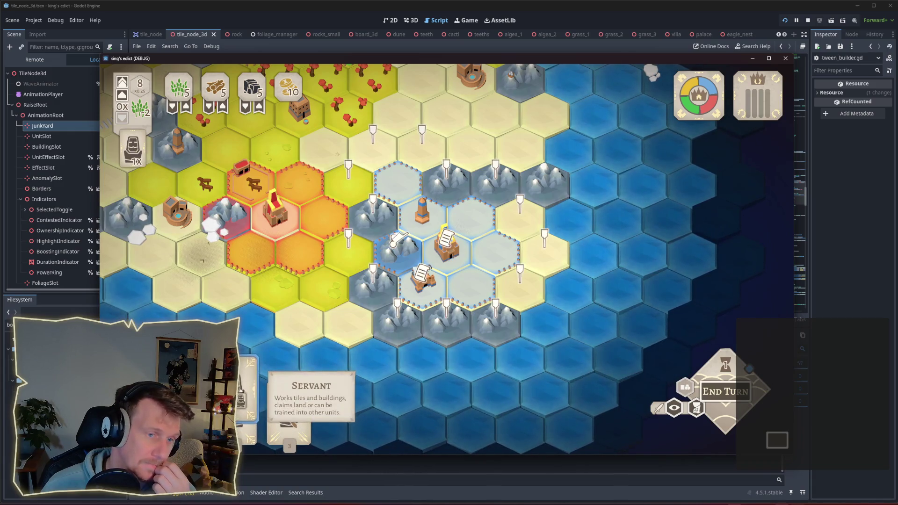
Step: Place a serf on a board hex and play cards onto the mountain tile
left_click_drag(248, 402, 397, 254)
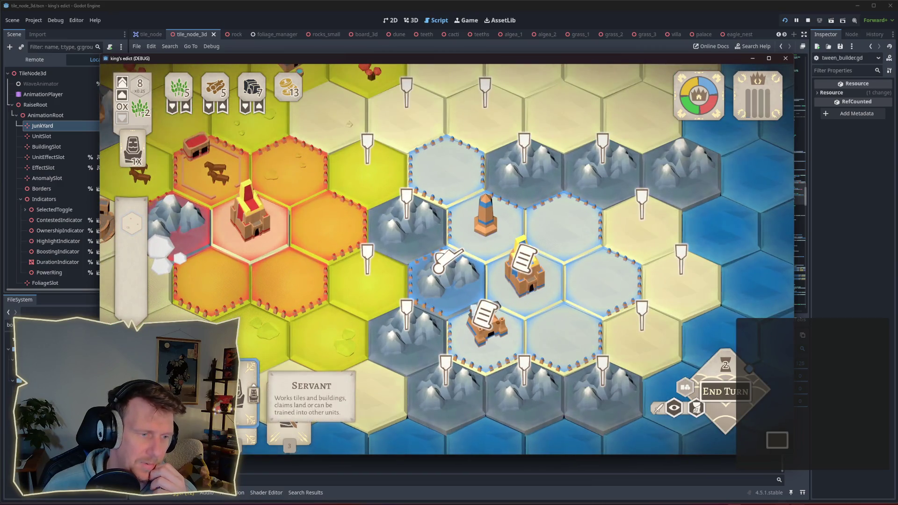
left_click(248, 397)
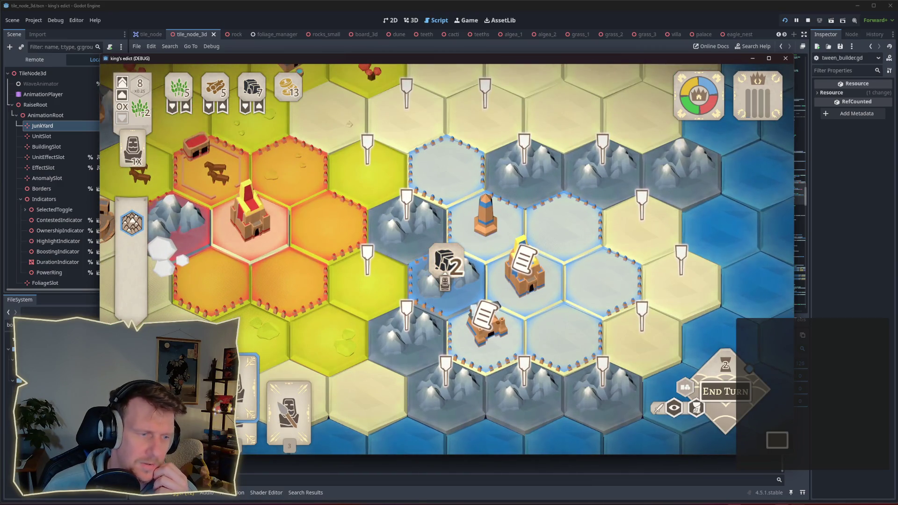
left_click(446, 269)
left_click(269, 390)
left_click(407, 217)
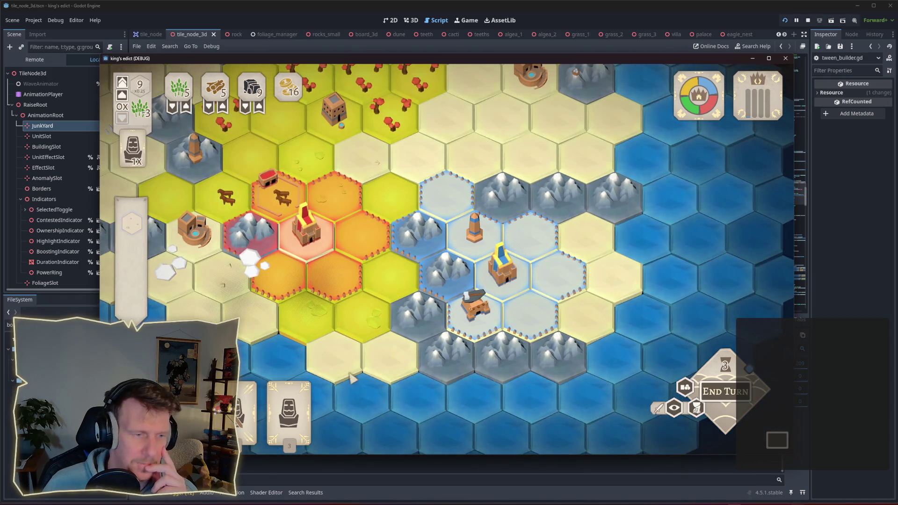
Step: Place the Servant on a board hex and a serf on the marked hex
mouse_move(305, 398)
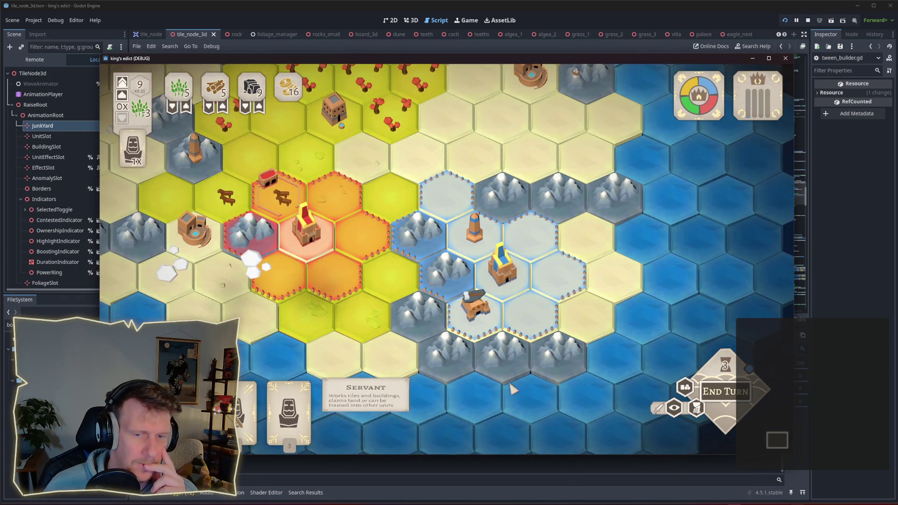
left_click(306, 398)
left_click(448, 261)
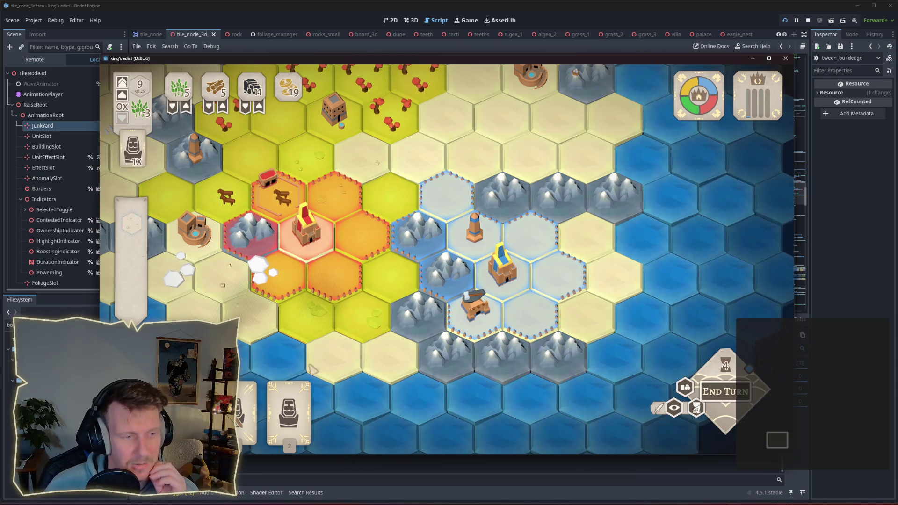
left_click(288, 397)
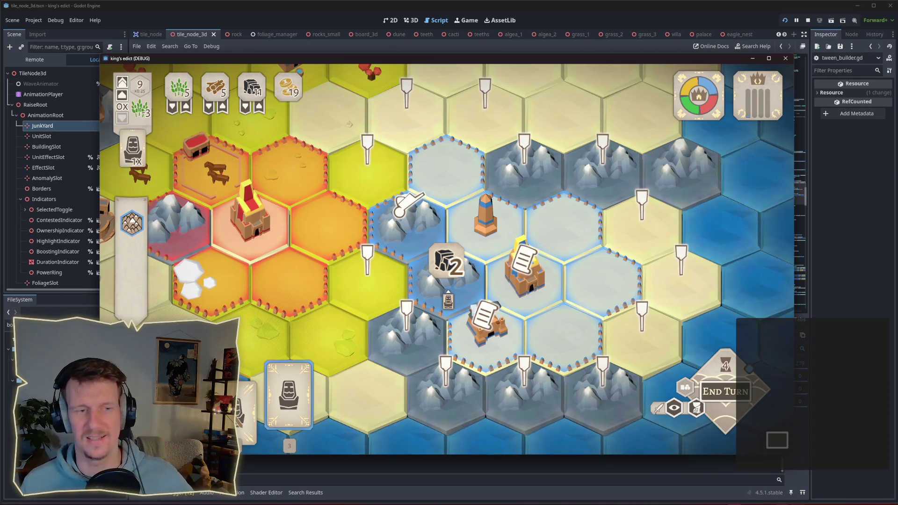
left_click(450, 297)
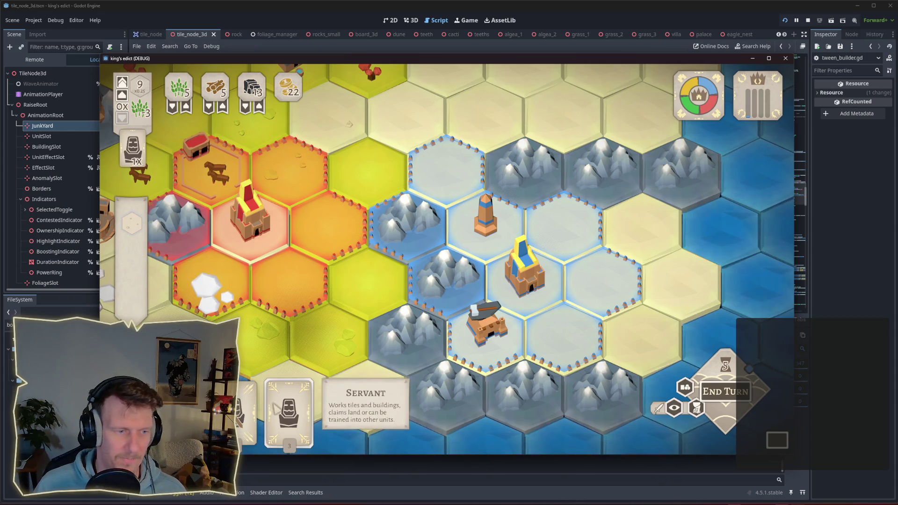
Step: Drag the Servant card onto the mountain tile to test its placement
mouse_move(276, 408)
left_mouse_down()
mouse_move(411, 321)
mouse_move(451, 261)
left_mouse_up()
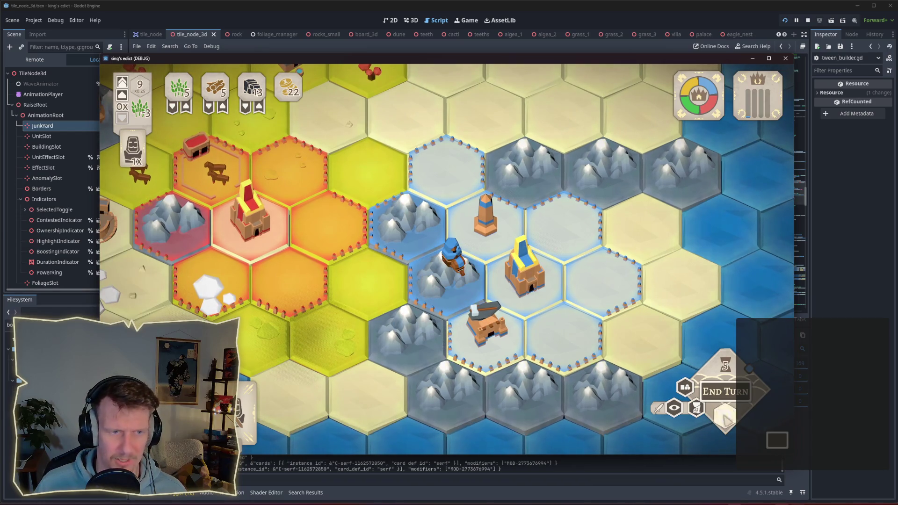
mouse_move(289, 395)
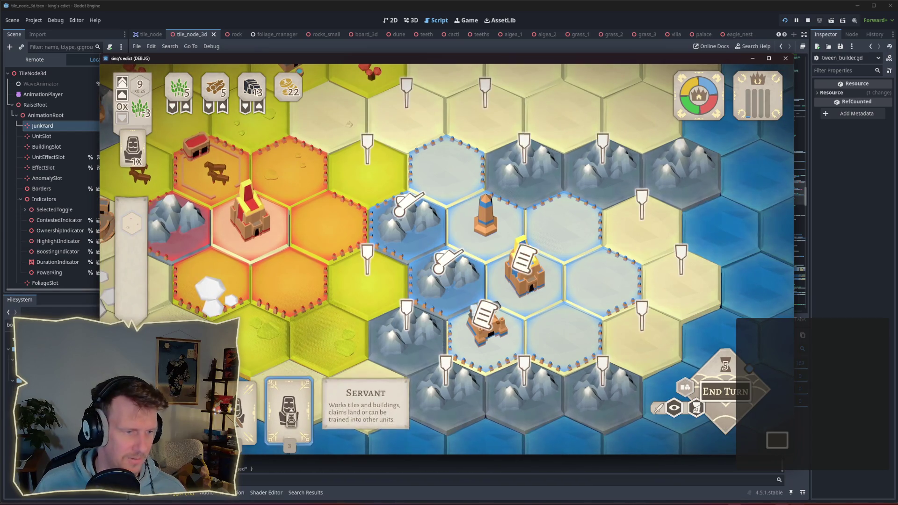
left_click_drag(289, 395, 451, 262)
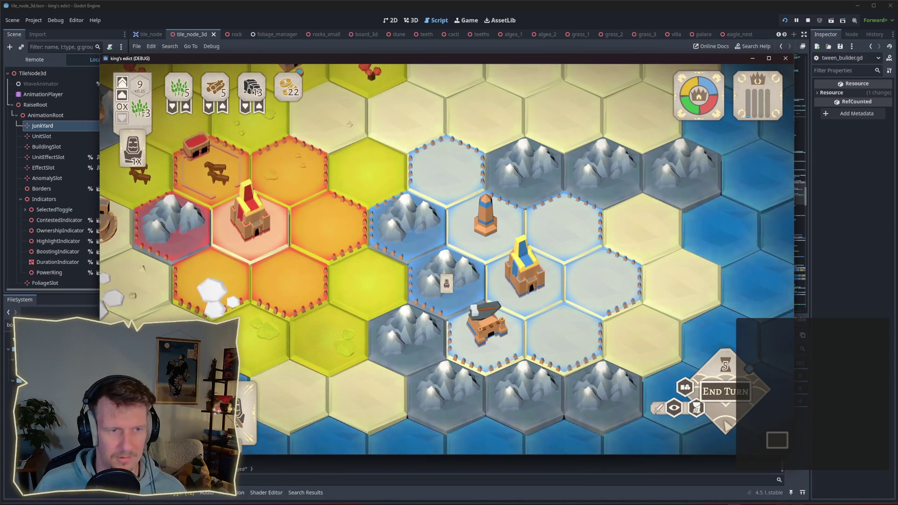
Step: Drag the Builder card over the mountain tiles to preview where a mine can be built
mouse_move(279, 419)
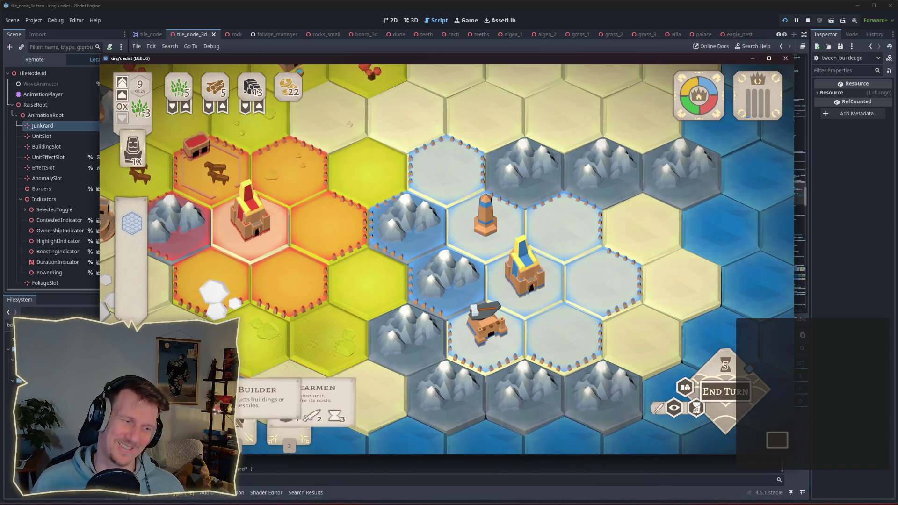
mouse_move(279, 418)
left_mouse_down()
mouse_move(444, 262)
mouse_move(446, 276)
left_mouse_up()
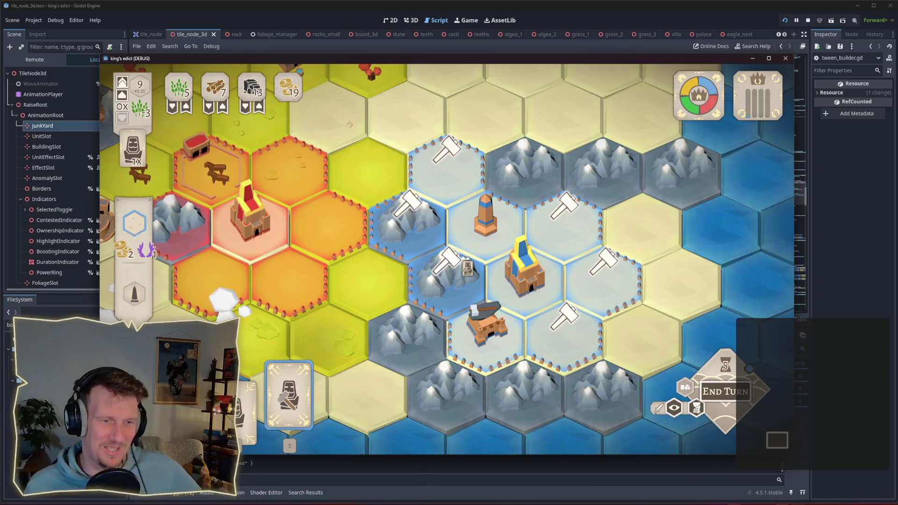
left_click_drag(289, 412, 456, 276)
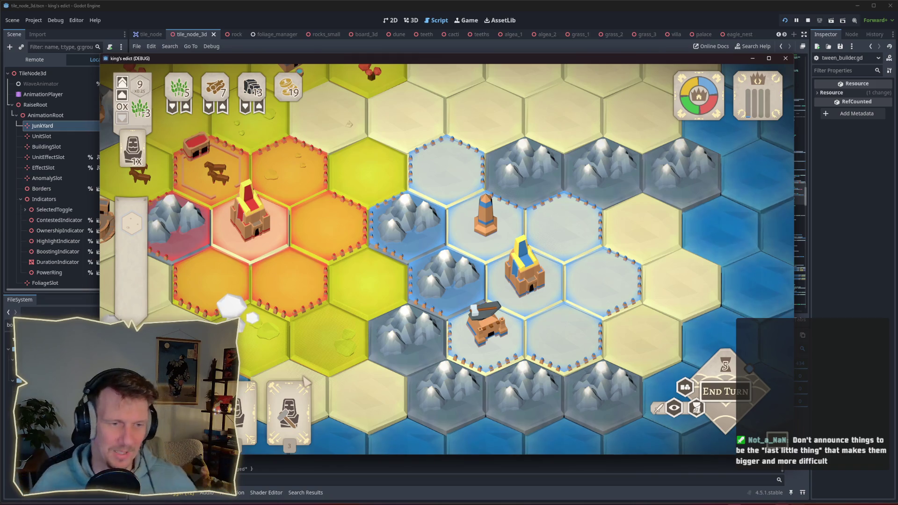
Step: Place the Builder on the light-blue tile twice, undoing each time, then play it again to build
left_click(288, 411)
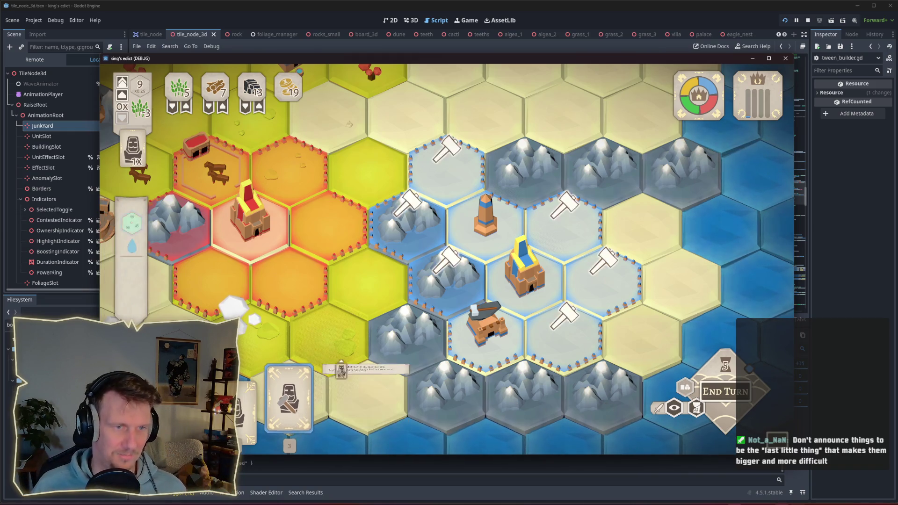
left_click(449, 170)
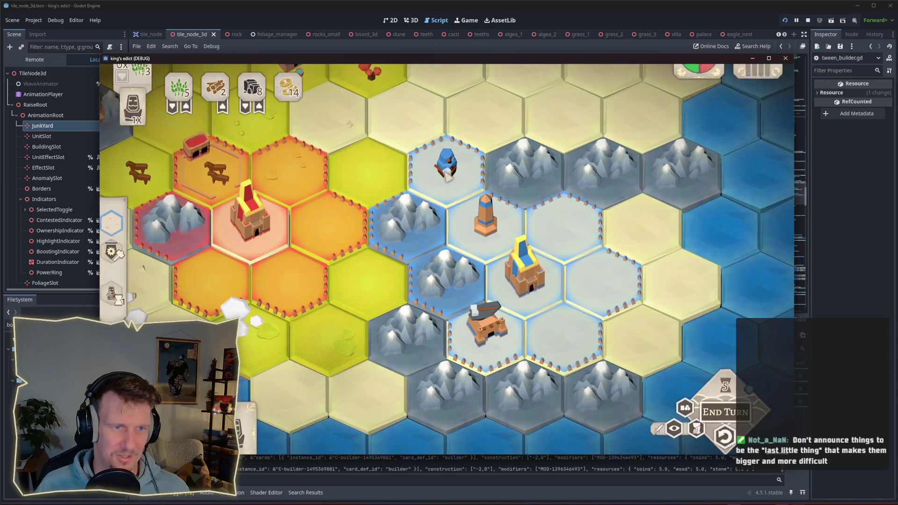
left_click(444, 176)
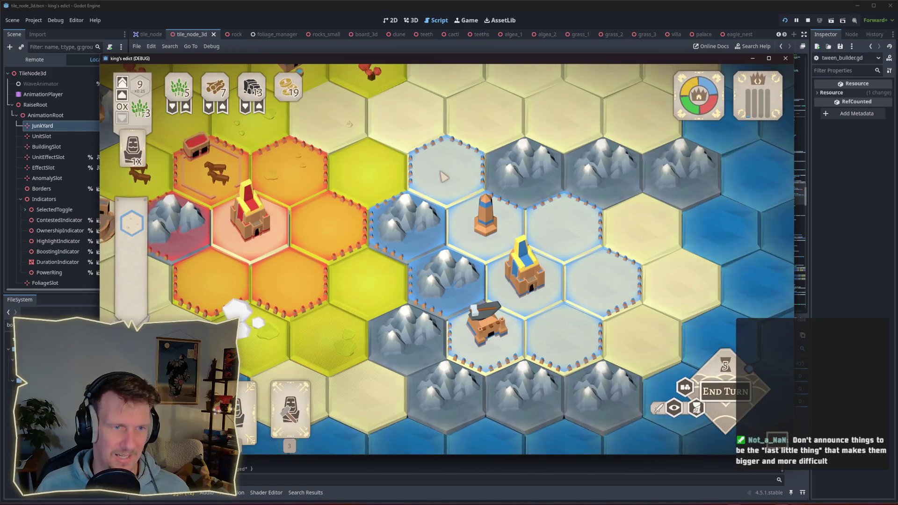
left_click(289, 412)
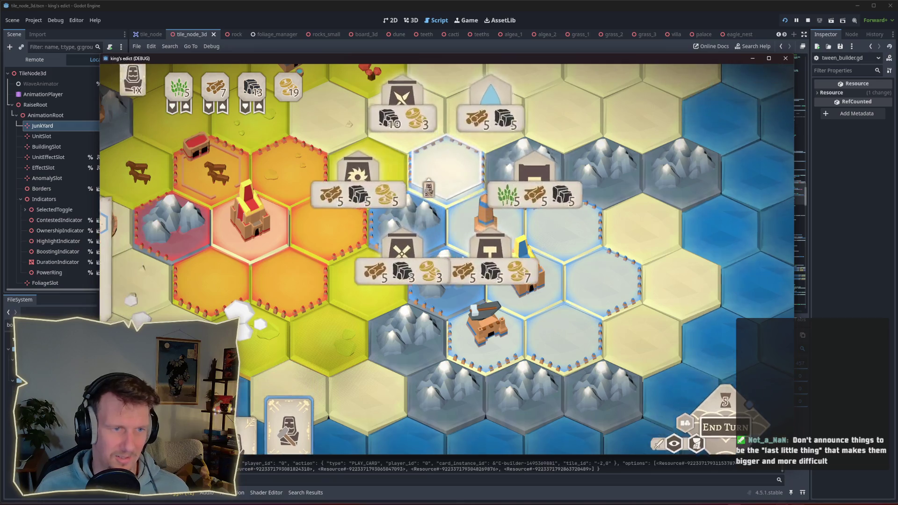
left_click(452, 170)
left_click(452, 170)
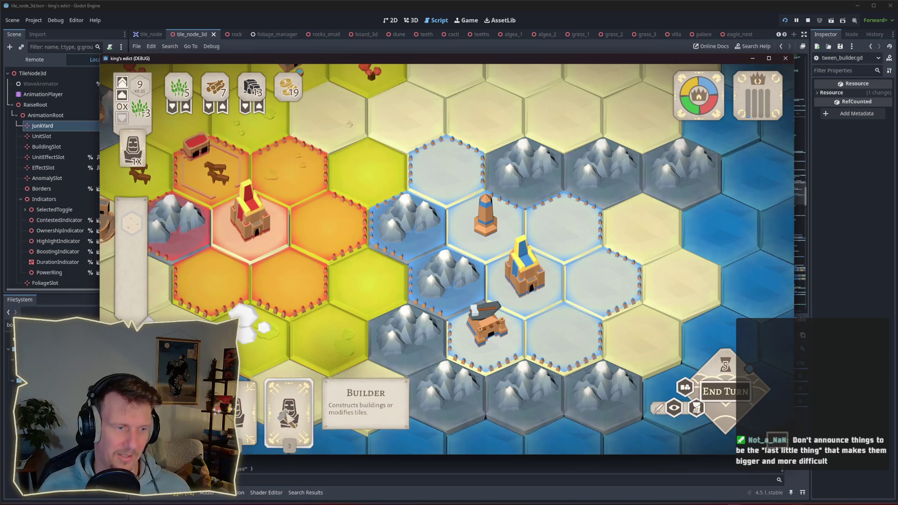
left_click(288, 411)
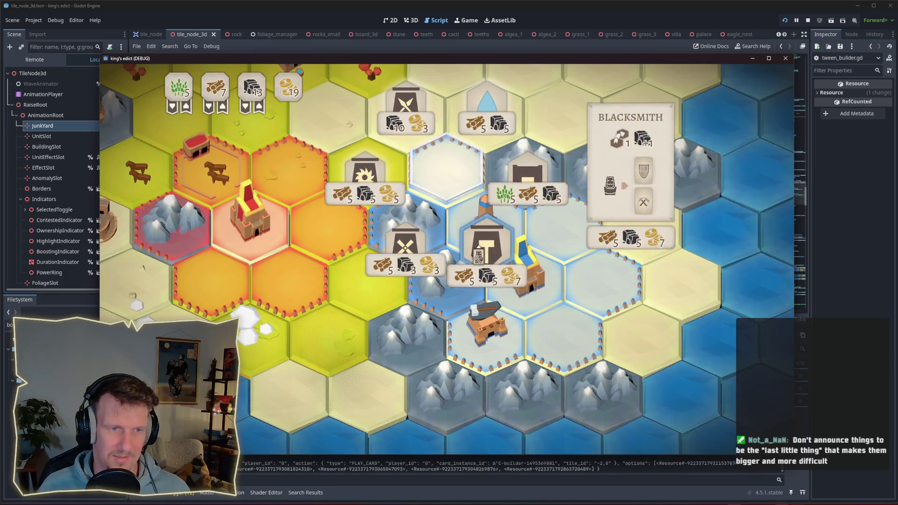
left_click(447, 170)
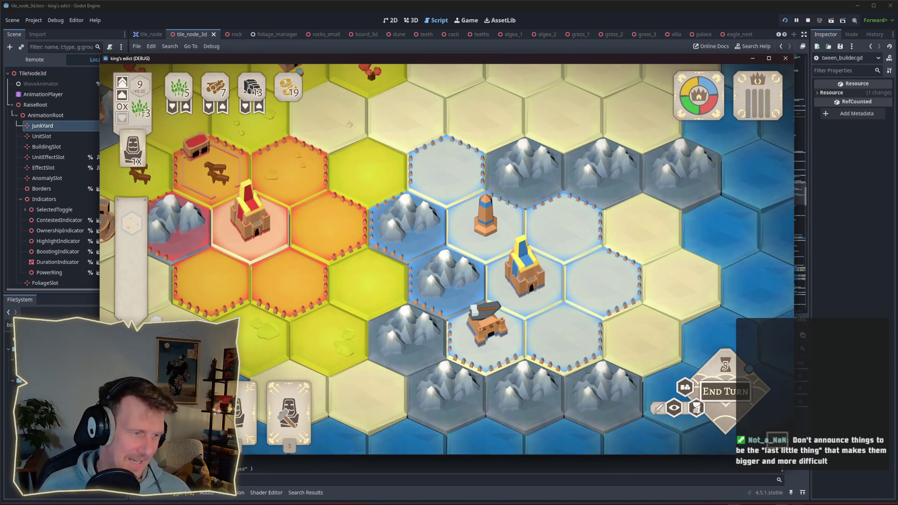
Step: Zoom the board, play the Builder on the light hex, choose a building, and end the turn
scroll(290, 200, "down", 5)
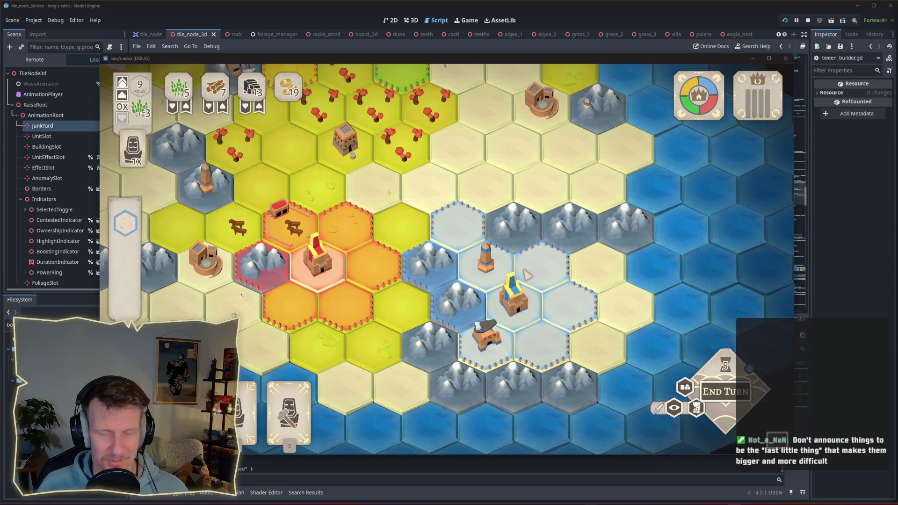
scroll(507, 271, "up", 3)
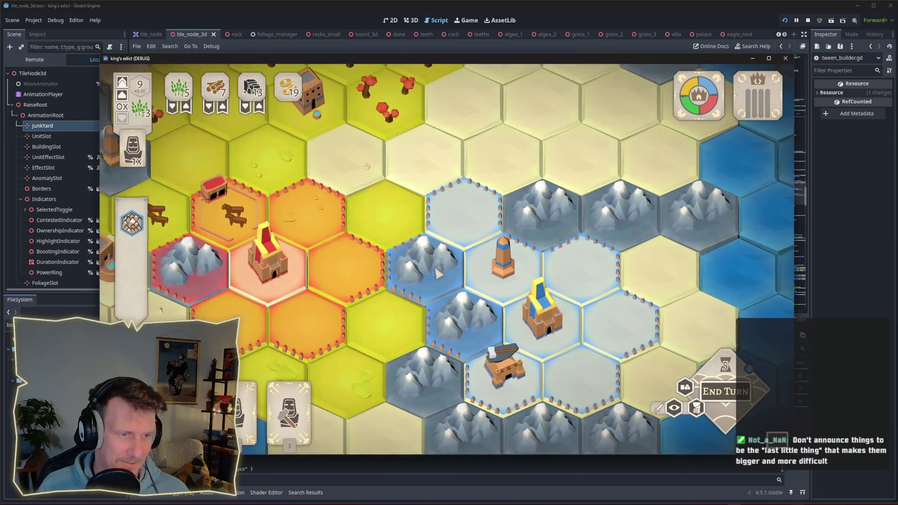
left_click(289, 398)
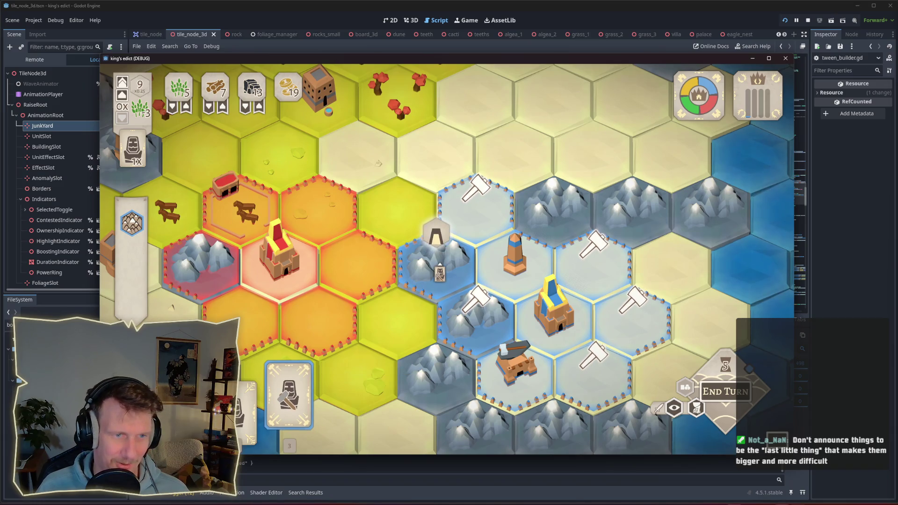
left_click(478, 227)
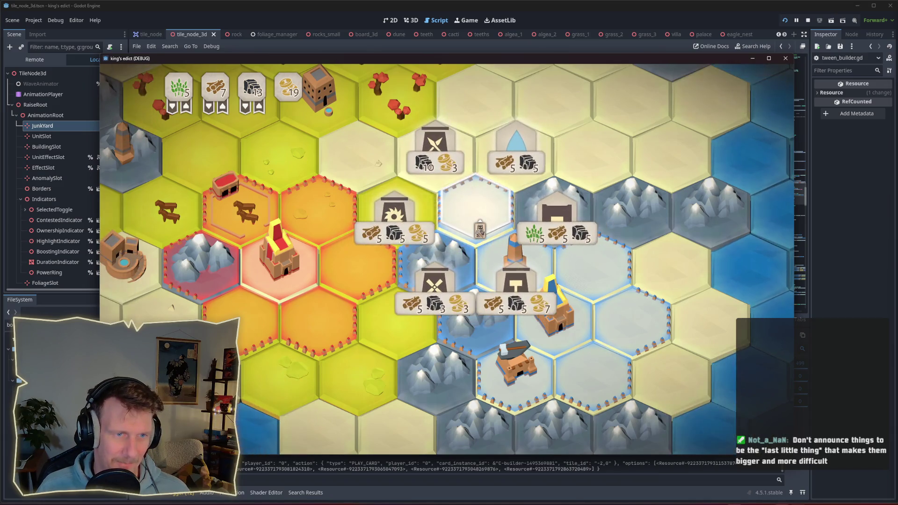
left_click(502, 285)
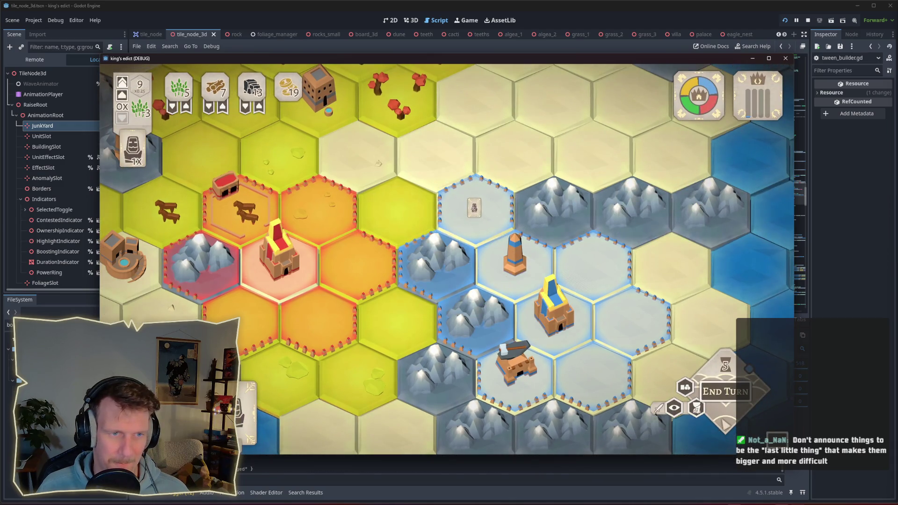
left_click_drag(288, 411, 474, 206)
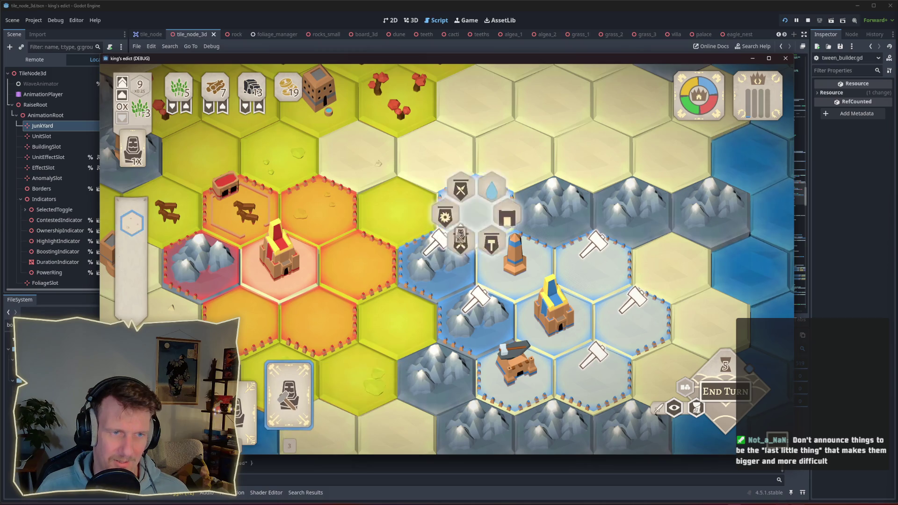
left_click(475, 205)
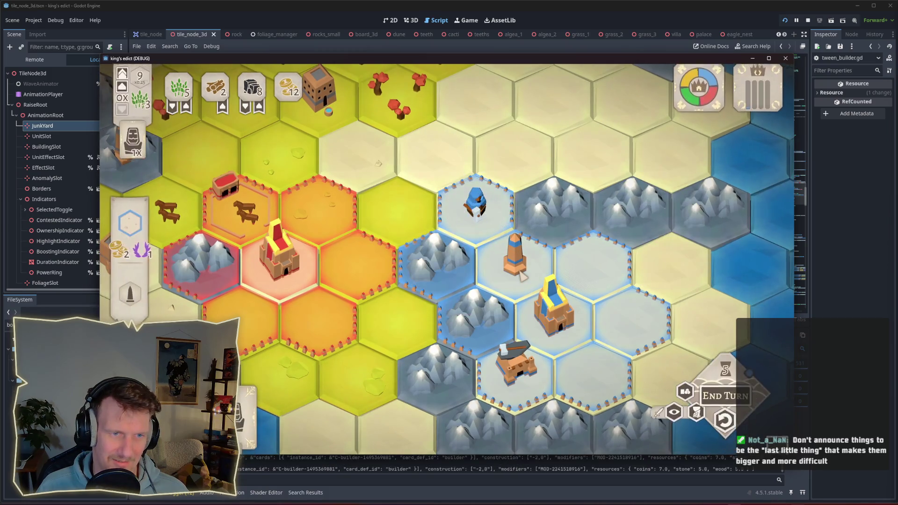
left_click(723, 419)
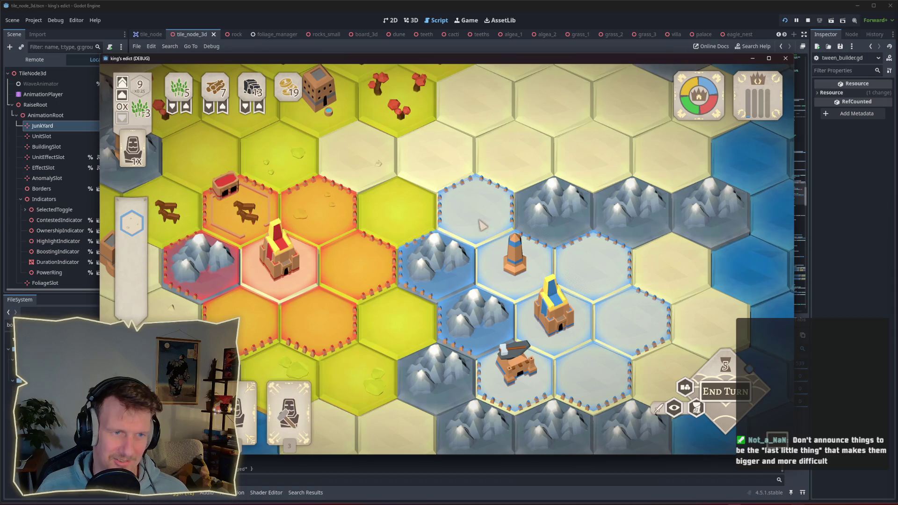
Step: Play the Builder on the light hex again, choose the saw mill, and end the turn to watch the puff
left_click_drag(289, 411, 475, 206)
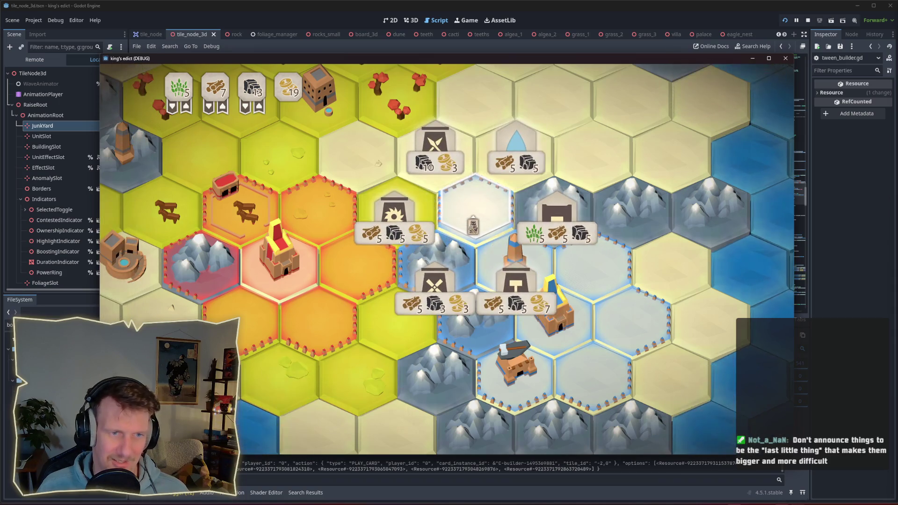
left_click(474, 205)
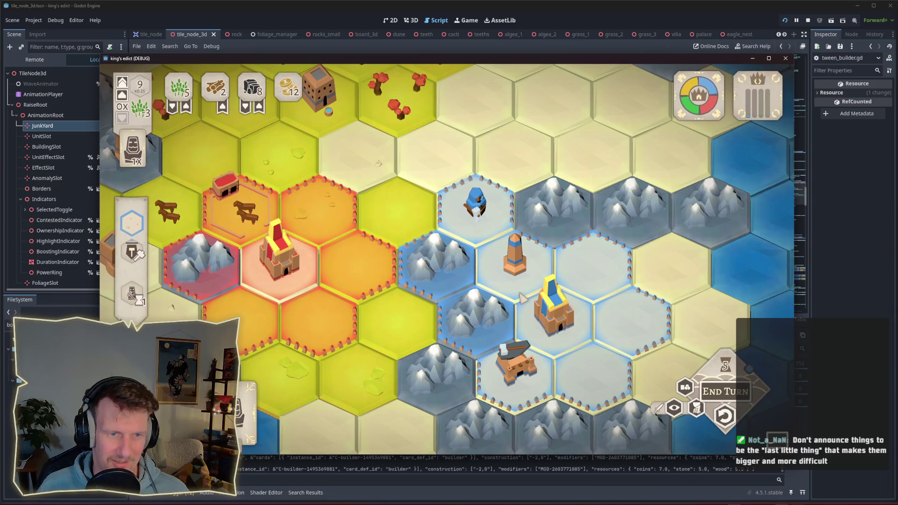
left_click(723, 419)
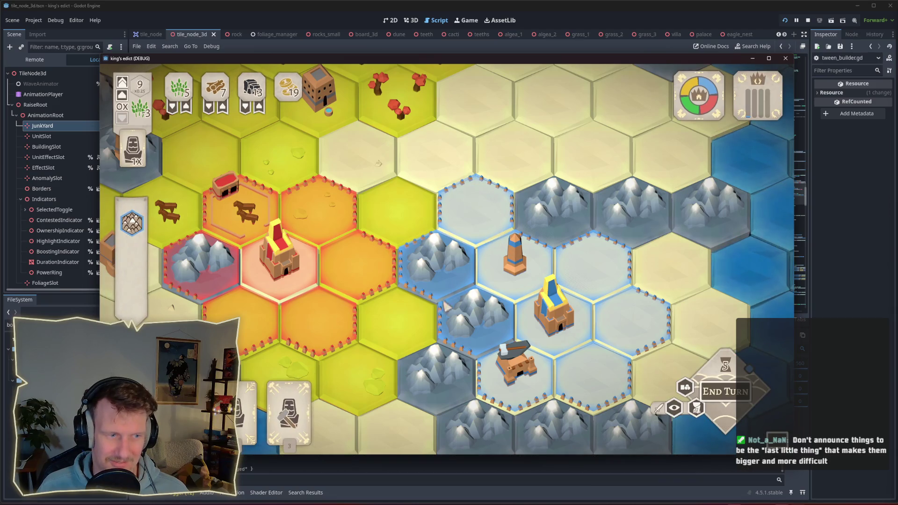
left_click(468, 229)
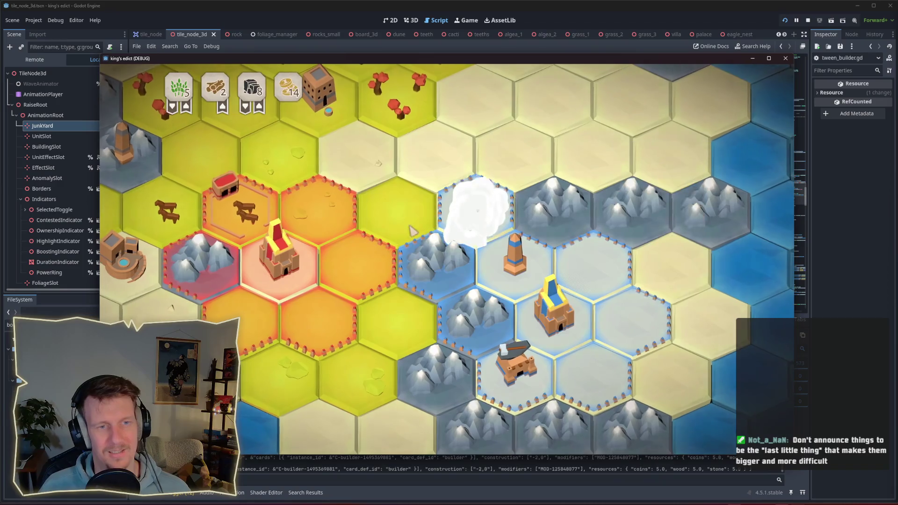
left_click(724, 417)
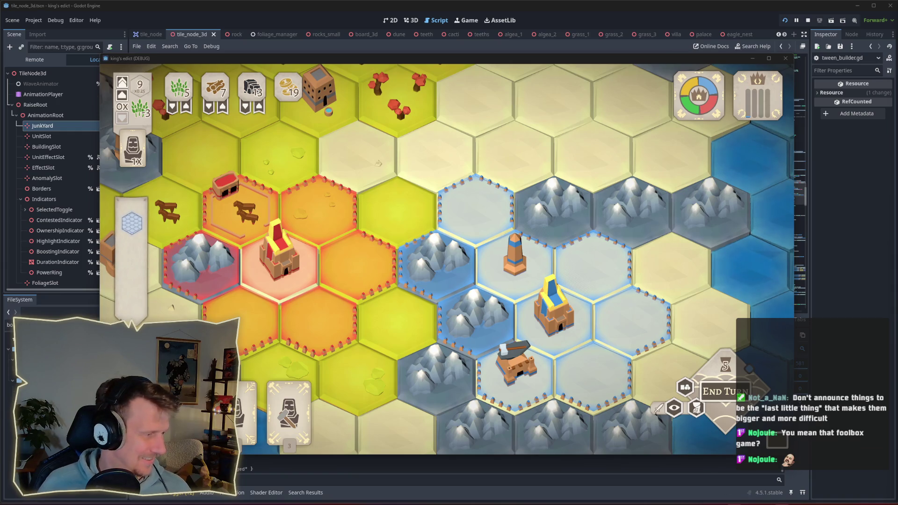
Step: Open the Steam store from the tray, search 'scopec', and open the SCOPECREEP page
right_click(781, 492)
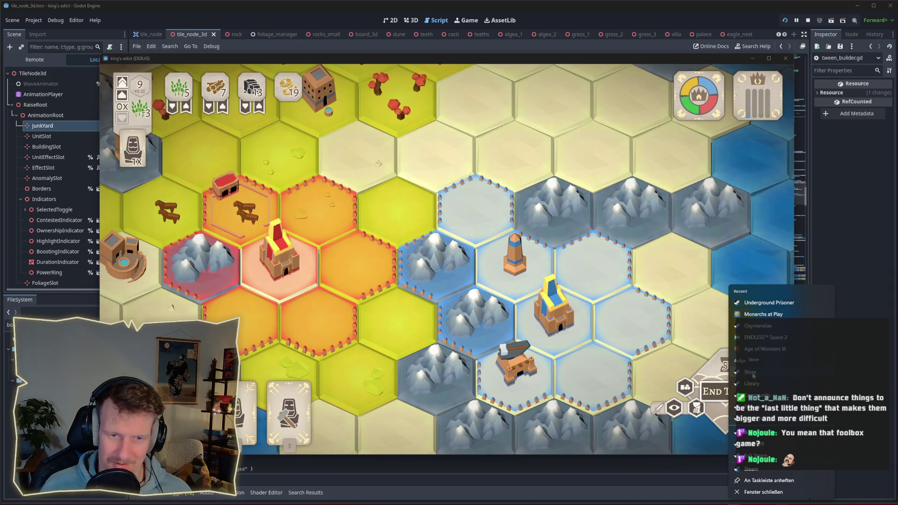
left_click(750, 372)
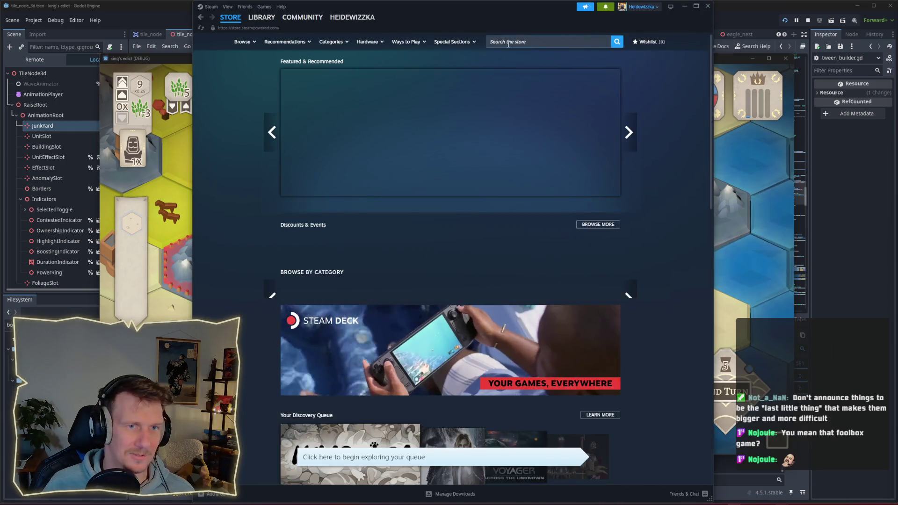
left_click(508, 44)
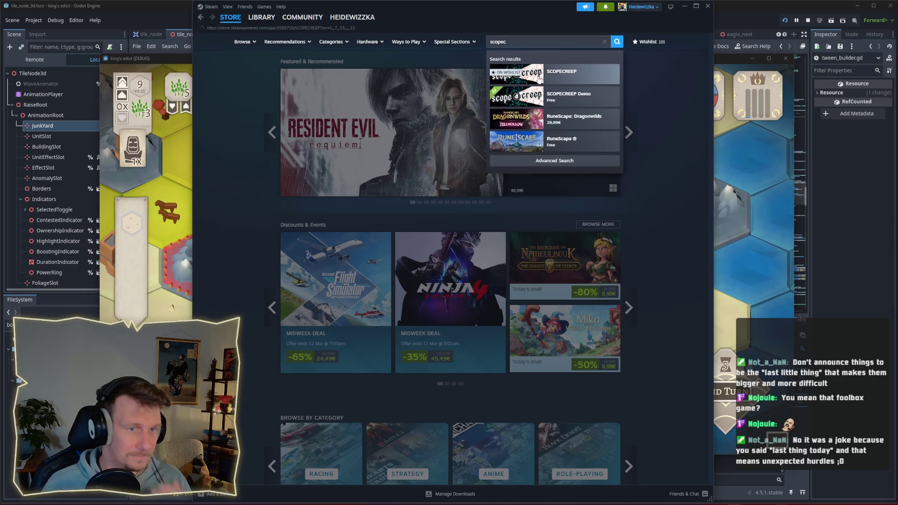
left_click(539, 78)
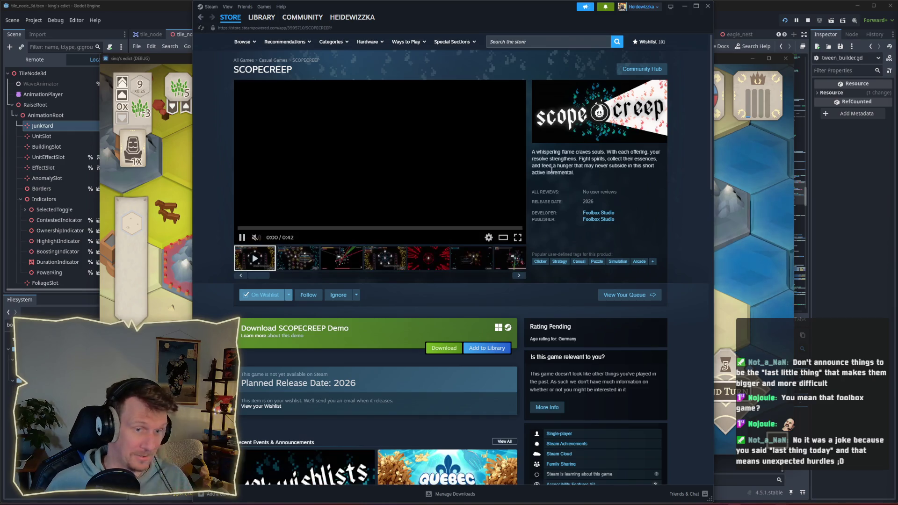
scroll(444, 313, "down", 4)
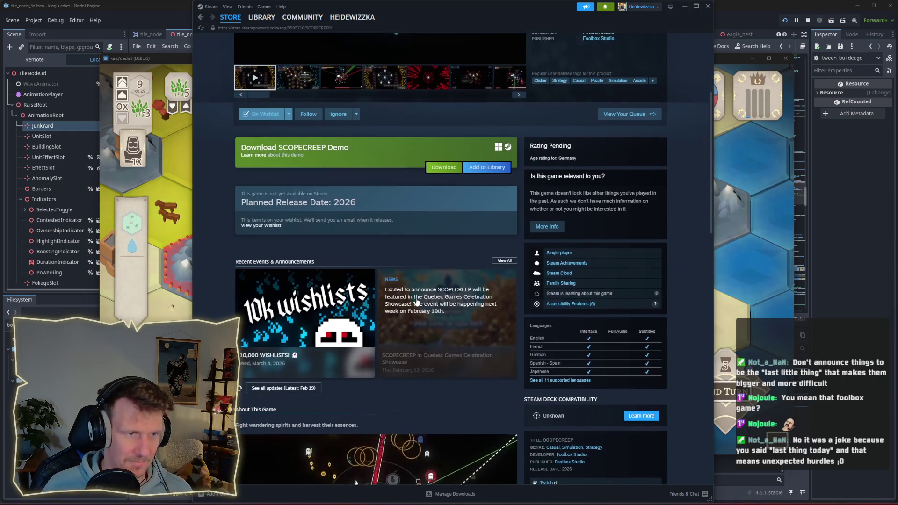
scroll(416, 297, "up", 3)
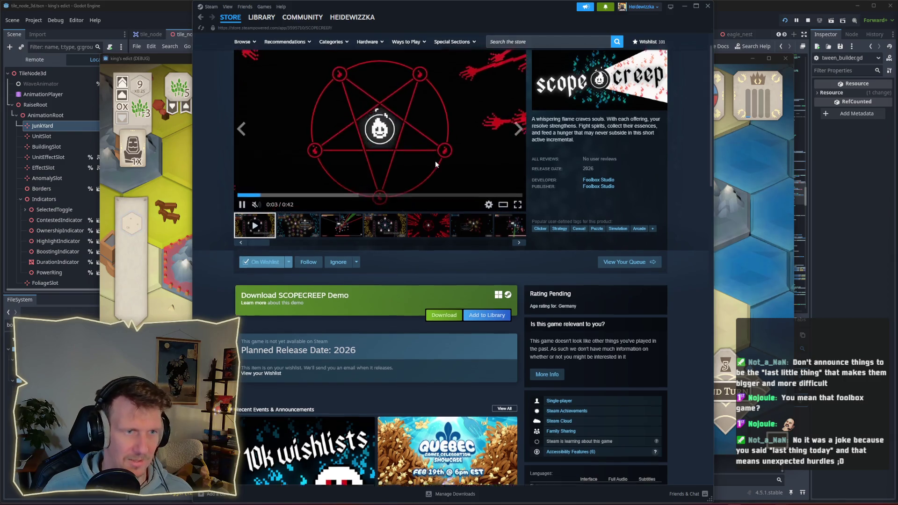
scroll(429, 183, "up", 1)
left_click_drag(506, 24, 550, 29)
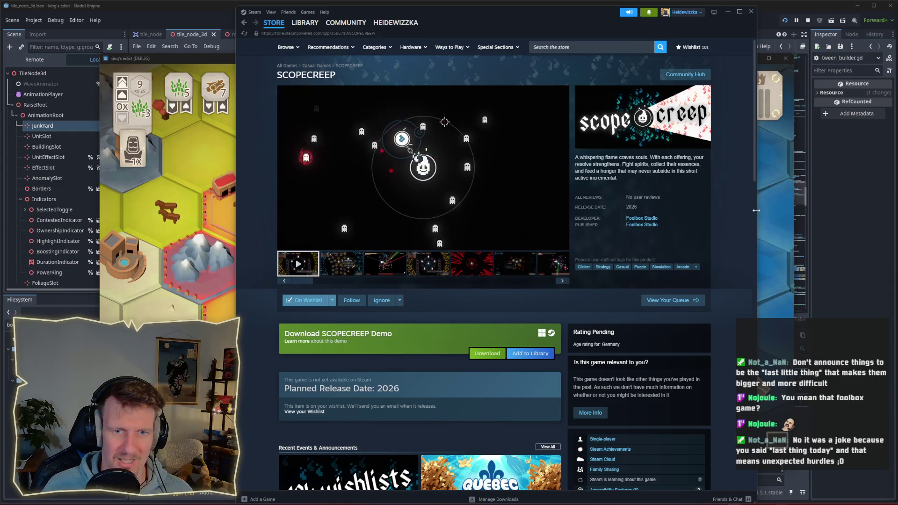
Step: Widen the store window, rewind the trailer, copy the SCOPECREEP page URL, and minimize Steam
left_click_drag(756, 210, 837, 211)
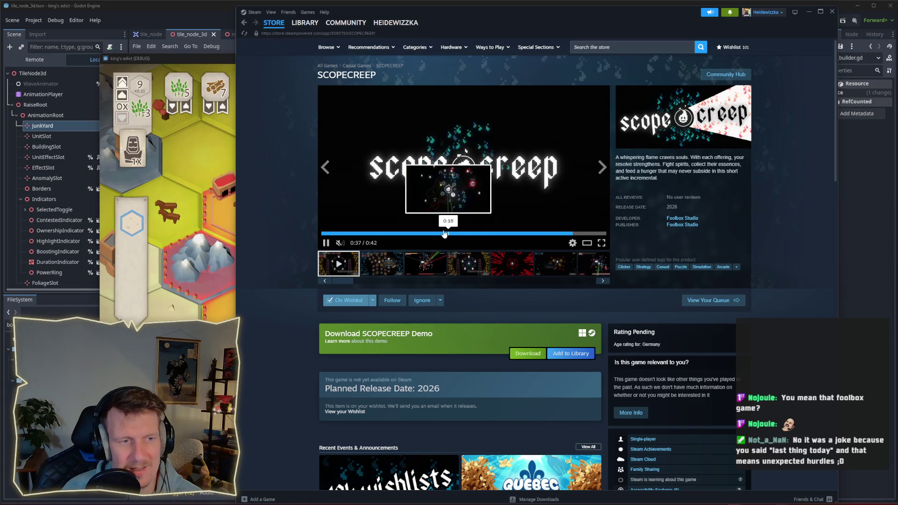
left_click(404, 233)
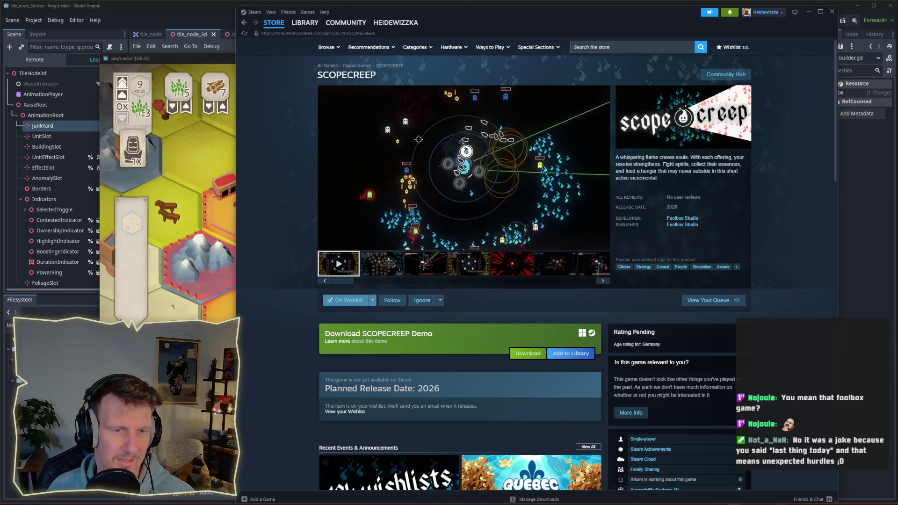
left_click(373, 35)
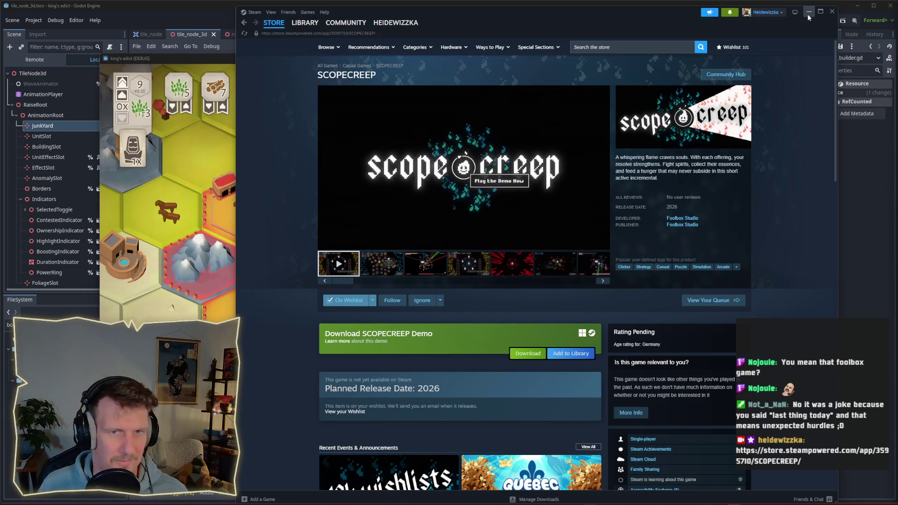
left_click(809, 17)
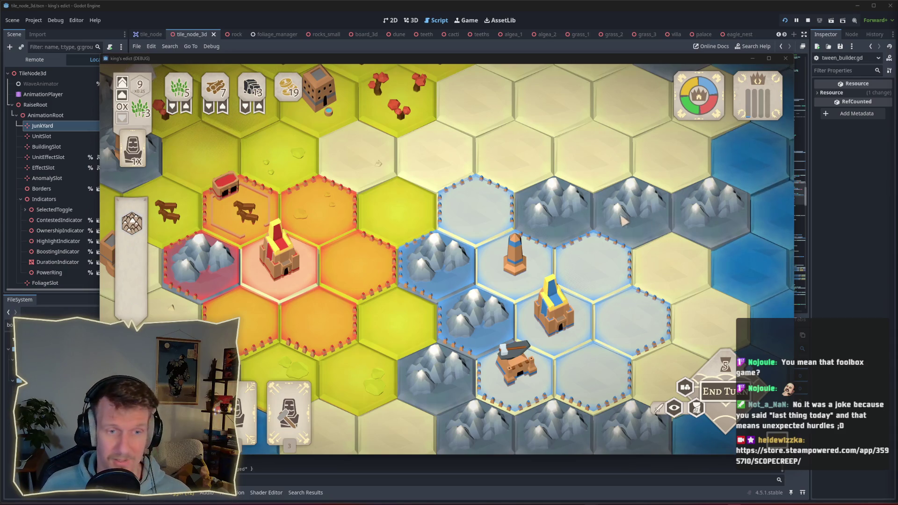
Step: Ready the builder card with key 2, place a worker on a hex, then close the game to stop debugging
left_click(577, 234)
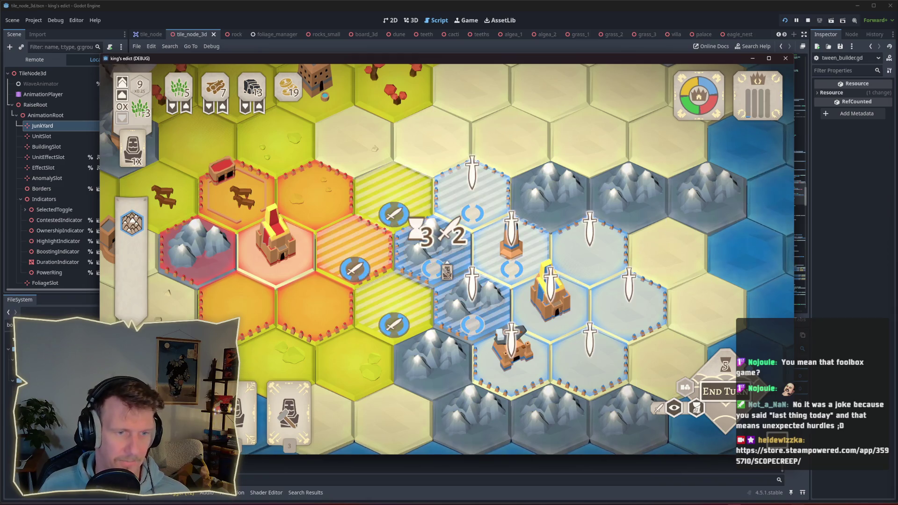
key("2")
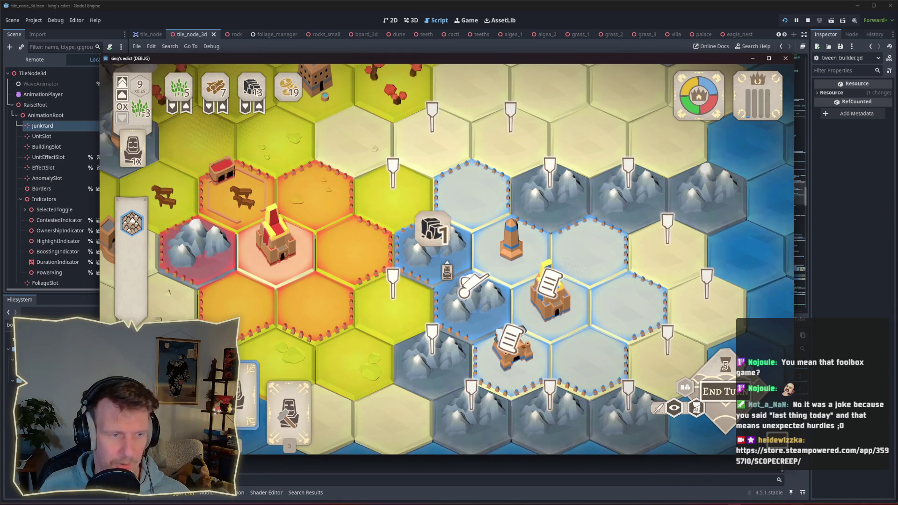
left_click(430, 227)
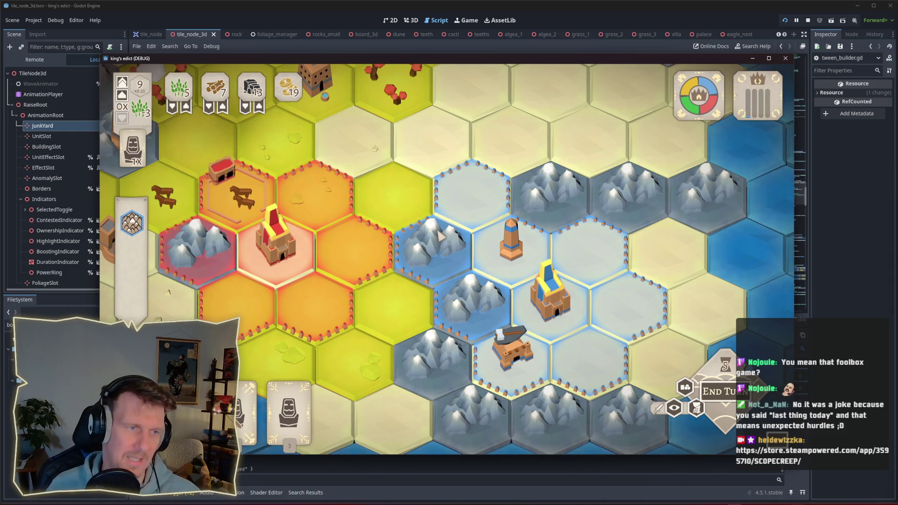
scroll(442, 241, "down", 2)
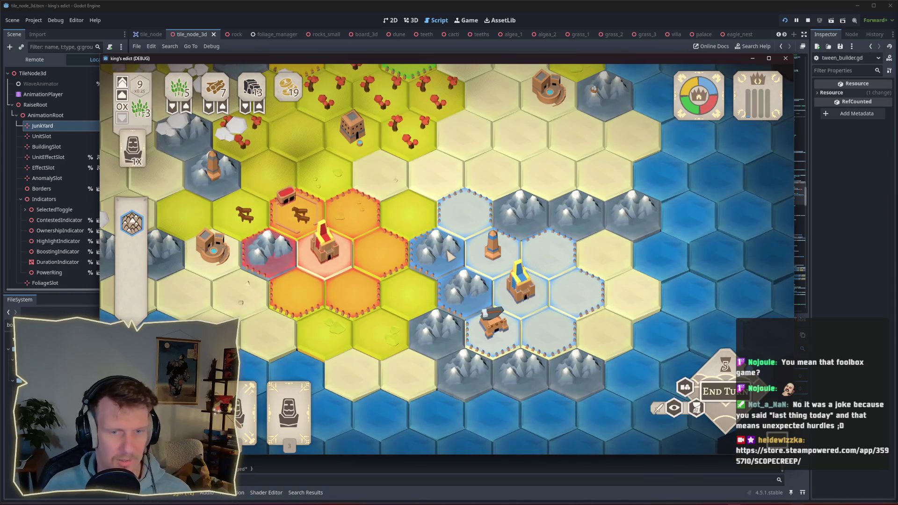
left_click(808, 20)
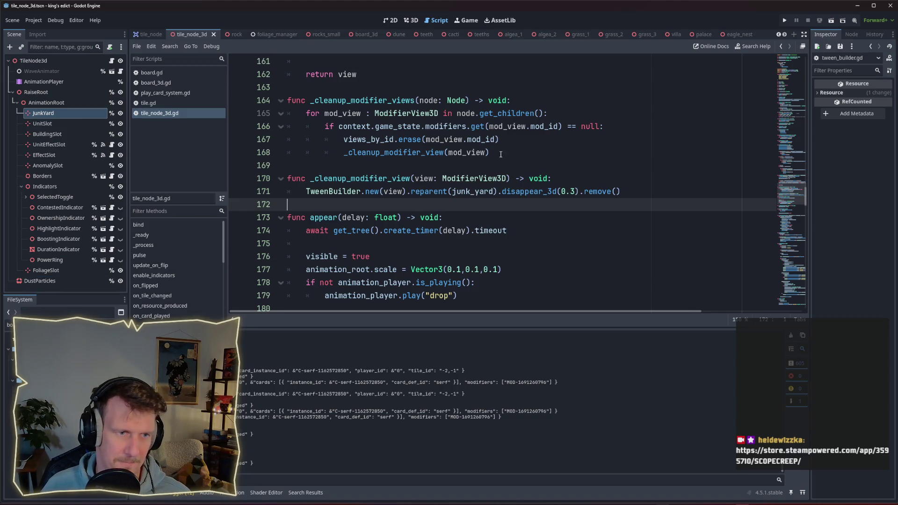
Step: In _cleanup_modifier_view, add a new line after line 171 and enter TweenBuilder via autocomplete
left_click(421, 153, "ctrl")
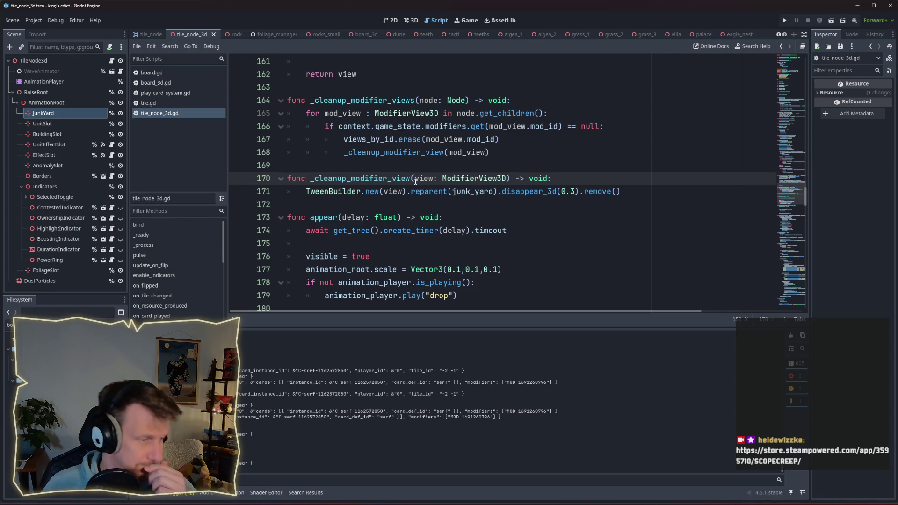
left_click(625, 193)
key("Return")
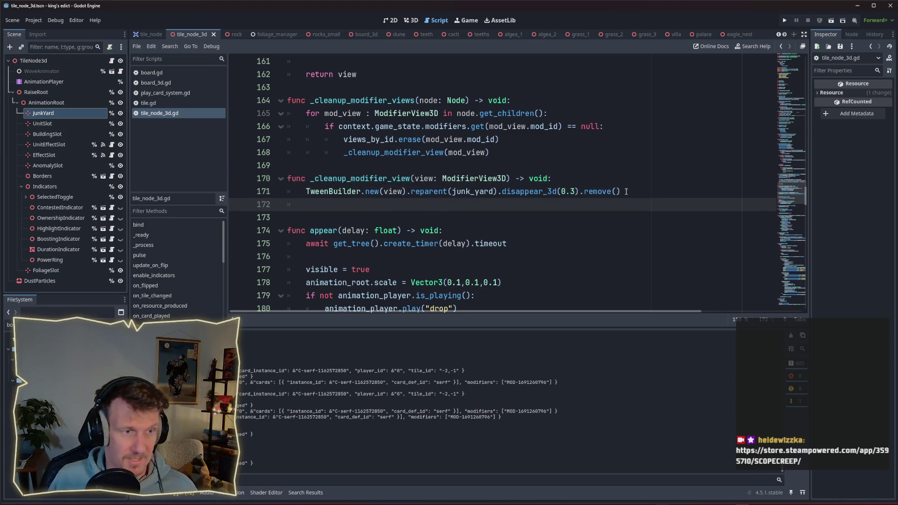
type("Te")
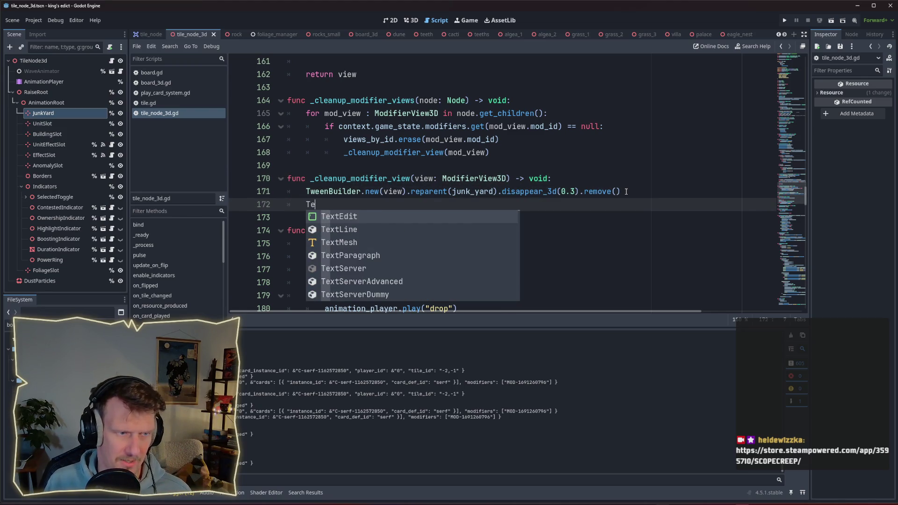
key("BackSpace")
type("ween")
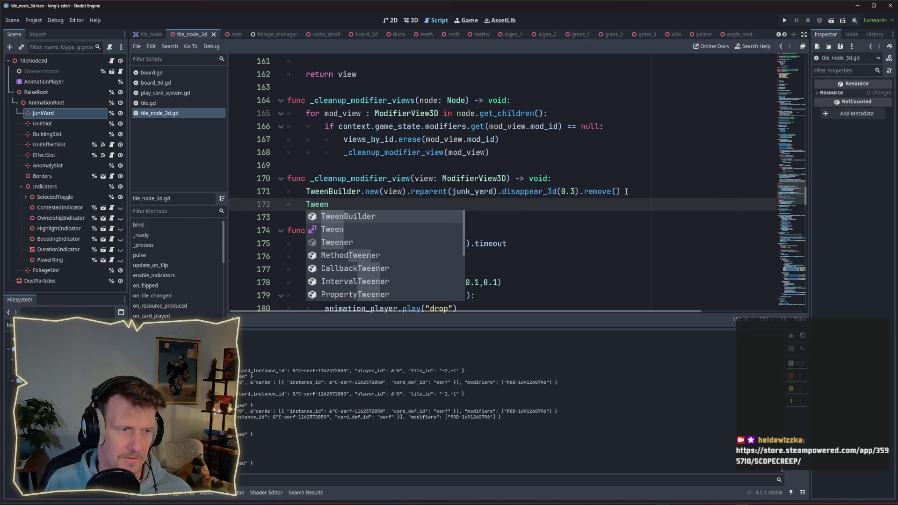
type("Bu")
key("Return")
Step: Complete the call as TweenBuilder.new(junk_yard) and add a dot to chain a method
type(".n")
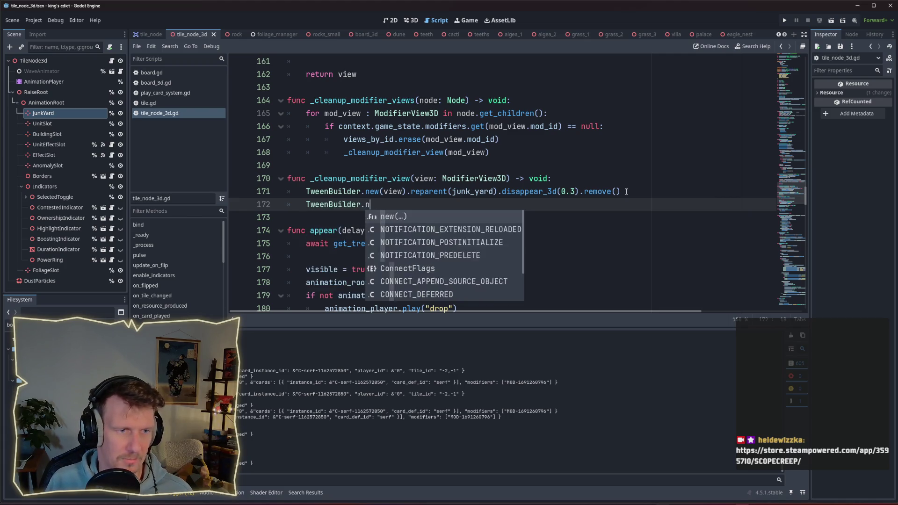
type("ew")
type("(")
key("BackSpace")
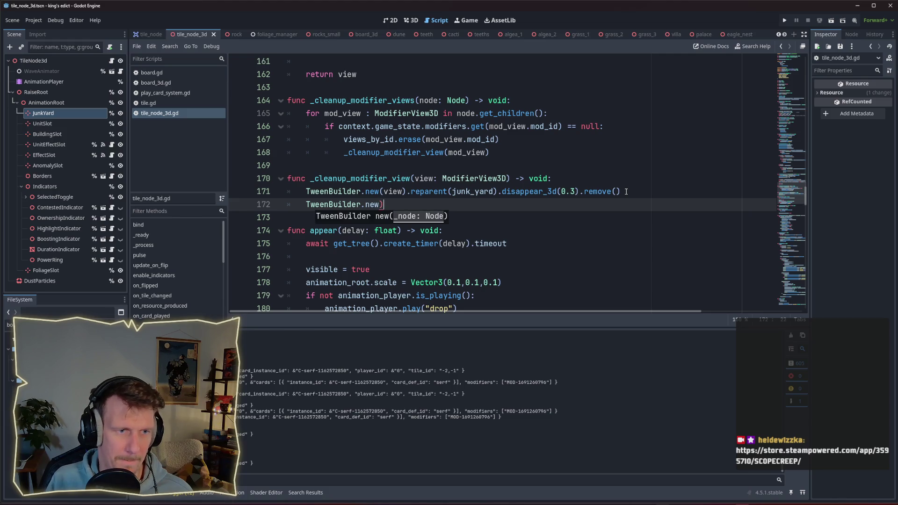
key("BackSpace")
type("(")
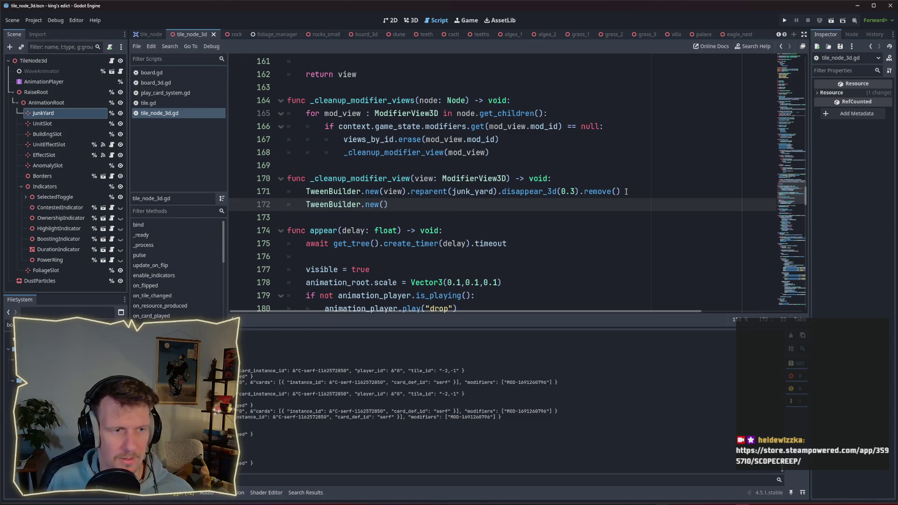
key("ctrl+space")
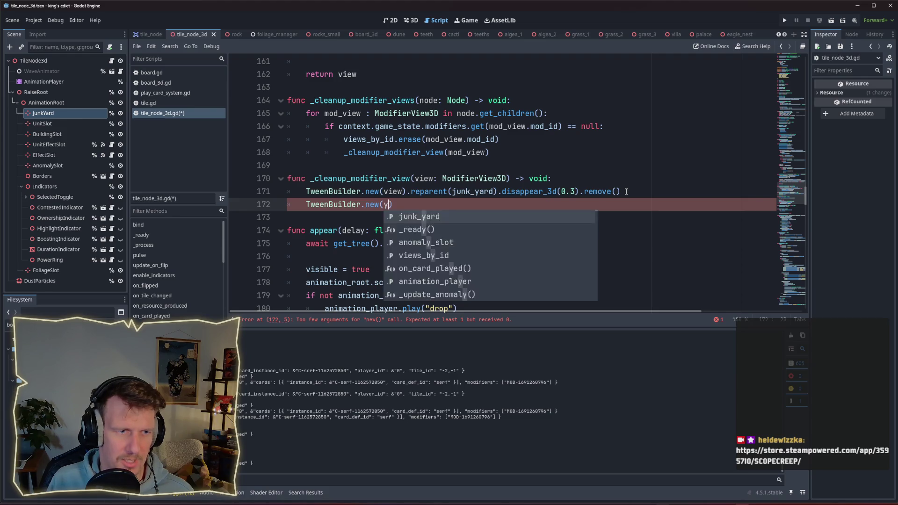
type("junk")
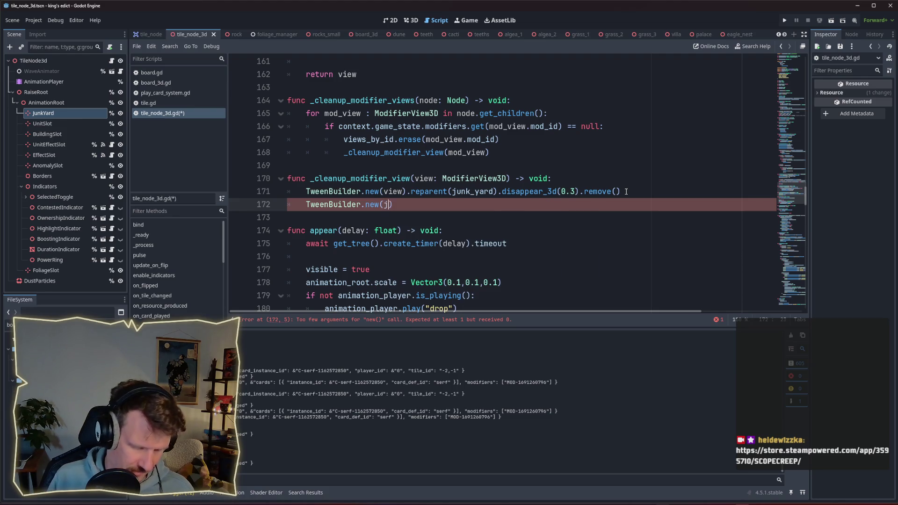
key("Return")
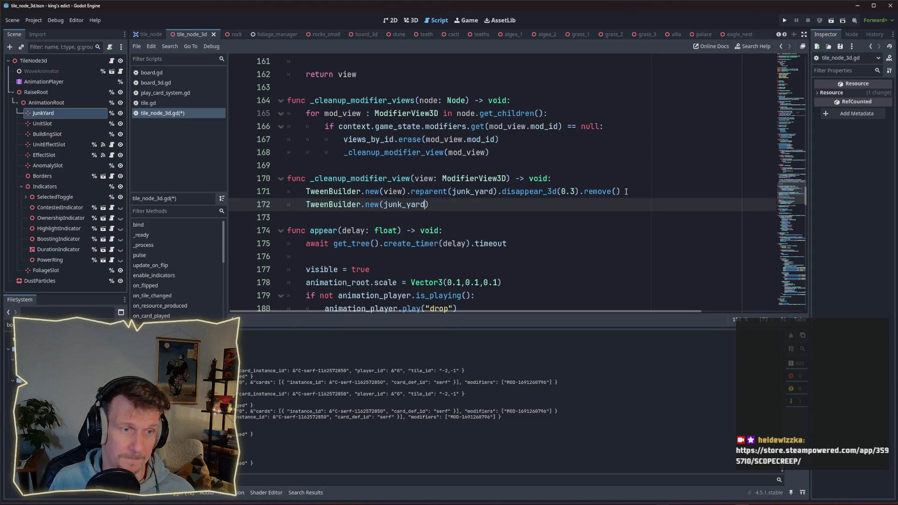
key("End")
type(".")
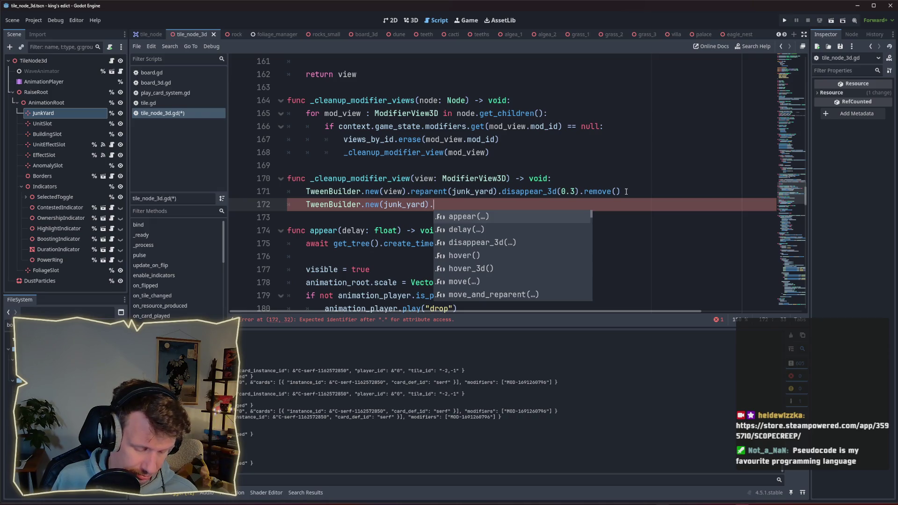
Step: Chain disappear_particles() onto the junk_yard TweenBuilder call on line 172
type("dis")
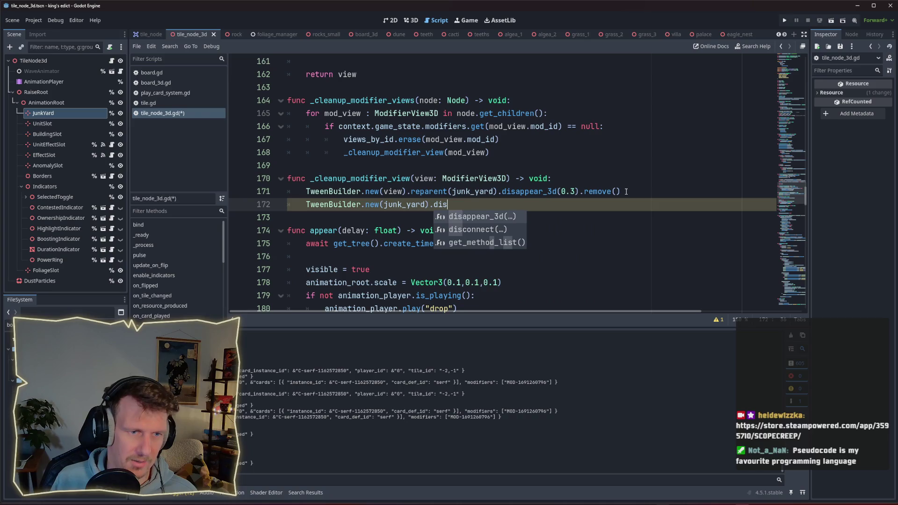
key("BackSpace")
key("BackSpace")
key("BackSpace")
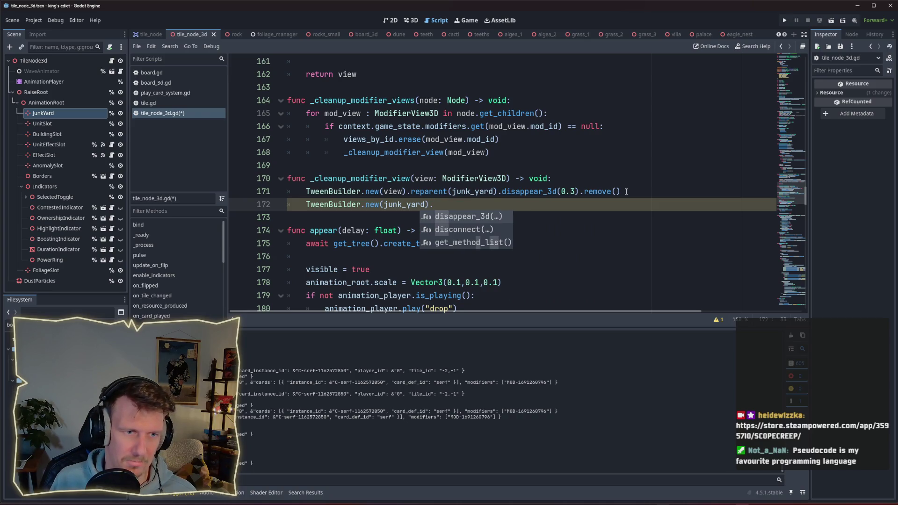
type("part")
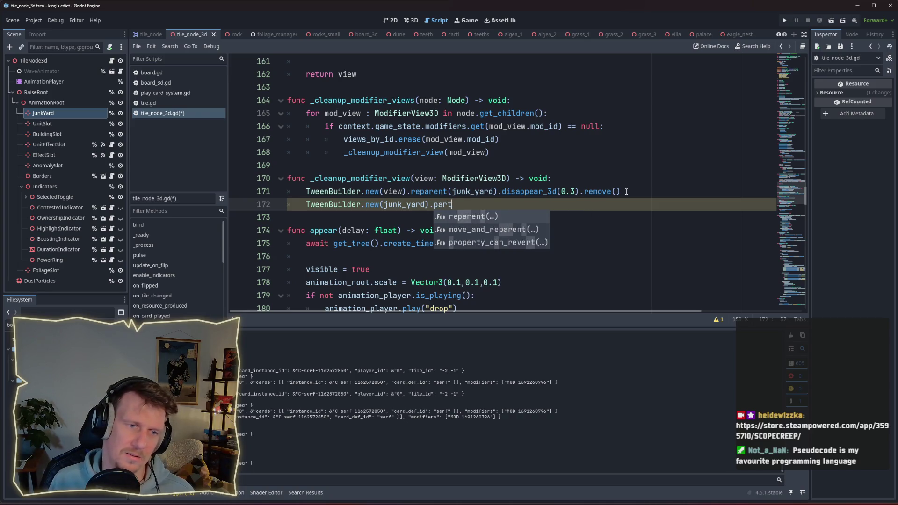
key("Escape")
key("BackSpace")
key("BackSpace")
key("BackSpace")
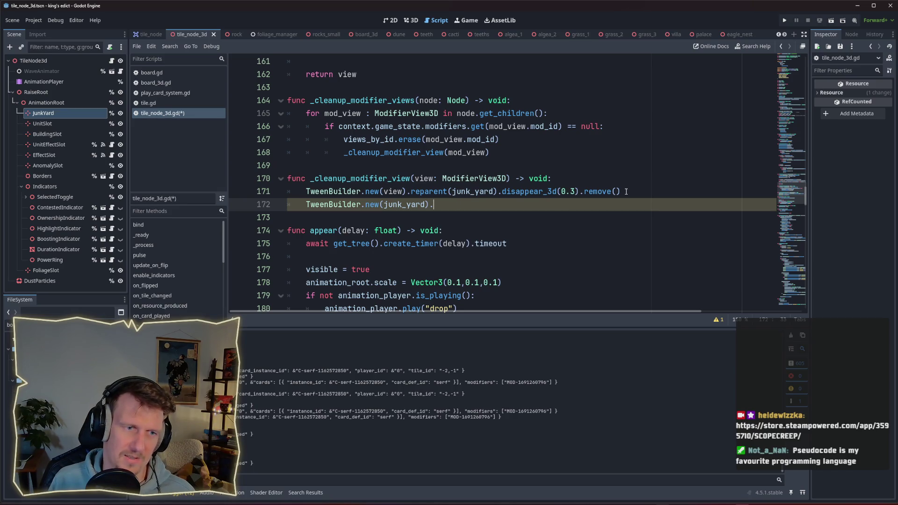
type("p")
key("BackSpace")
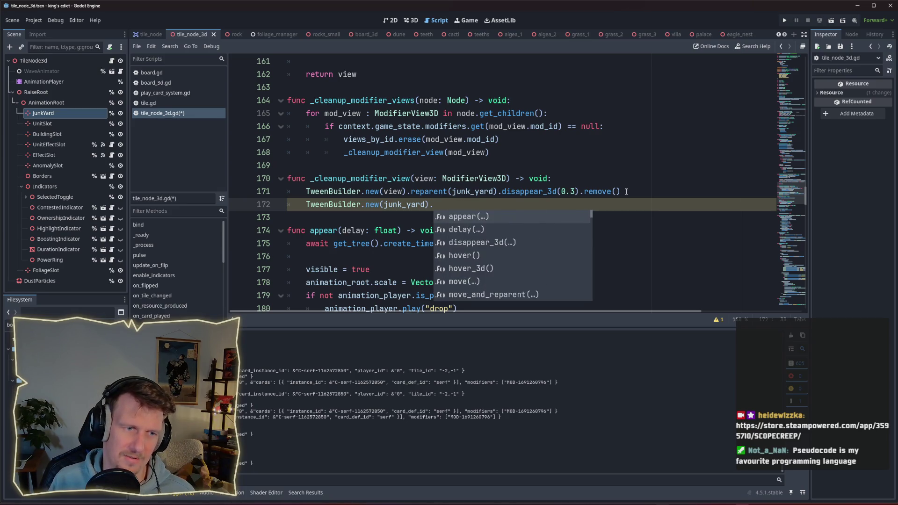
type("par")
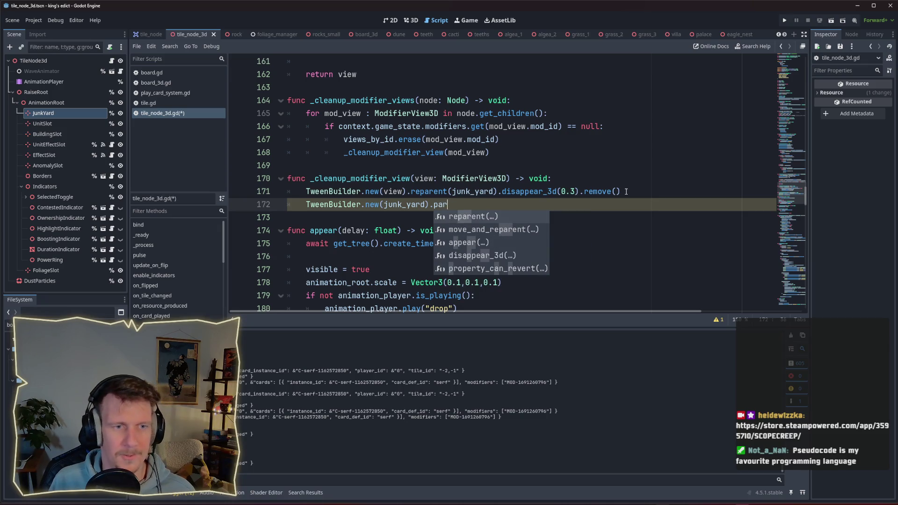
type("ticles")
key("ctrl+Left")
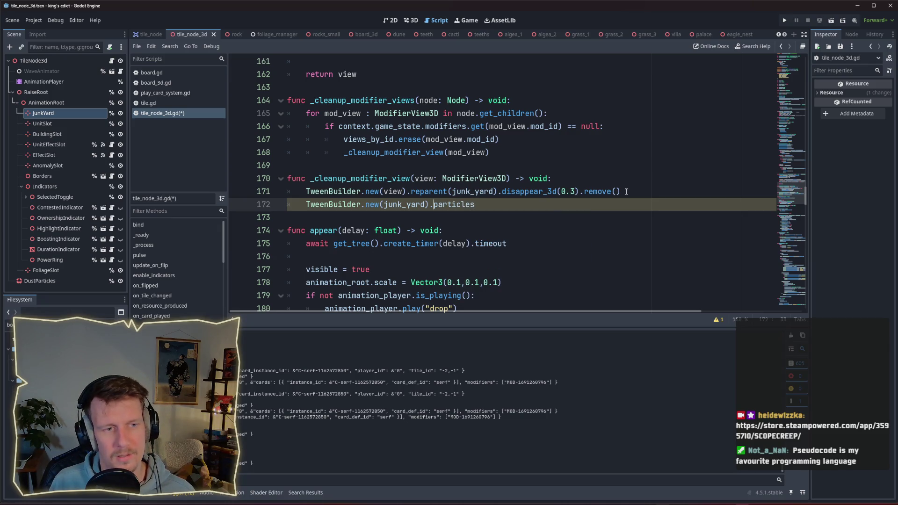
type("de")
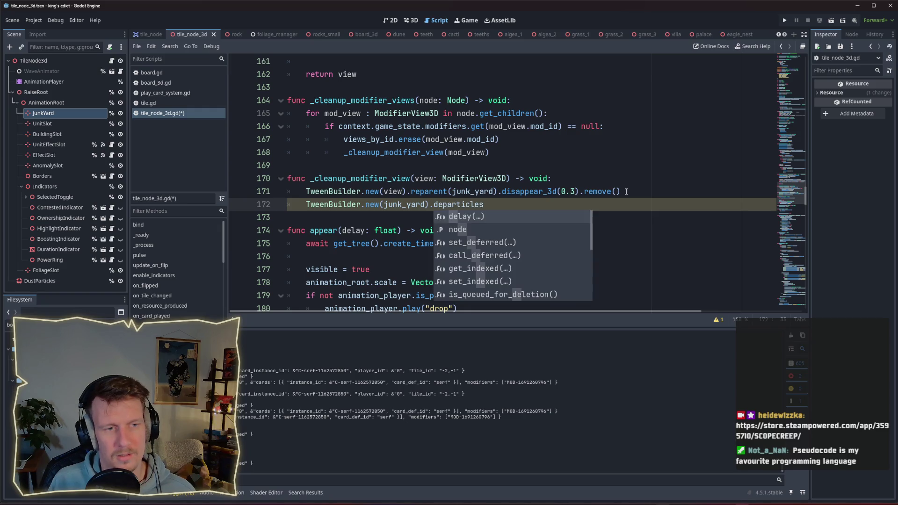
key("BackSpace")
type("isabp")
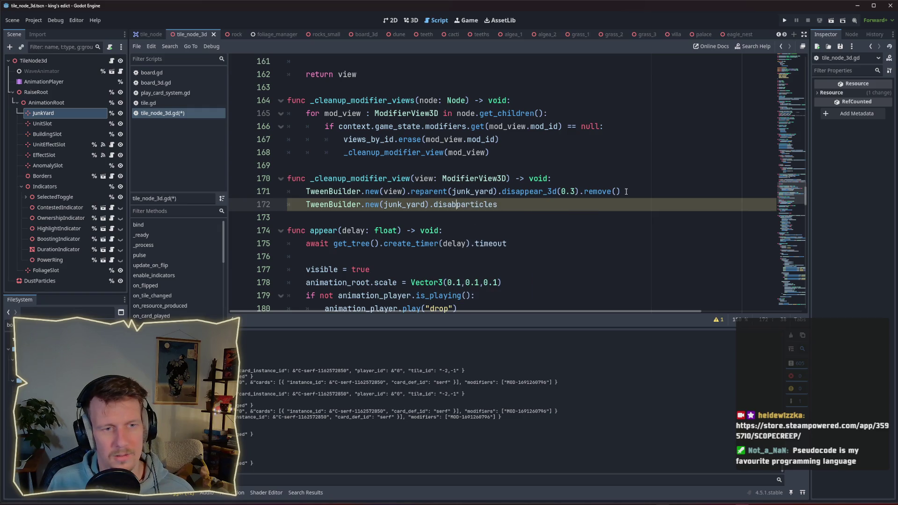
key("BackSpace")
key("BackSpace")
type("ppear")
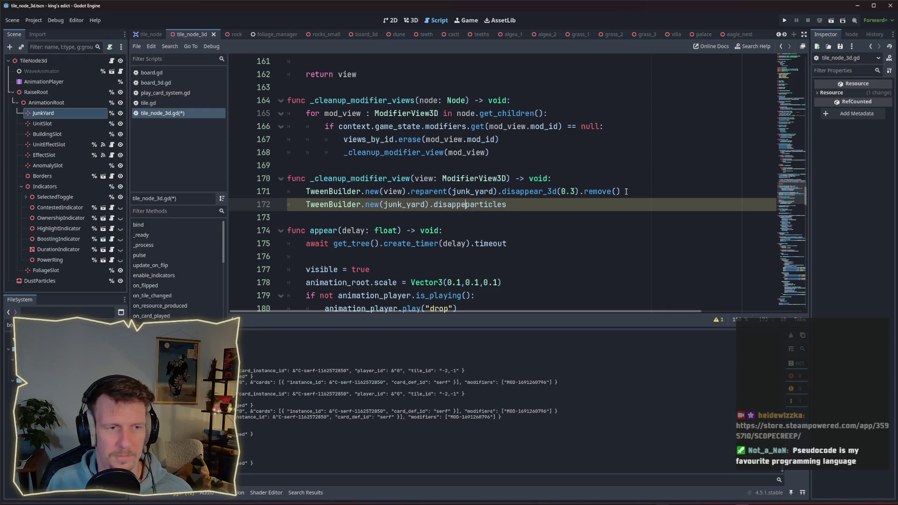
type("_")
key("End")
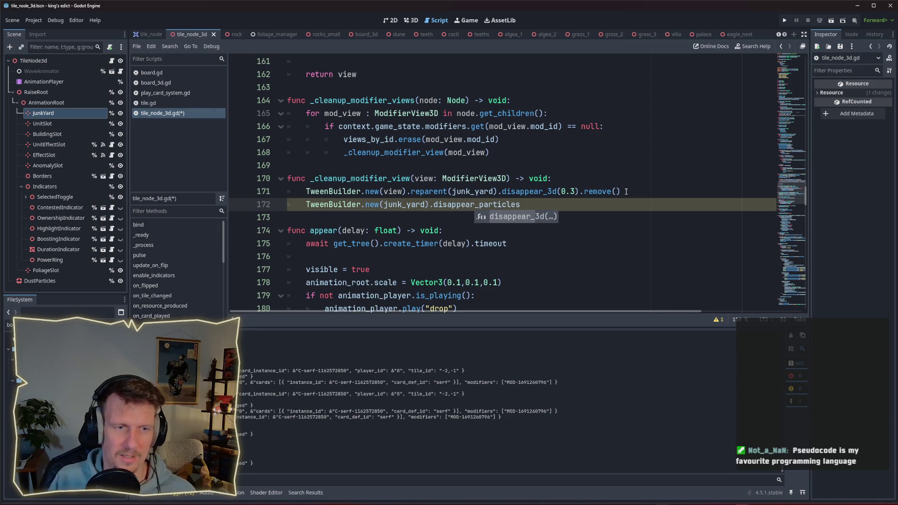
type("()")
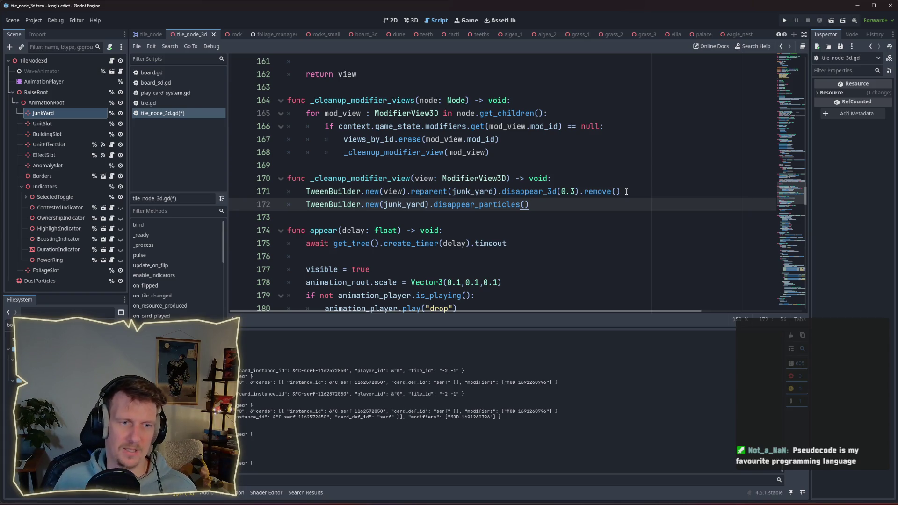
Step: Pass view.global_position as the disappear_particles argument
key("Left")
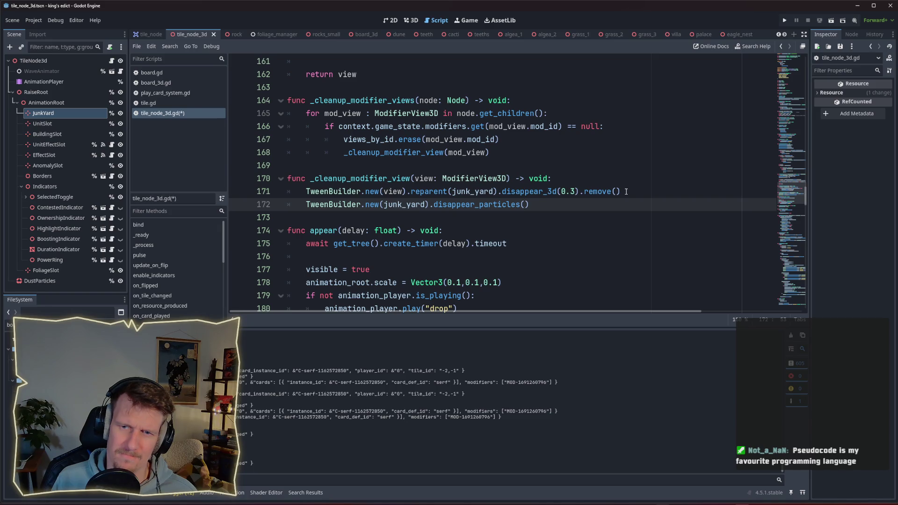
type("vu")
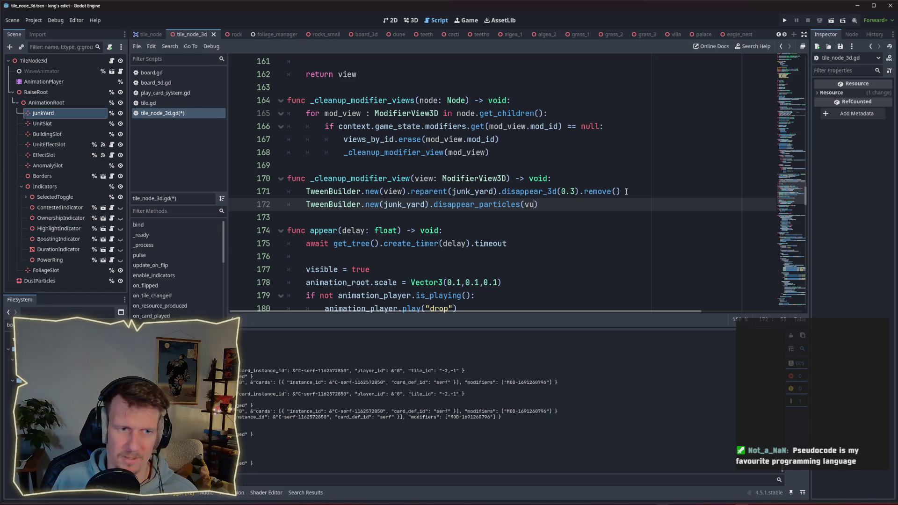
key("BackSpace")
key("BackSpace")
type("view.")
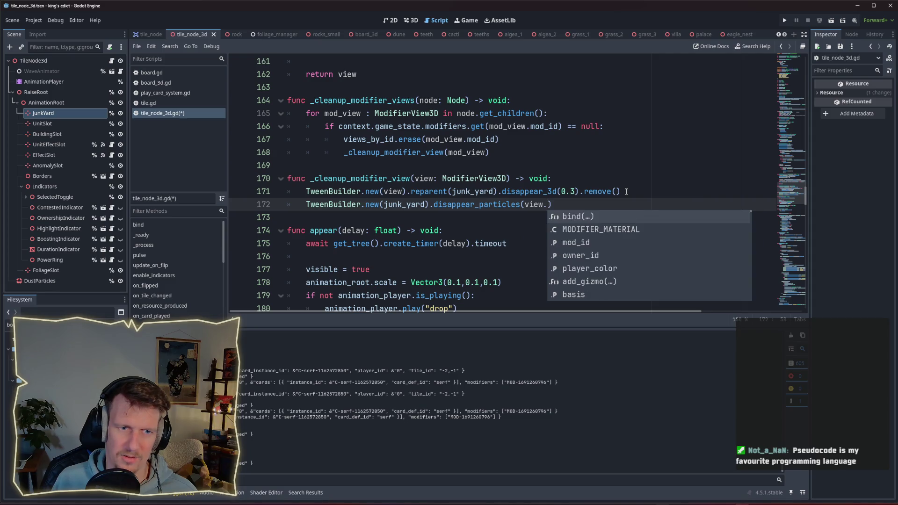
type("gl")
key("Down")
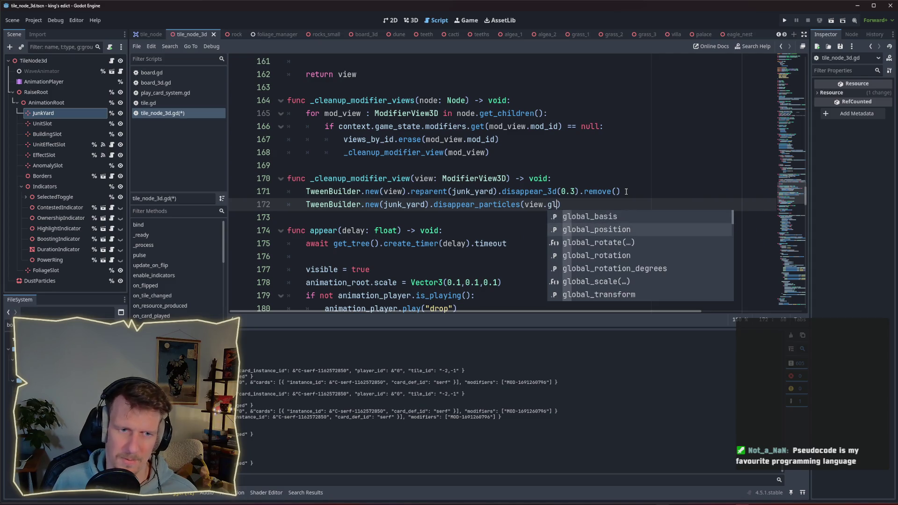
key("Return")
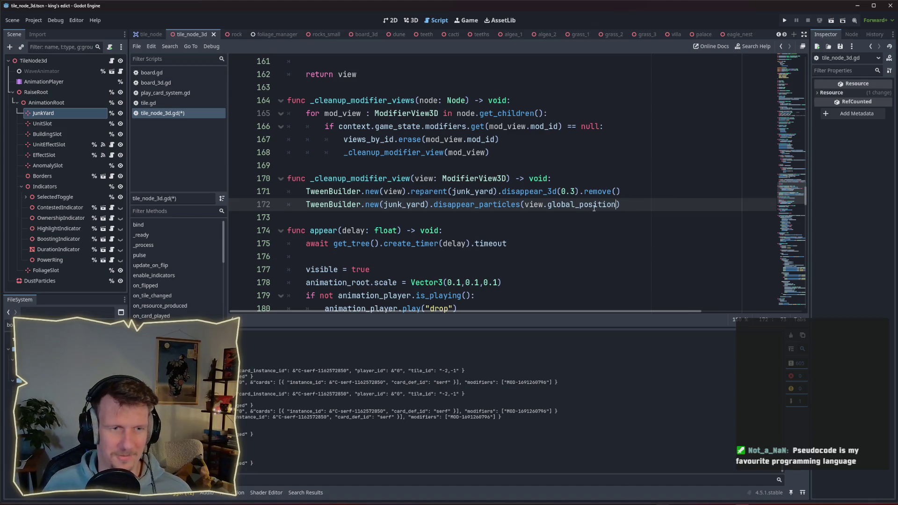
Step: Select the disappear_particles(view.global_position) text, then open tween_builder.gd from TweenBuilder
mouse_move(620, 205)
left_mouse_down()
mouse_move(290, 205)
mouse_move(306, 206)
left_mouse_up()
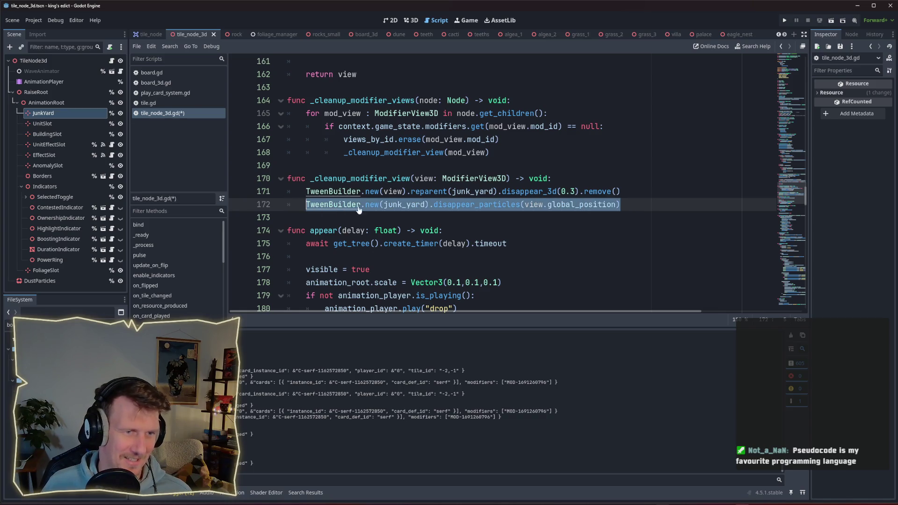
left_click(471, 212)
mouse_move(621, 206)
left_mouse_down()
mouse_move(307, 206)
mouse_move(317, 211)
left_mouse_up()
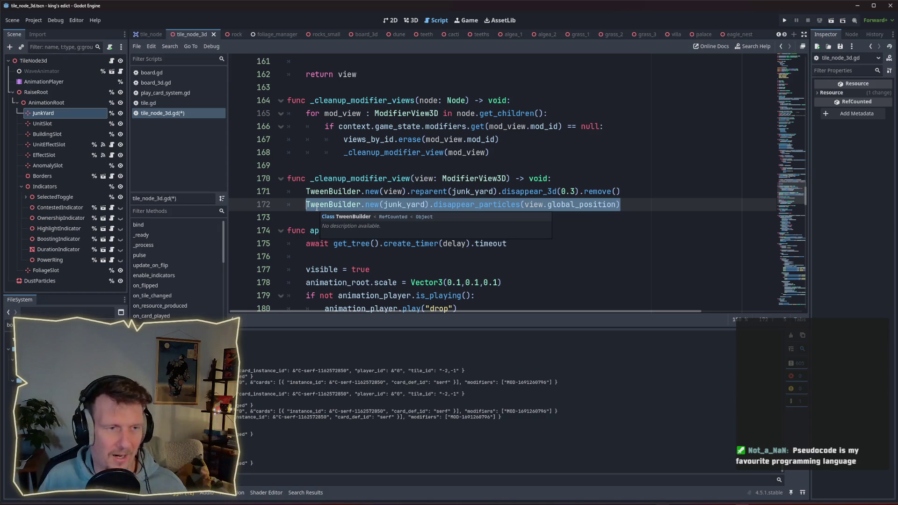
left_click(622, 208)
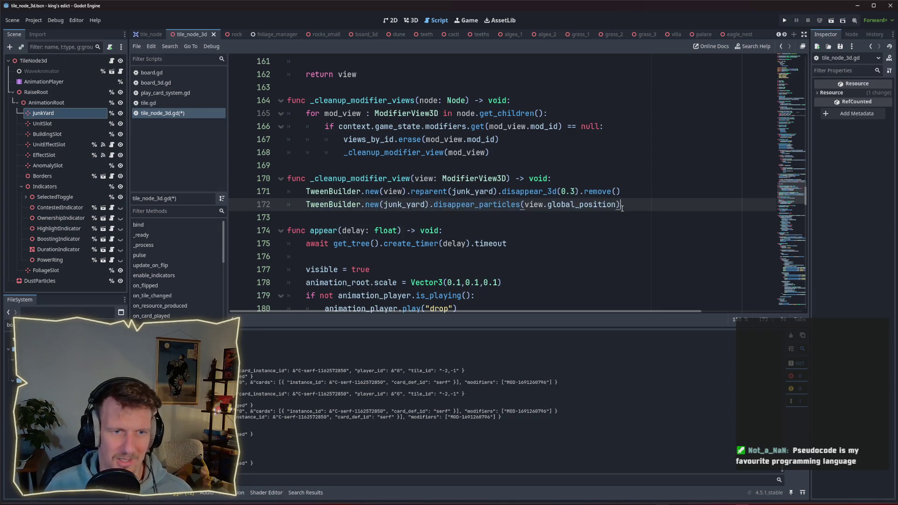
left_click_drag(621, 206, 434, 205)
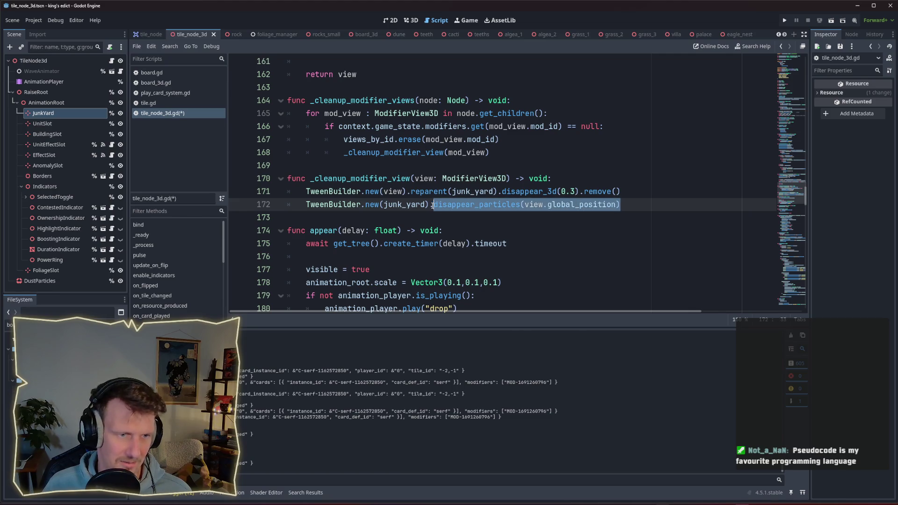
double_click(461, 205)
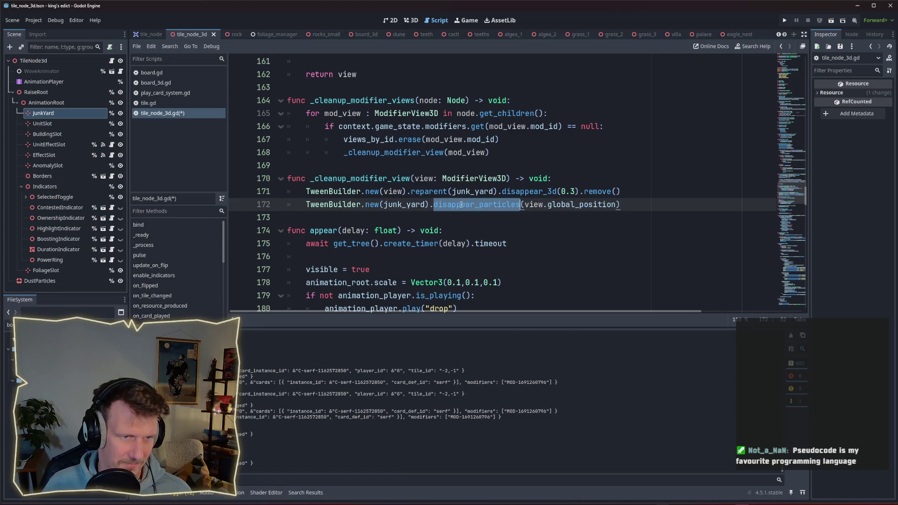
left_click_drag(623, 204, 434, 204)
key("ctrl+c")
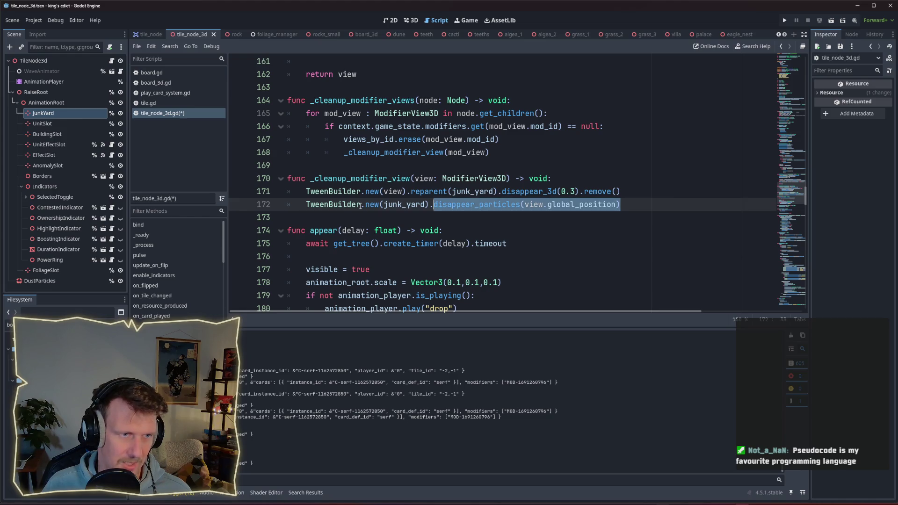
left_click(360, 206, "ctrl")
scroll(375, 243, "down", 4)
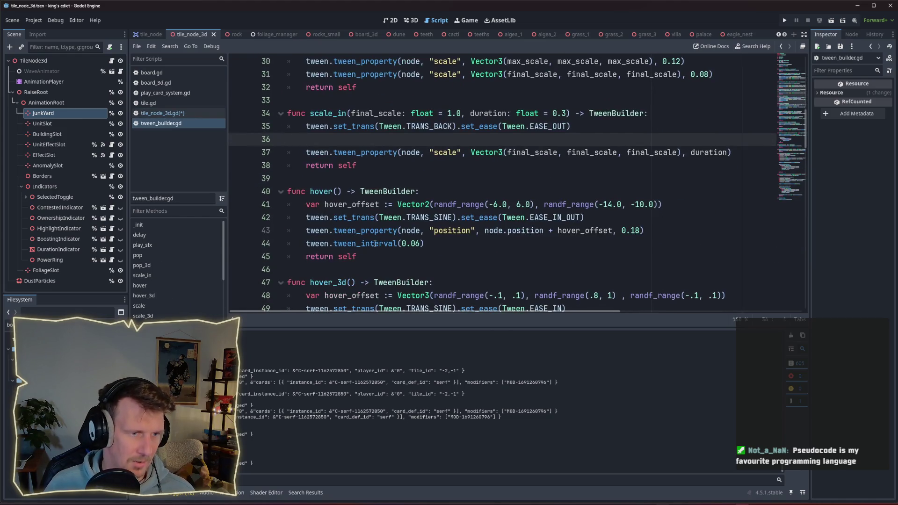
Step: Below scale_in, declare func disappear_particles(view.global_position) -> TweenBuilder: from the pasted call
left_click(314, 177)
key("Return")
key("Return")
key("Up")
type("fu")
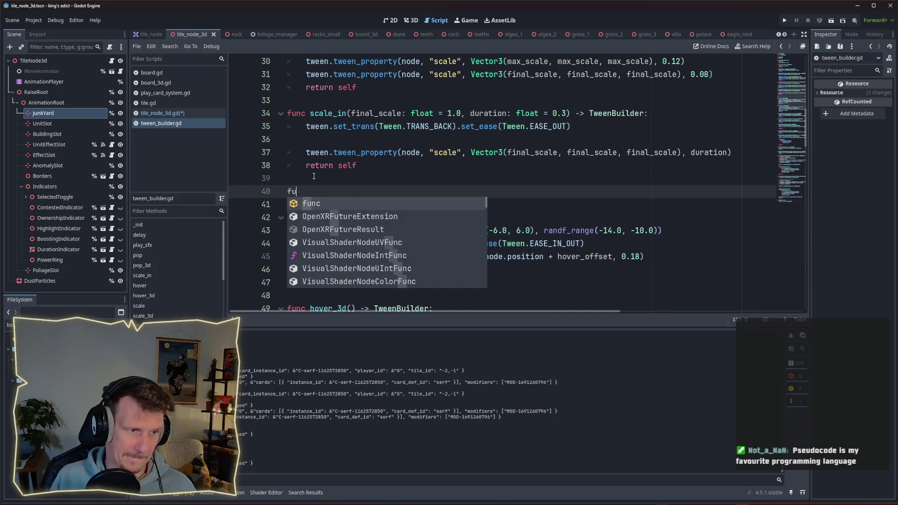
type("nc")
key("ctrl+v")
type("-> Twee")
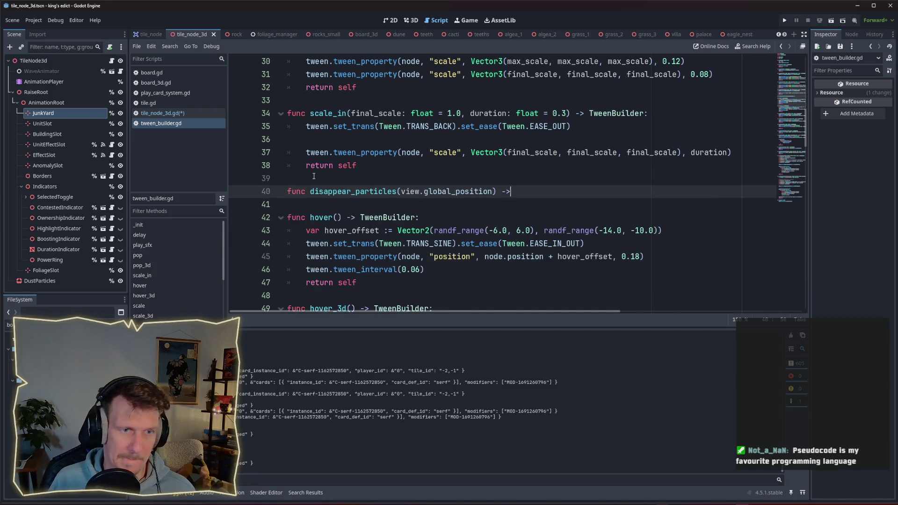
type("nBuilder")
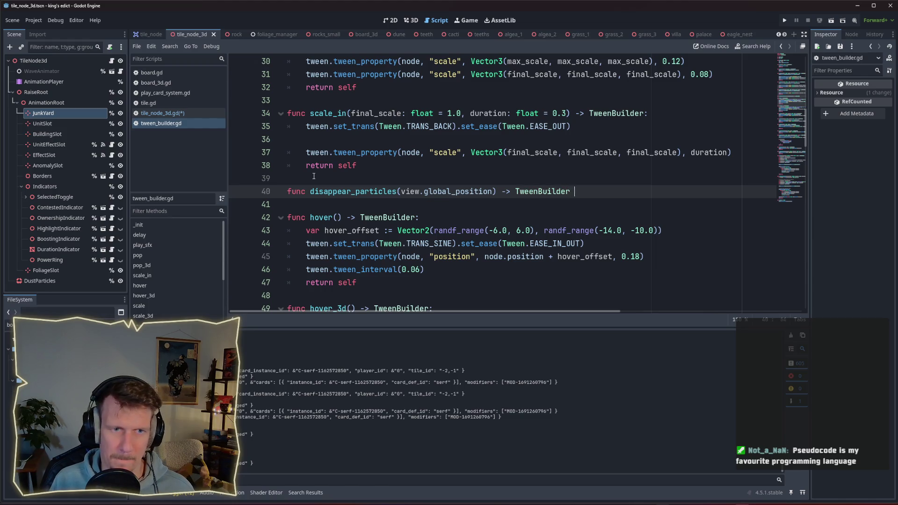
key("BackSpace")
type(":")
Step: Give disappear_particles a return self body
key("Return")
type("pas")
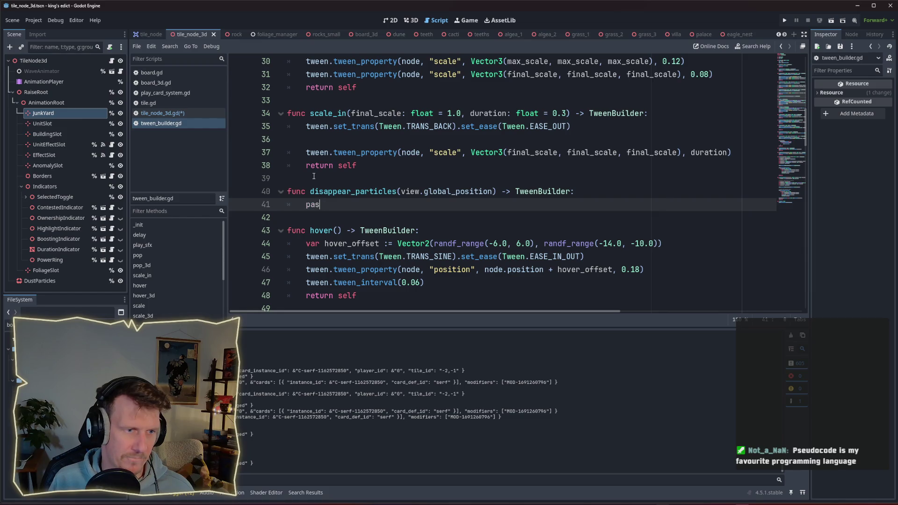
key("BackSpace")
key("BackSpace")
key("BackSpace")
type("return sel")
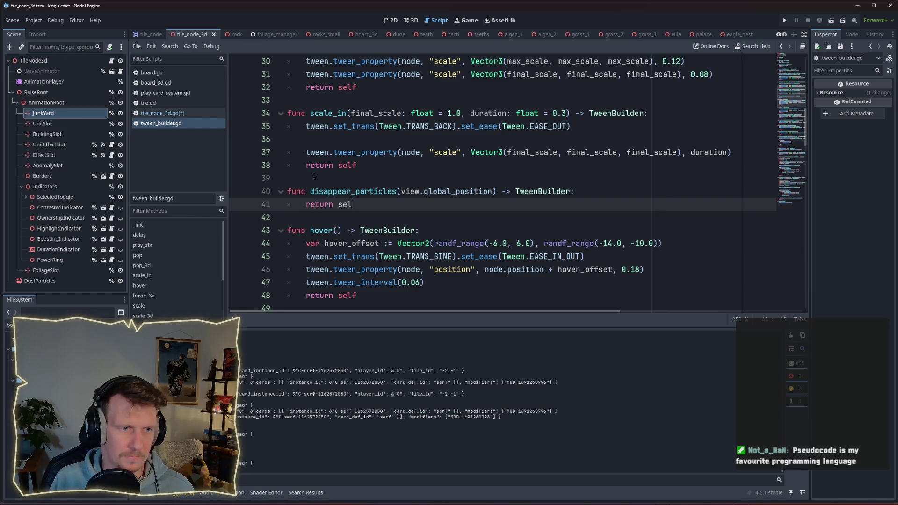
type("f")
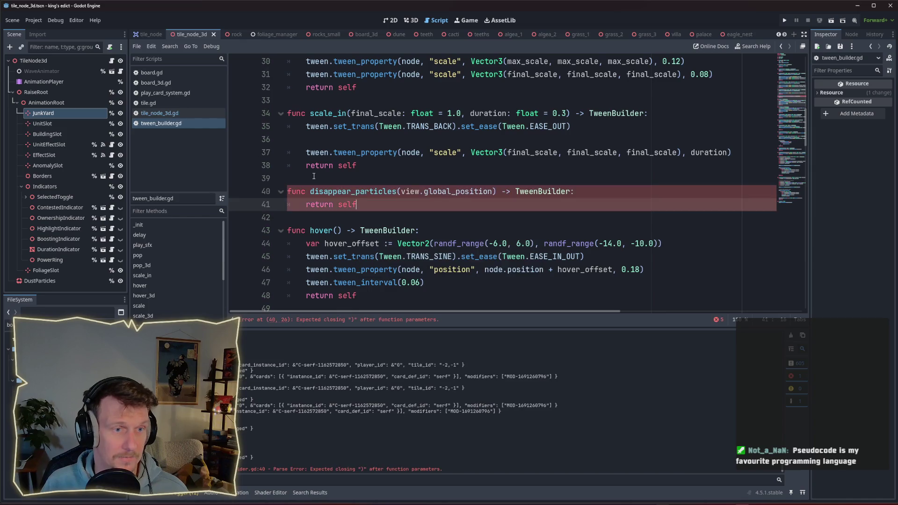
key("Up")
key("Down")
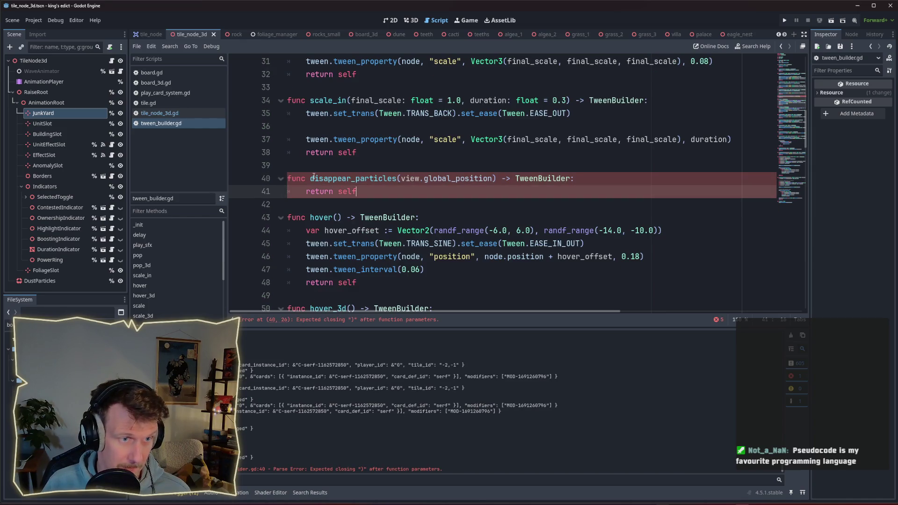
Step: Insert an empty line 41 above return self in disappear_particles and put the caret there
key("Home")
key("Return")
scroll(313, 176, "up", 3)
scroll(313, 176, "up", 6)
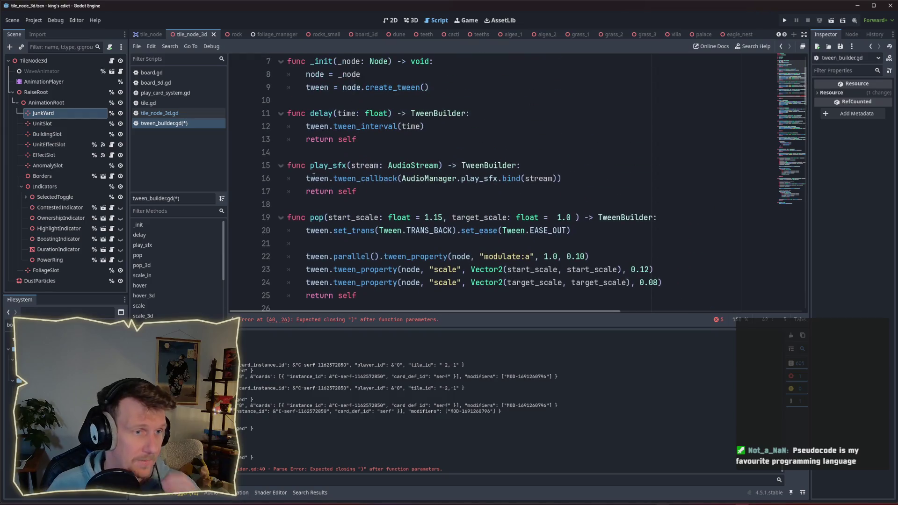
scroll(313, 177, "up", 2)
scroll(334, 233, "down", 9)
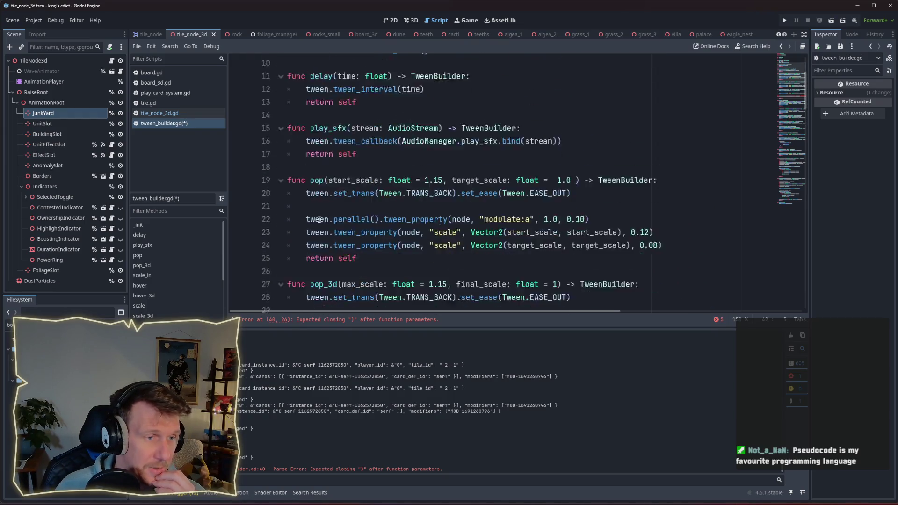
left_click(339, 230)
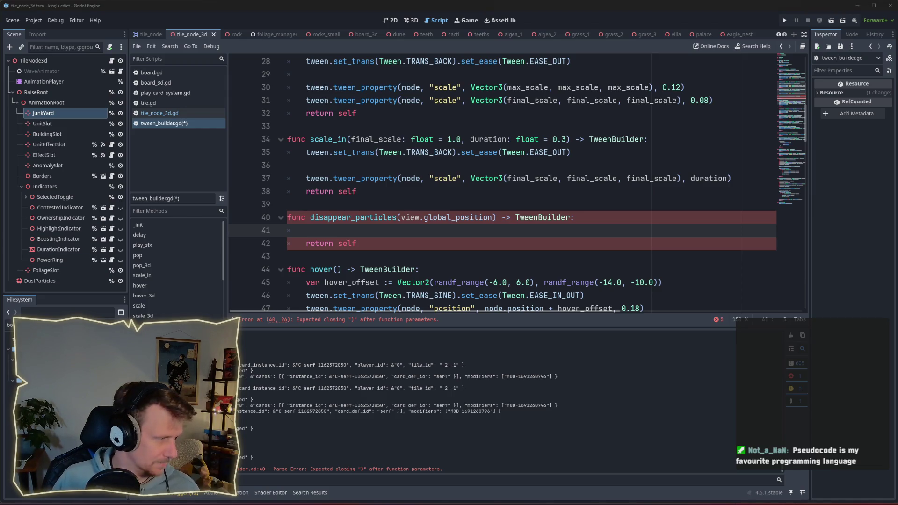
left_click(354, 231)
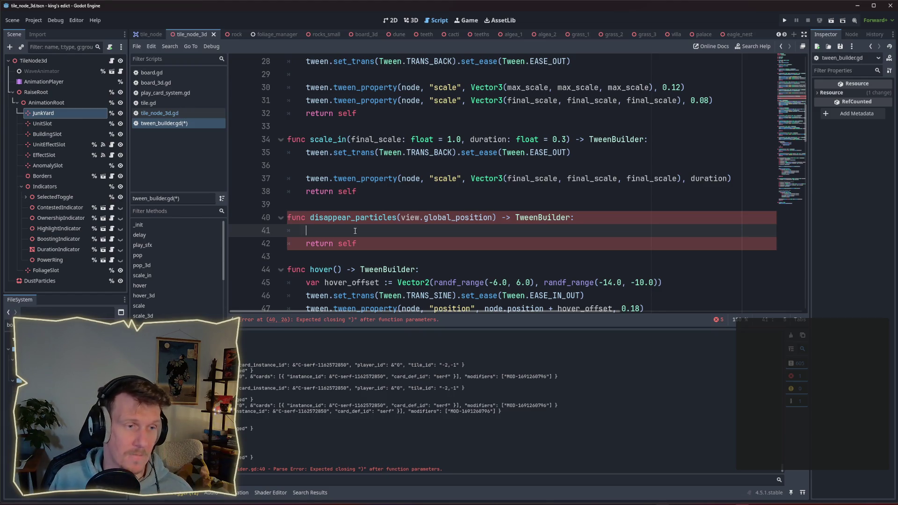
Step: Declare var particles = PARTICLE_SCENE.instantiate() at the top of the method body
type("tween")
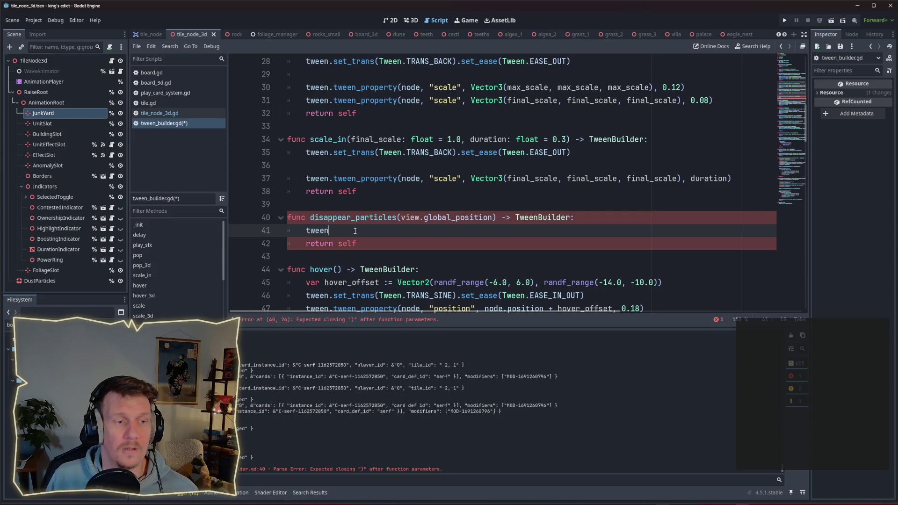
key("BackSpace")
key("BackSpace")
key("BackSpace")
type("node.")
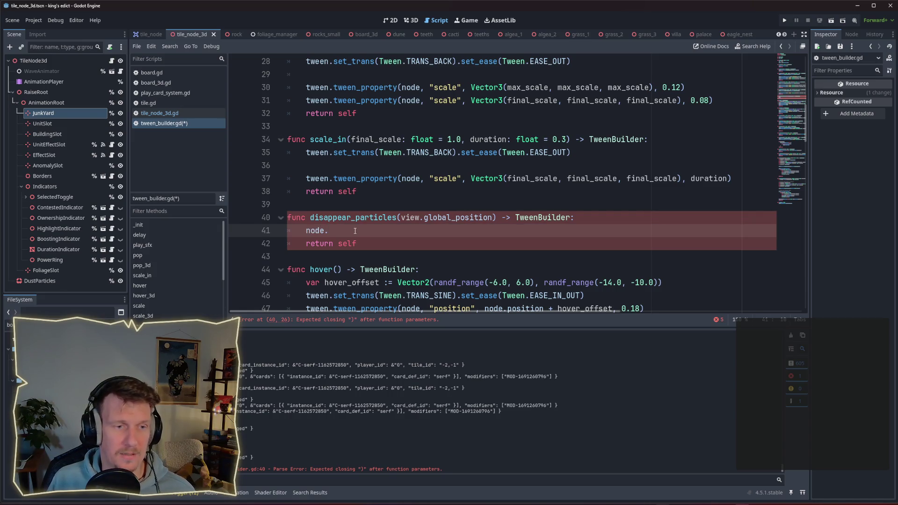
key("Return")
key("Up")
type("var parti")
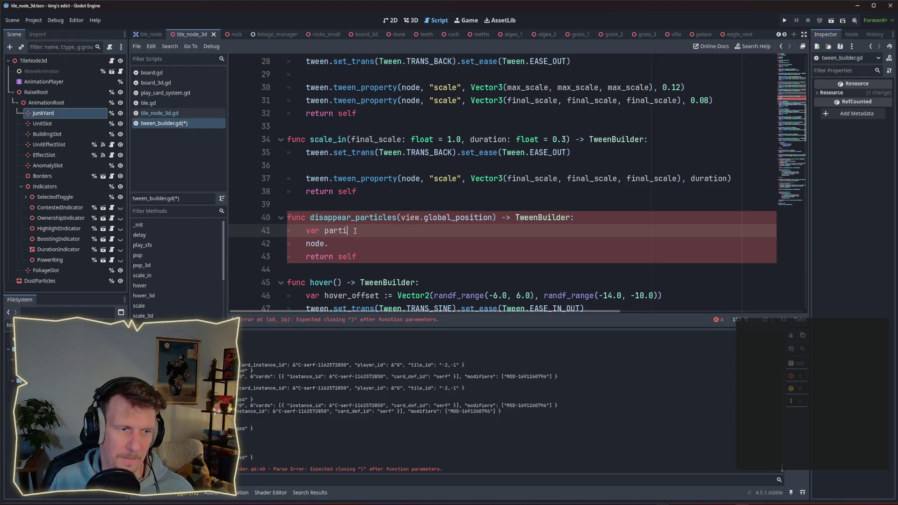
type("c")
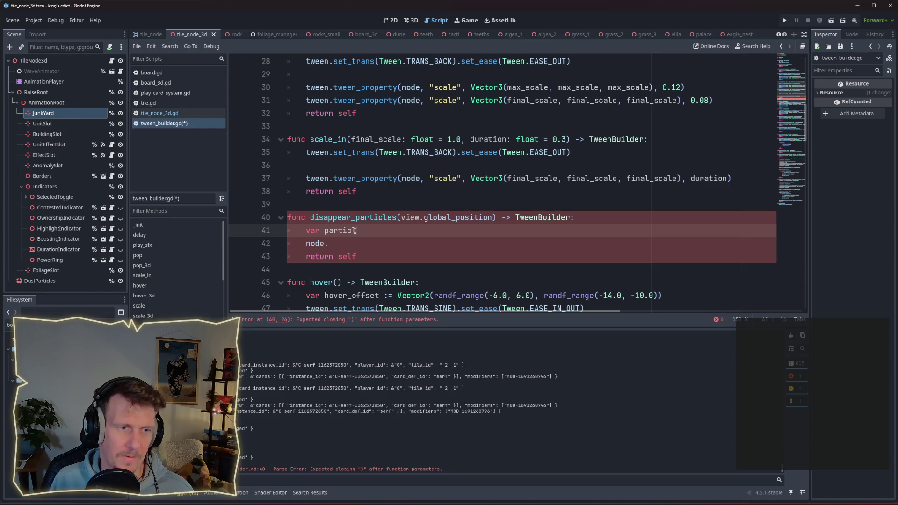
type("les = P")
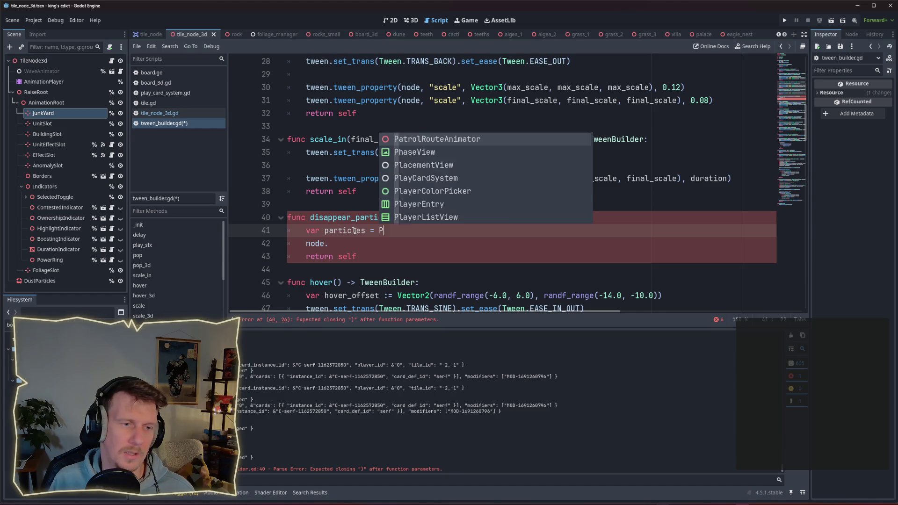
type("ARTICLE")
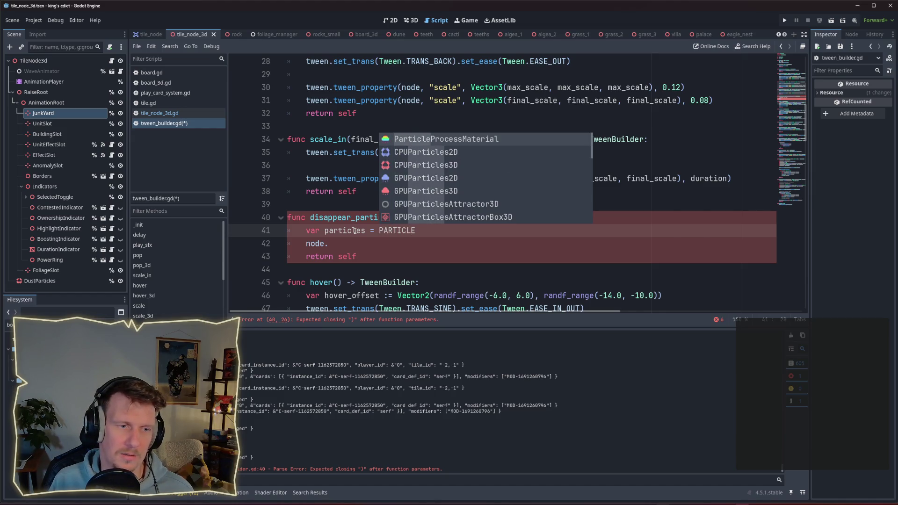
type("_SCE")
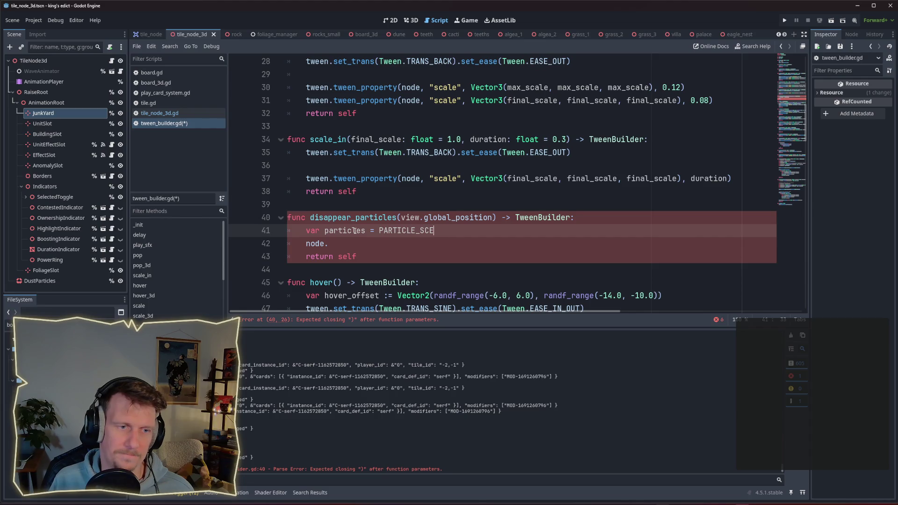
type("NE.instantiat")
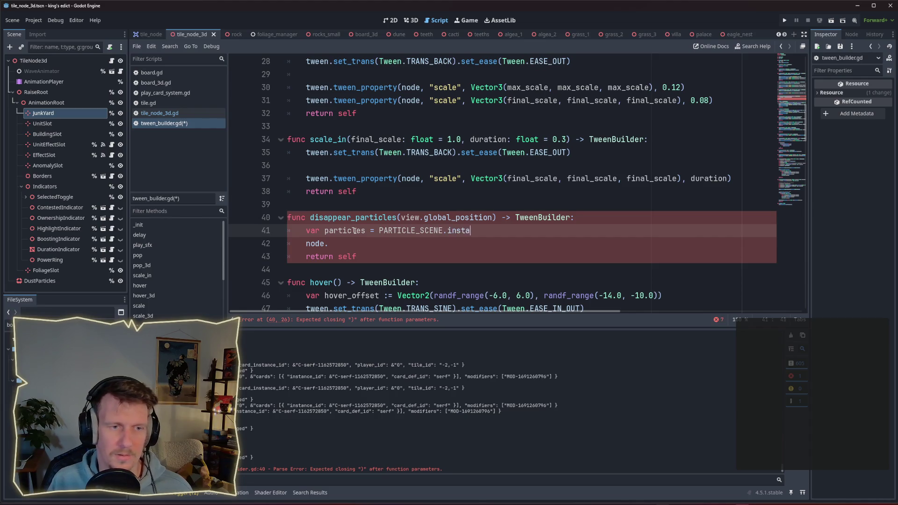
type("e()")
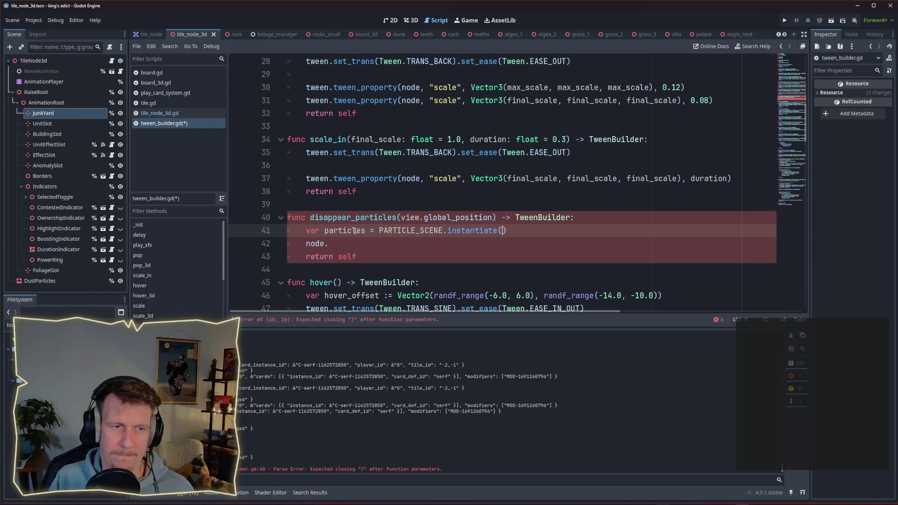
Step: Add node.add_child(particles) and start a particles.global_position assignment above it
key("Down")
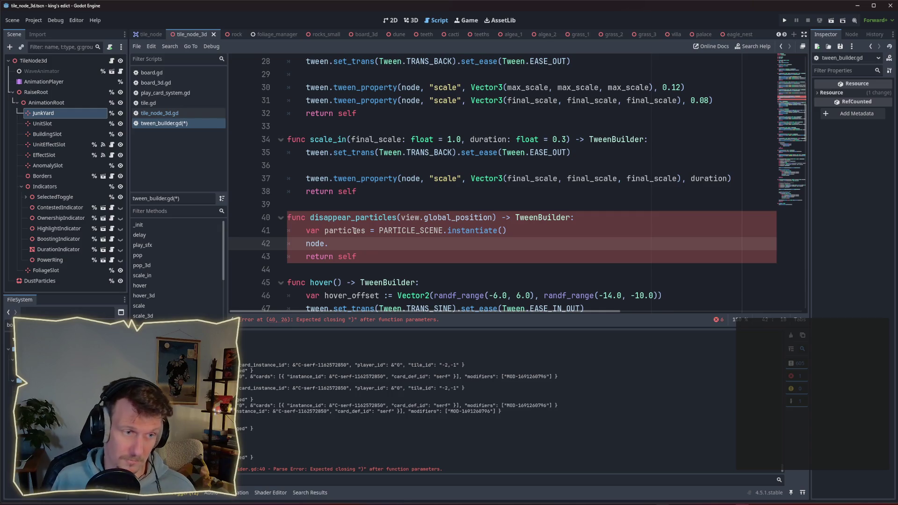
type("add_chuld")
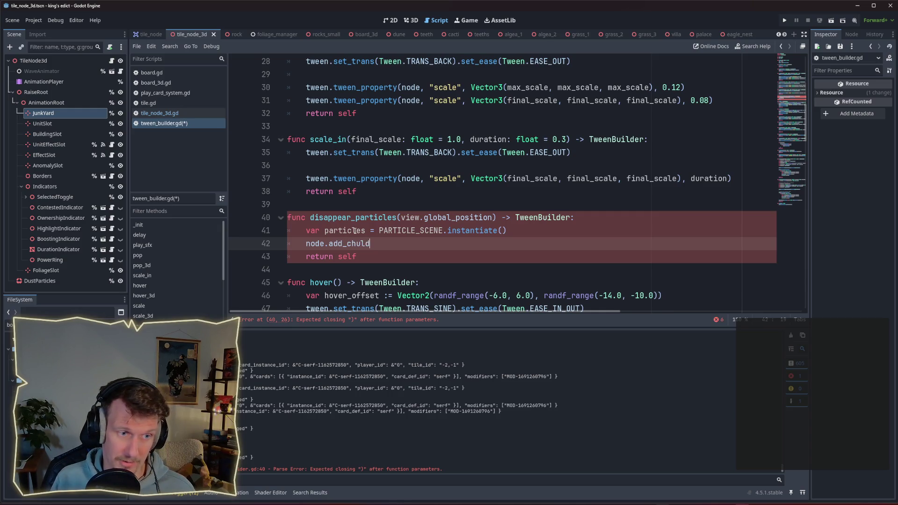
key("BackSpace")
type("il")
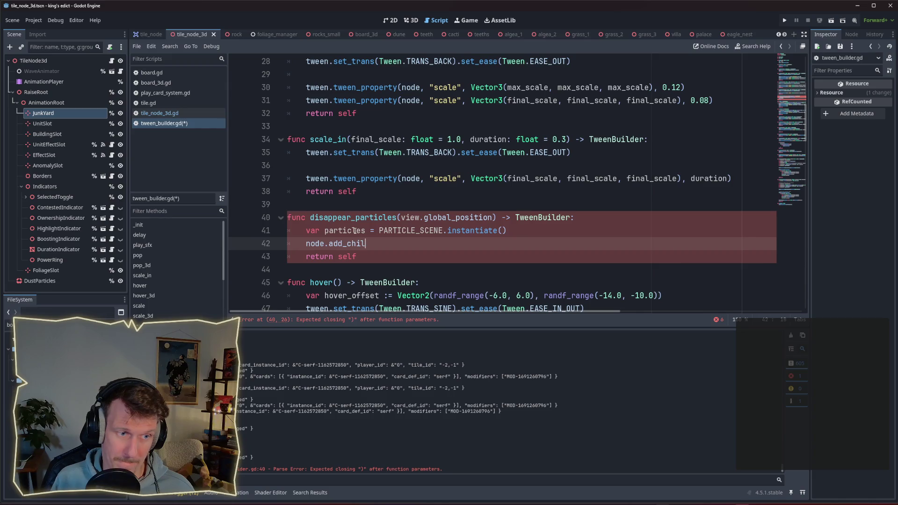
type("d(pa")
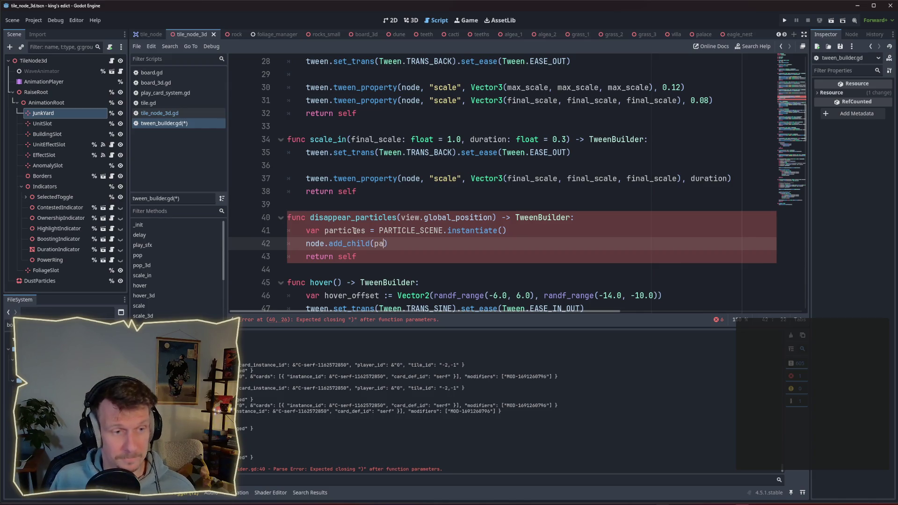
type("rt")
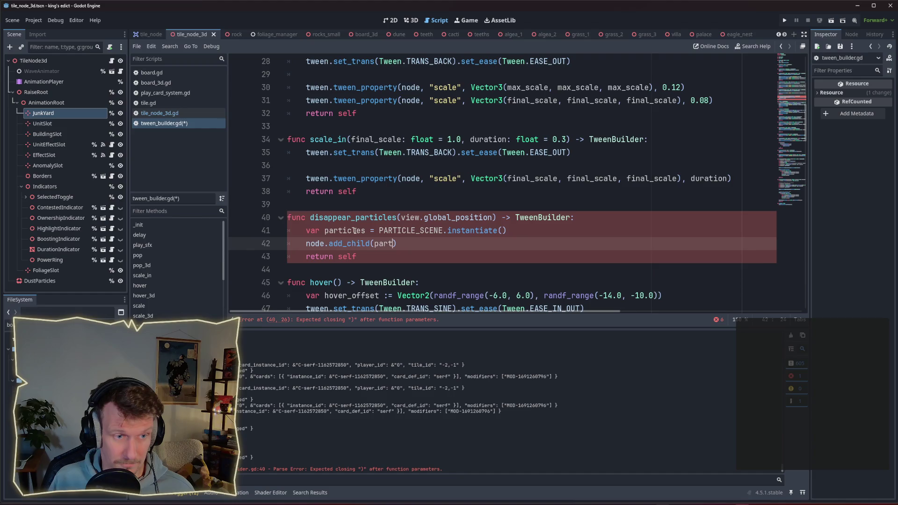
type("icles)")
key("Return")
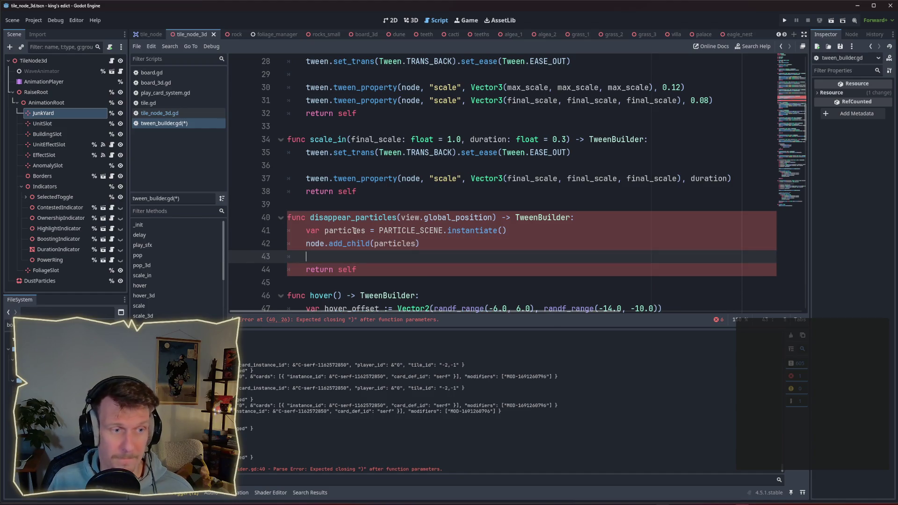
type("particl")
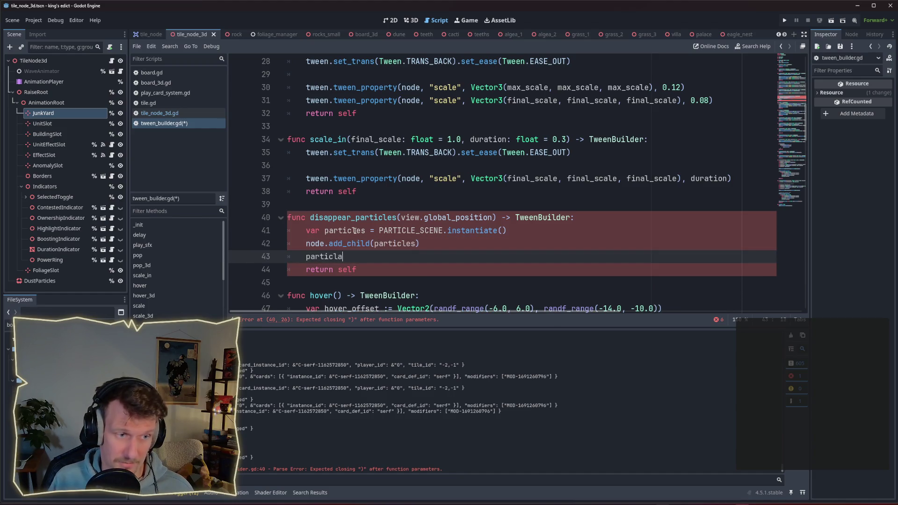
type("es.gl")
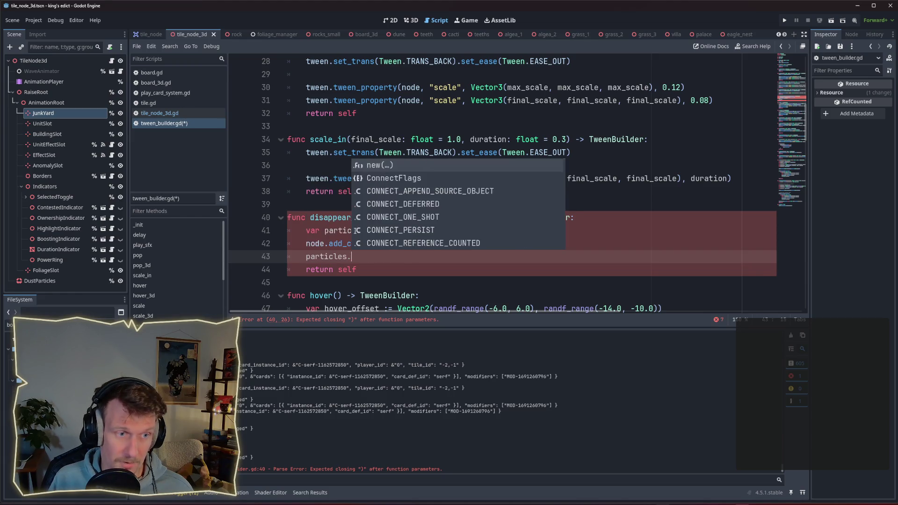
type("obal")
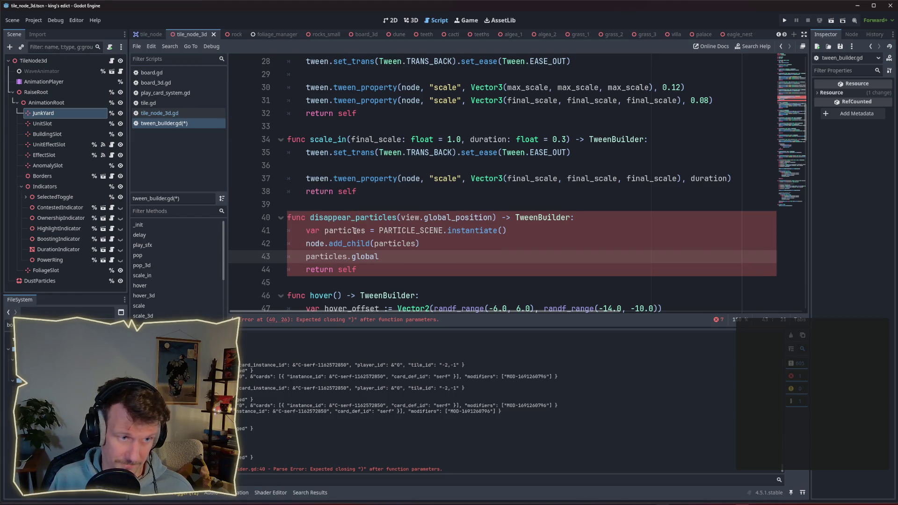
key("alt+Up")
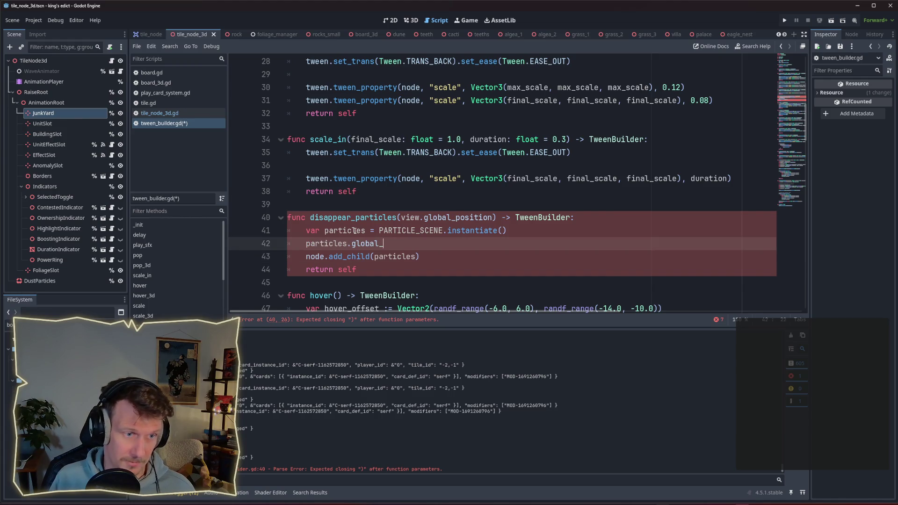
type("posit")
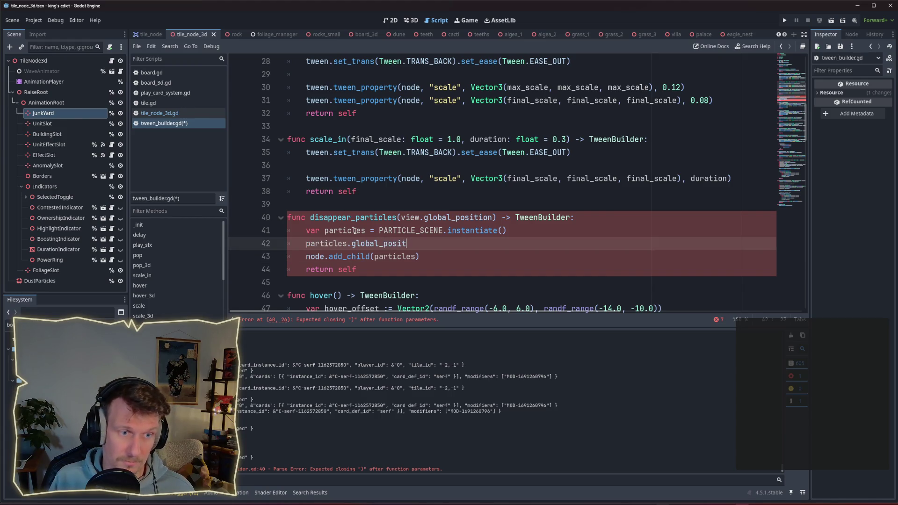
type("ion")
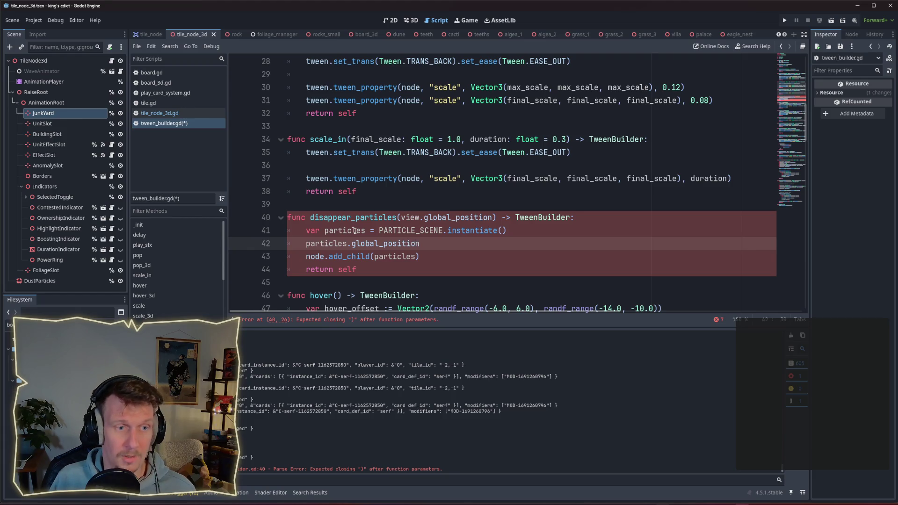
type(" ==")
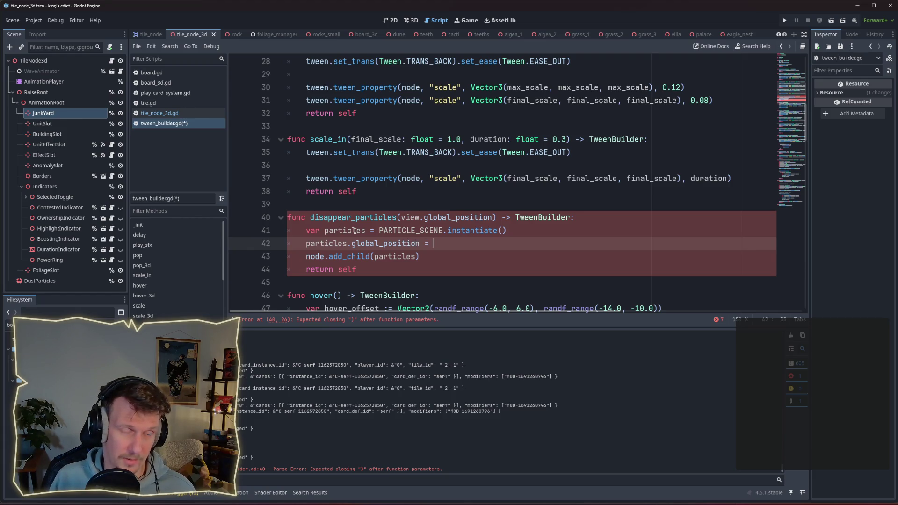